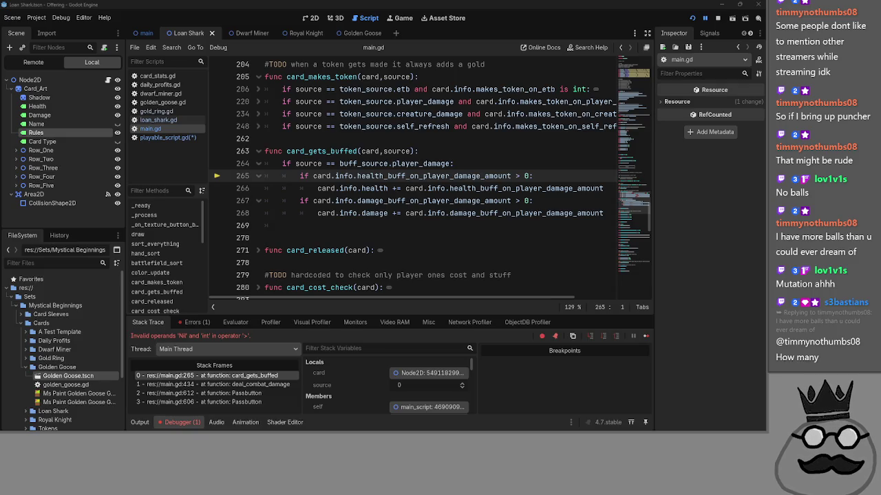
# Step: On line 265, add 'int and' followed by a pasted copy of card.info.health_buff_on_player_damage_amount
pyautogui.click(514, 176)
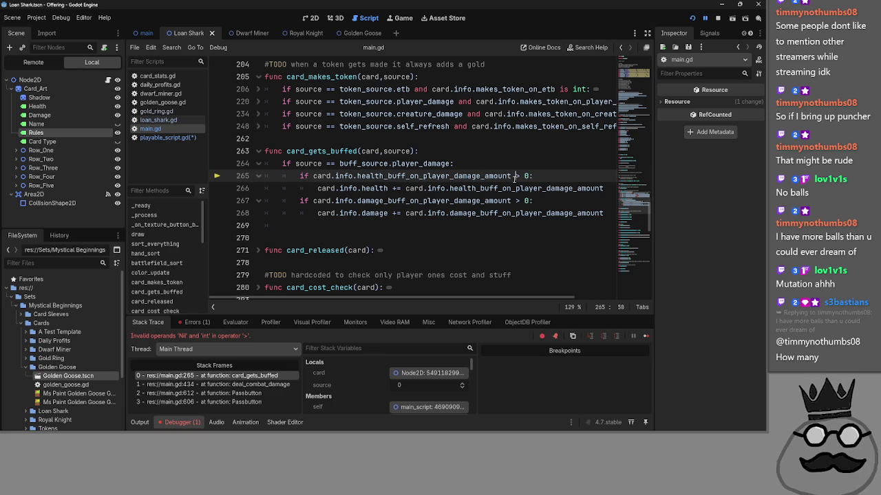
pyautogui.click(517, 168)
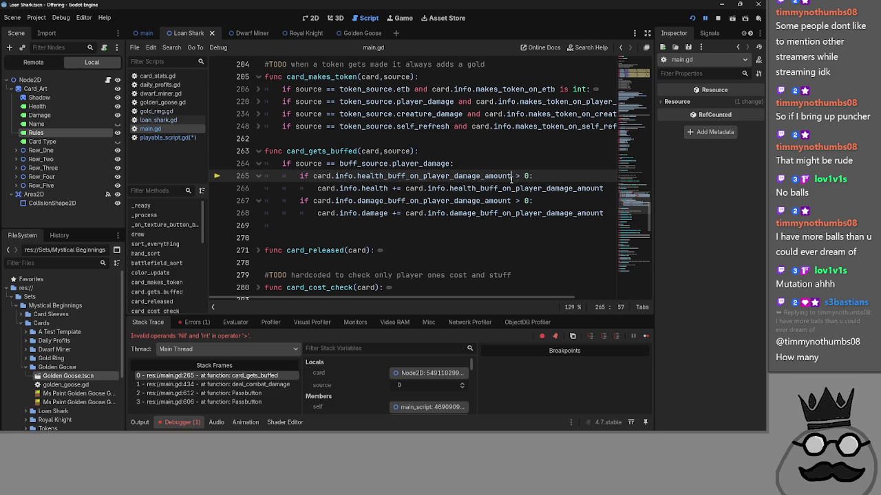
pyautogui.click(512, 176)
pyautogui.write('int and')
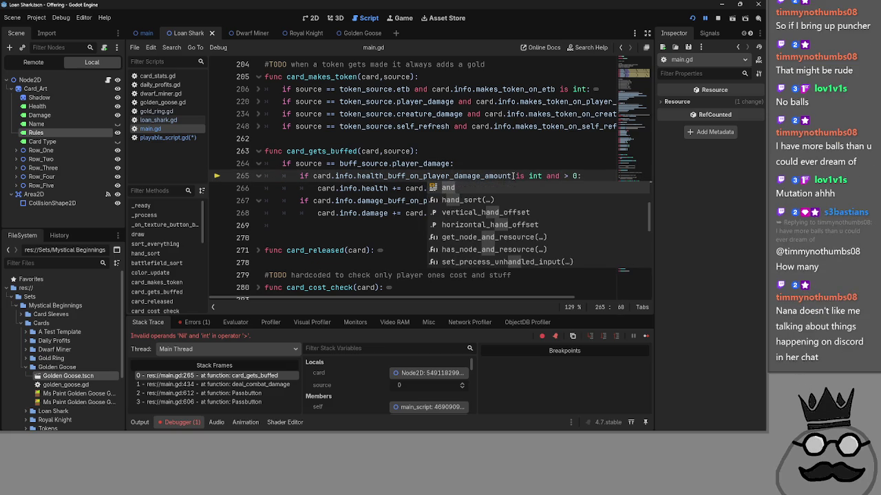
pyautogui.click(571, 164)
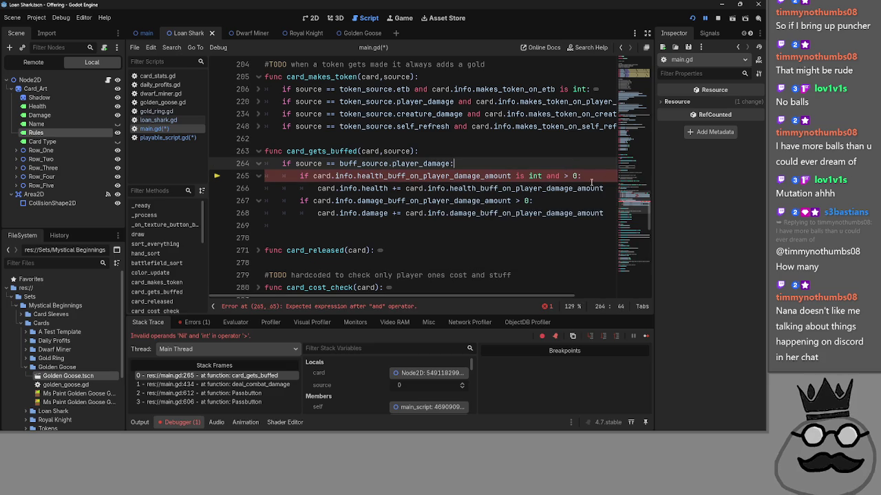
pyautogui.click(382, 188)
pyautogui.moveTo(313, 176); pyautogui.dragTo(510, 176)
pyautogui.hotkey('ctrl', 'c')
pyautogui.click(561, 176)
pyautogui.hotkey('ctrl', 'v')
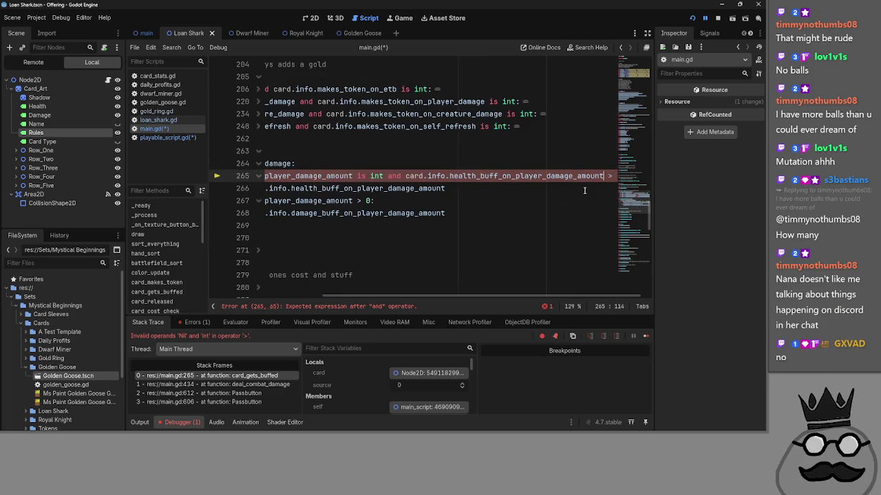
# Step: Delete the leftover 'and > 0' so line 265 only tests the health buff amount is int
pyautogui.moveTo(509, 296)
pyautogui.mouseDown()
pyautogui.moveTo(369, 301)
pyautogui.moveTo(433, 299)
pyautogui.moveTo(355, 290)
pyautogui.mouseUp()
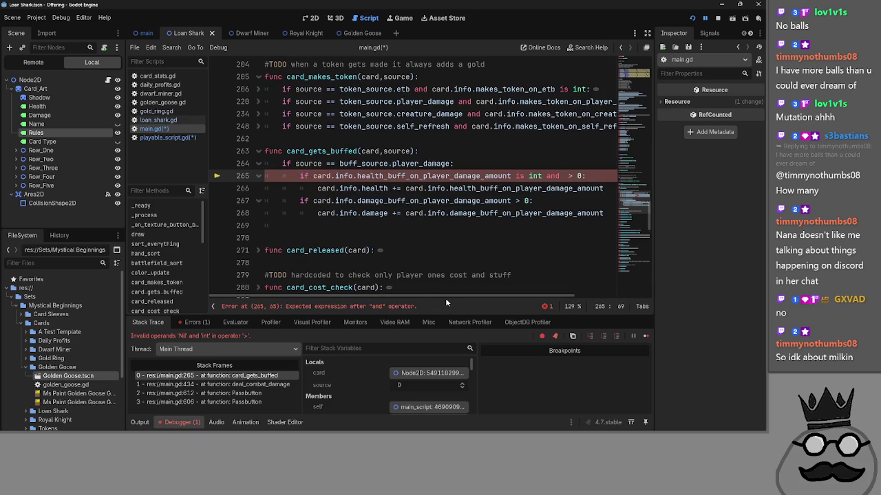
pyautogui.moveTo(445, 297)
pyautogui.mouseDown()
pyautogui.moveTo(546, 296)
pyautogui.moveTo(421, 296)
pyautogui.mouseUp()
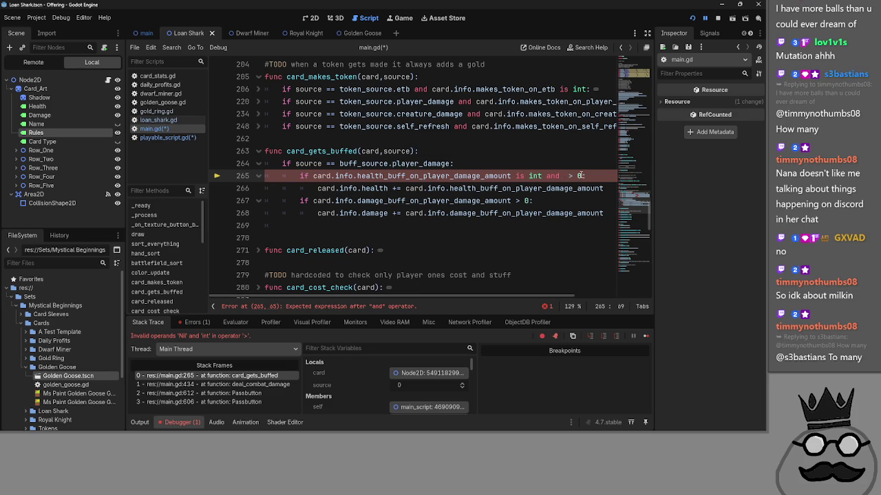
pyautogui.moveTo(564, 176); pyautogui.dragTo(546, 177)
pyautogui.press('Delete')
pyautogui.press('Delete')
pyautogui.press('Delete')
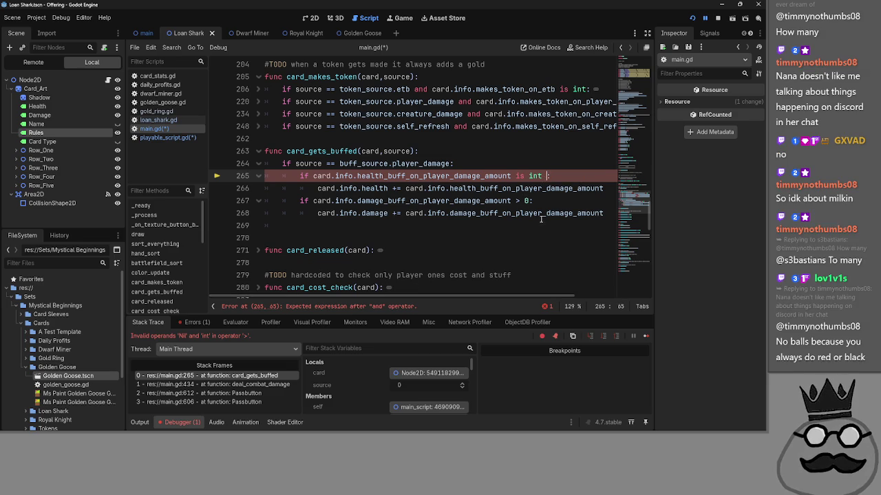
pyautogui.scroll(1, 540, 222)
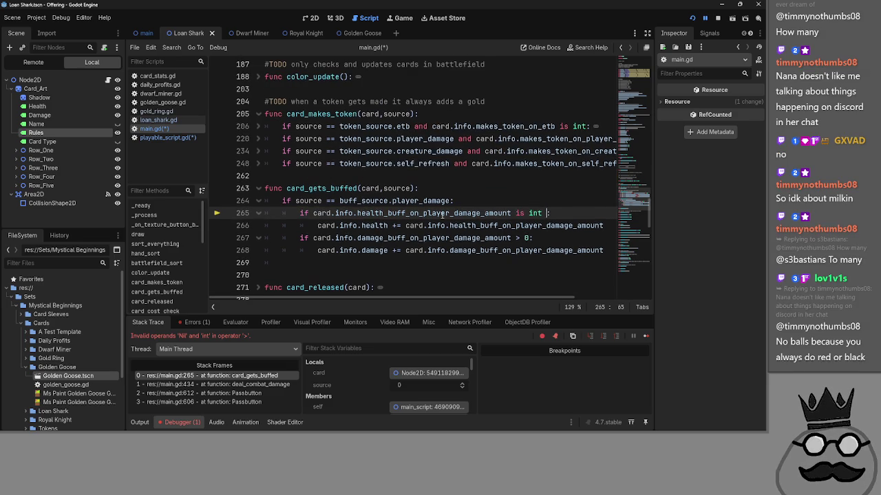
# Step: Move the health buff is int check onto line 264's source condition with 'and', dedenting the buff lines
pyautogui.click(453, 200)
pyautogui.write('nd')
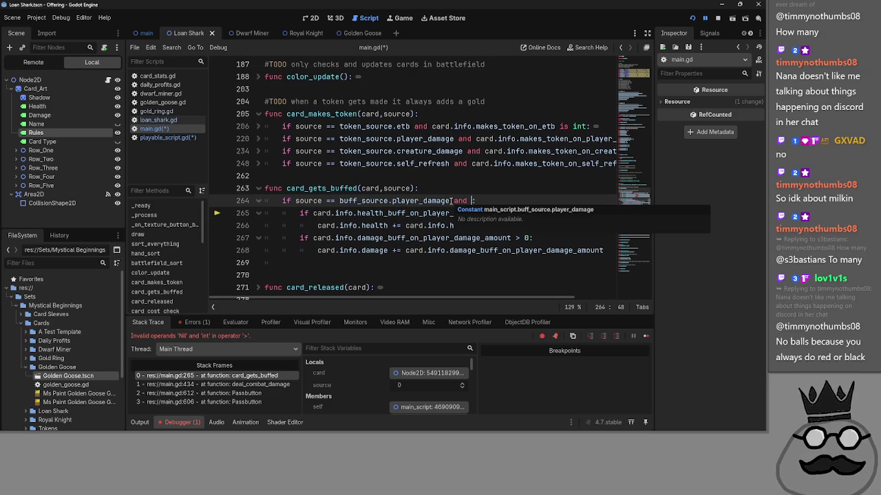
pyautogui.moveTo(313, 213); pyautogui.dragTo(542, 213)
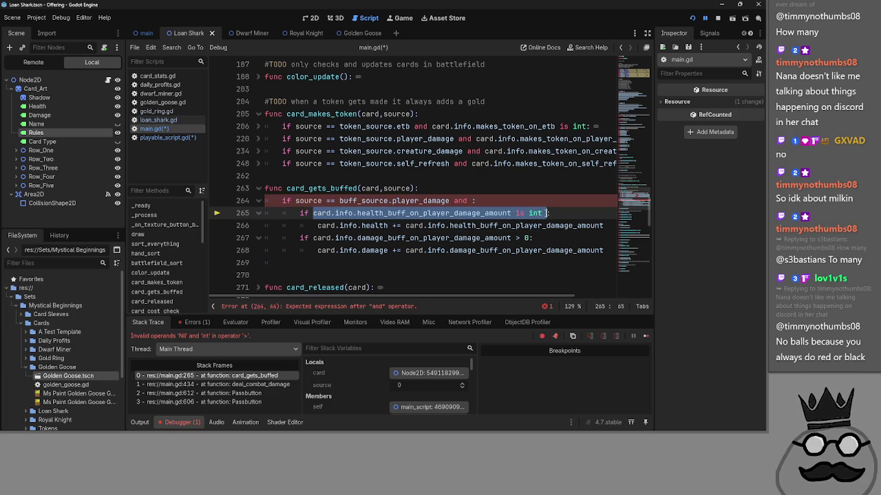
pyautogui.moveTo(327, 213); pyautogui.dragTo(472, 203)
pyautogui.click(337, 216)
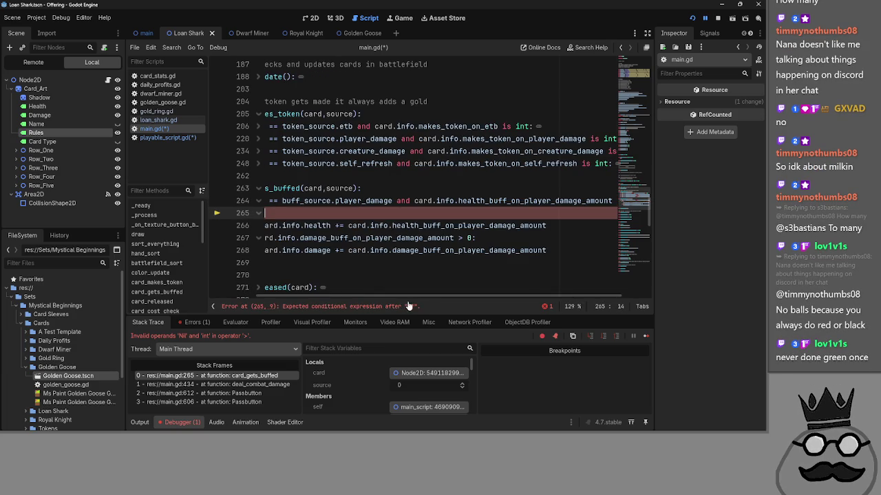
pyautogui.press('BackSpace')
pyautogui.press('BackSpace')
pyautogui.press('BackSpace')
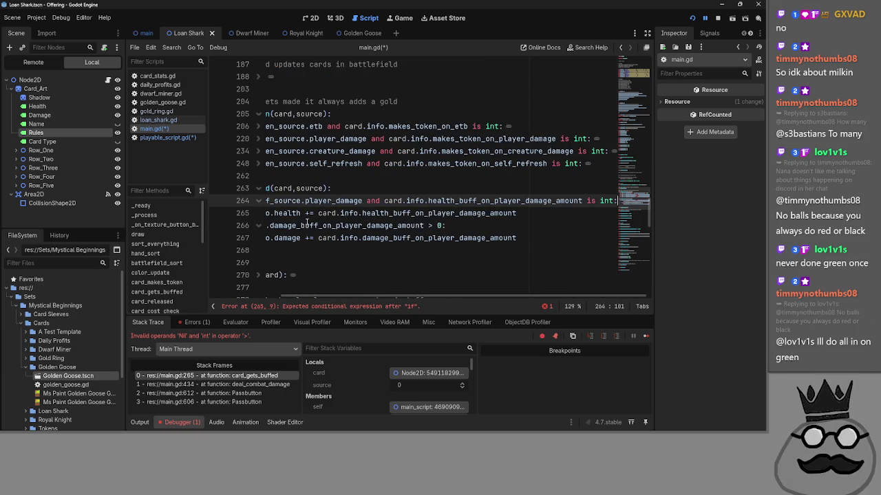
pyautogui.press('Down')
pyautogui.press('Home')
pyautogui.press('BackSpace')
pyautogui.press('Down')
pyautogui.press('Home')
pyautogui.press('BackSpace')
pyautogui.press('Down')
pyautogui.press('Home')
pyautogui.press('BackSpace')
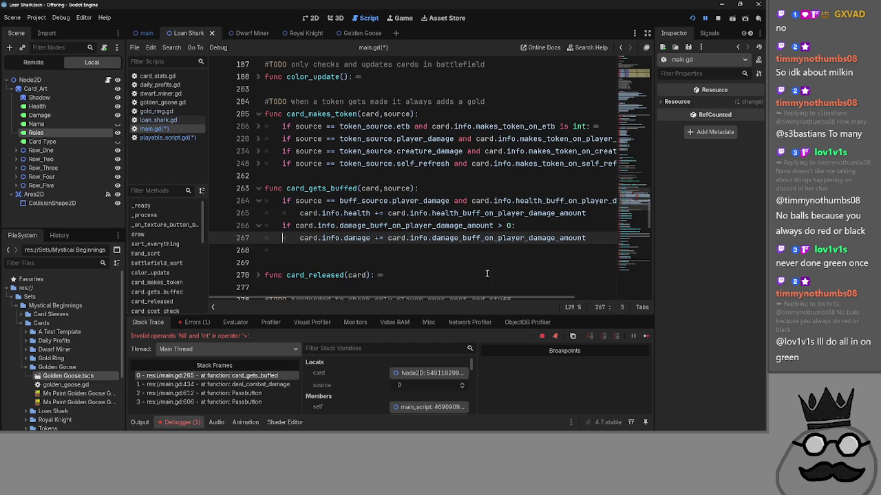
# Step: Undo the merge to restore the nested health buff is int check
pyautogui.click(504, 228)
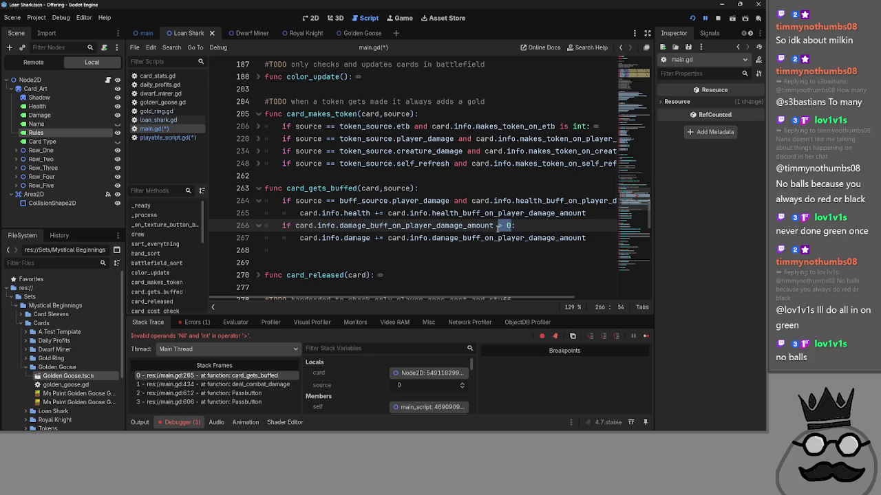
pyautogui.doubleClick(365, 200)
pyautogui.click(415, 201)
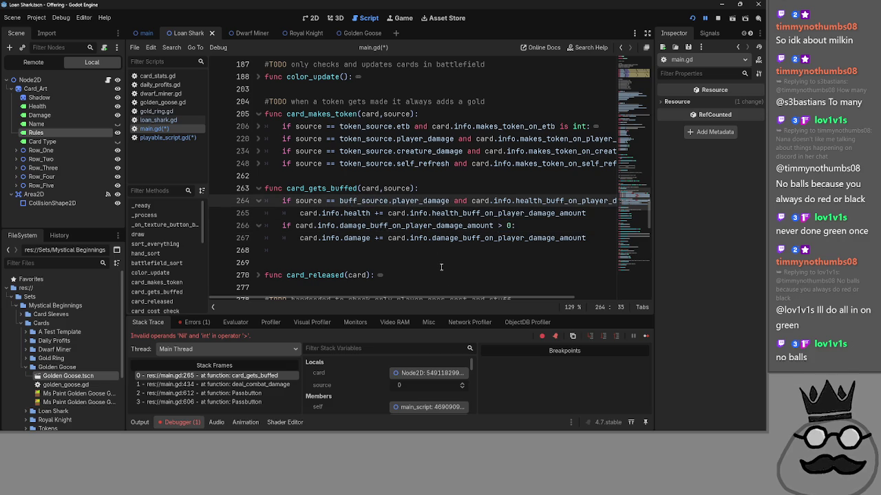
pyautogui.hscroll(2, 452, 299)
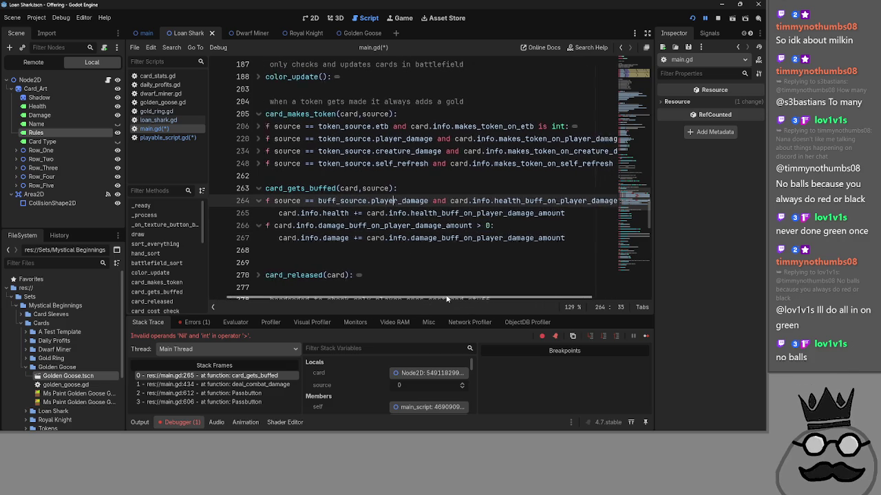
pyautogui.hotkey('ctrl', 'z')
pyautogui.hotkey('ctrl', 'z')
pyautogui.hotkey('ctrl', 'z')
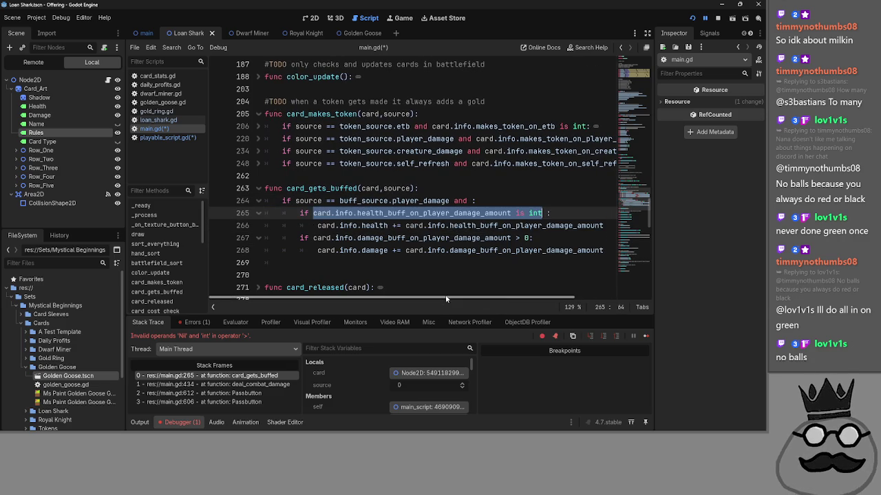
# Step: Replace '> 0' with 'is int:' in the damage buff check and remove line 264's stray 'and'
pyautogui.moveTo(530, 238); pyautogui.dragTo(511, 239)
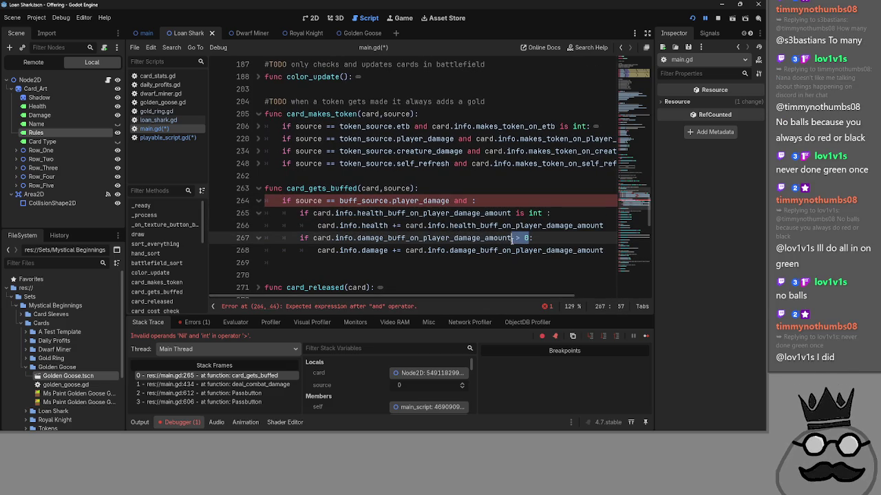
pyautogui.click(468, 200)
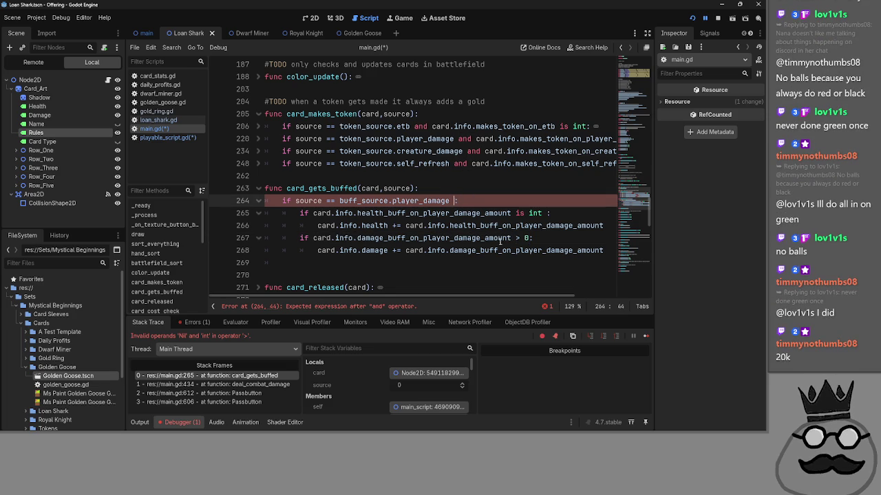
pyautogui.press('BackSpace')
pyautogui.press('BackSpace')
pyautogui.press('BackSpace')
pyautogui.click(530, 238)
pyautogui.moveTo(529, 238); pyautogui.dragTo(515, 239)
pyautogui.write('is int:')
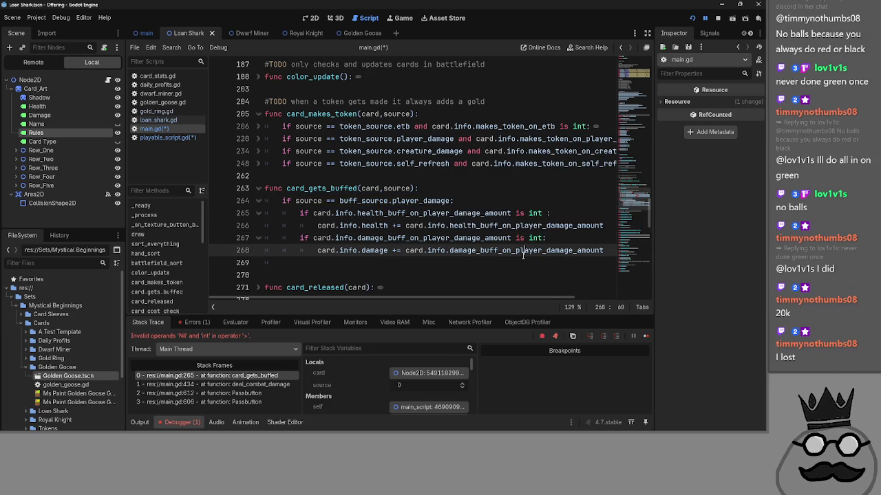
pyautogui.doubleClick(481, 238)
pyautogui.doubleClick(486, 210)
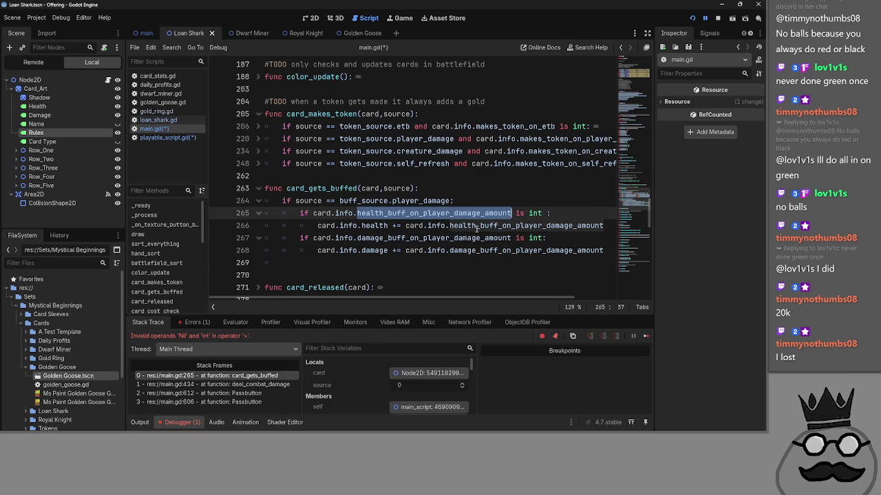
pyautogui.hotkey('ctrl', 'z')
# Step: Copy line 264's player_damage source check and paste it as line 269
pyautogui.click(479, 226)
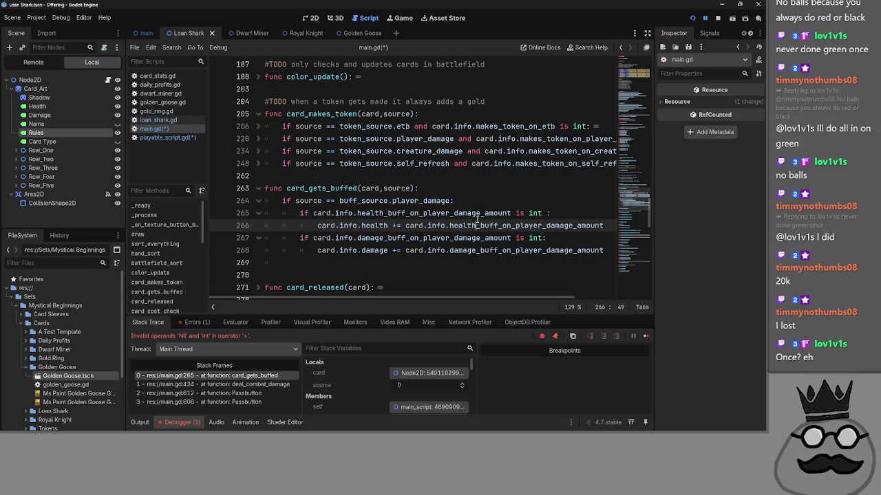
pyautogui.click(605, 251)
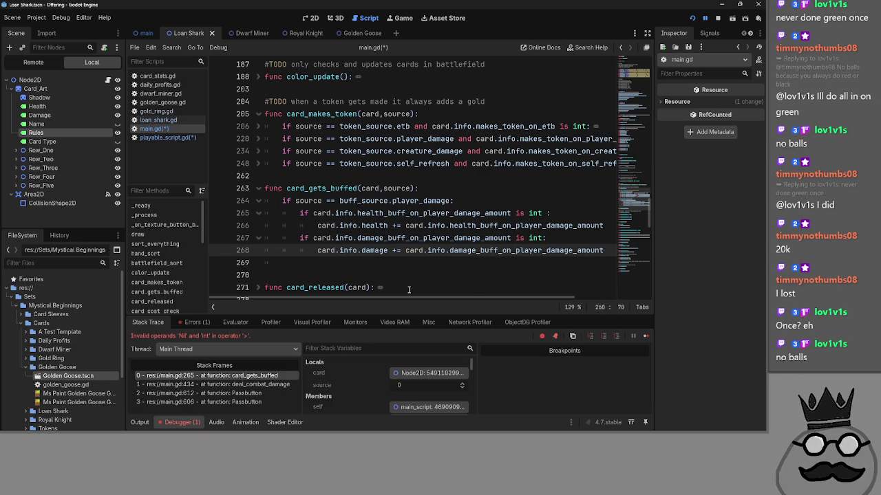
pyautogui.moveTo(454, 201); pyautogui.dragTo(282, 201)
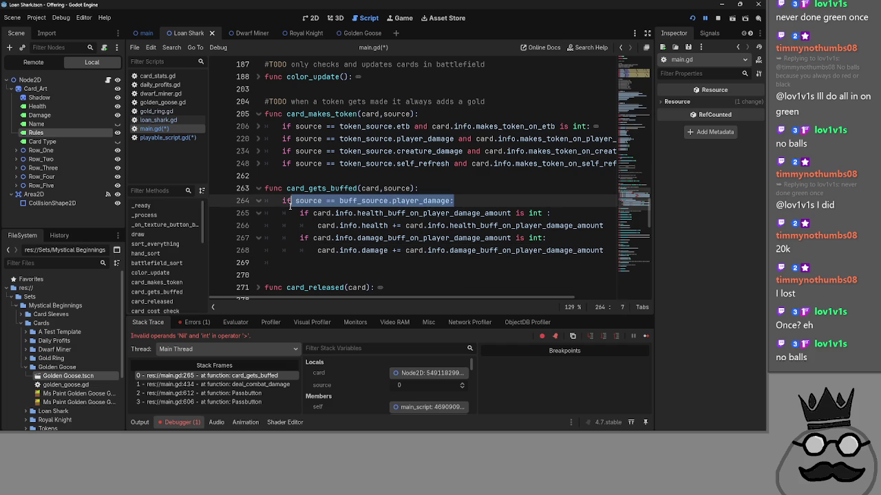
pyautogui.click(316, 252)
pyautogui.click(315, 263)
pyautogui.hotkey('ctrl', 'v')
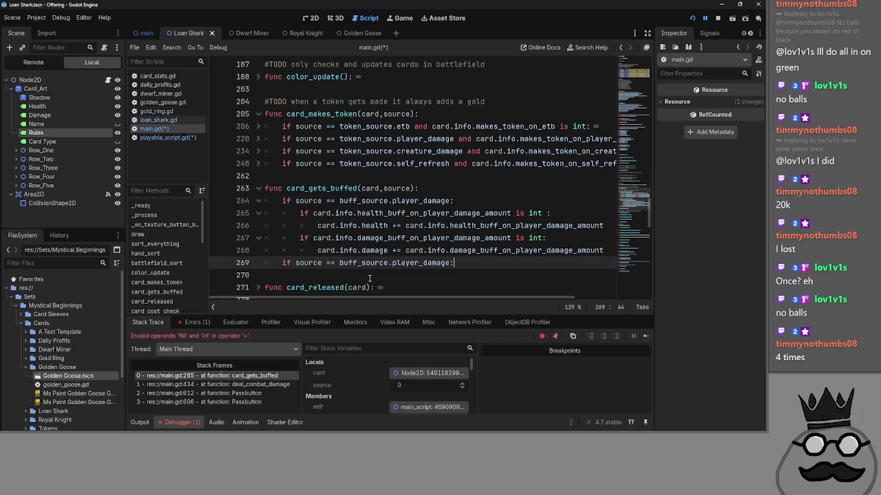
# Step: Change the new source check to creature_damage and copy the two buff checks into that branch
pyautogui.doubleClick(421, 263)
pyautogui.write('creatur')
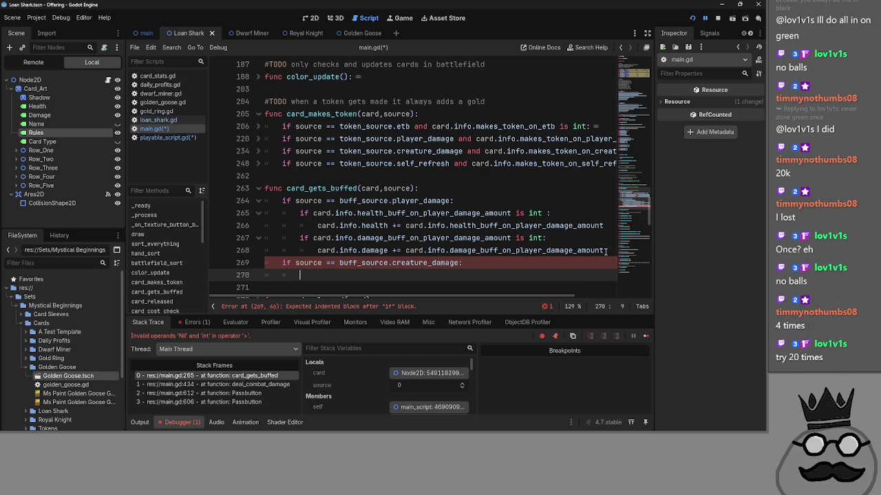
pyautogui.hotkey('shift', 'Up')
pyautogui.hotkey('shift', 'Up')
pyautogui.keyDown('shift'); pyautogui.click(298, 213); pyautogui.keyUp('shift')
pyautogui.hotkey('ctrl', 'c')
pyautogui.click(308, 270)
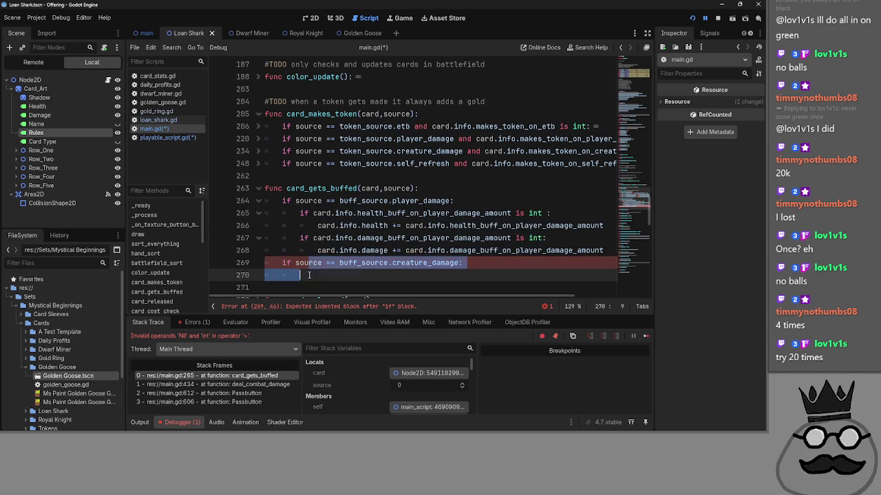
pyautogui.press('End')
pyautogui.press('Return')
pyautogui.hotkey('ctrl', 'v')
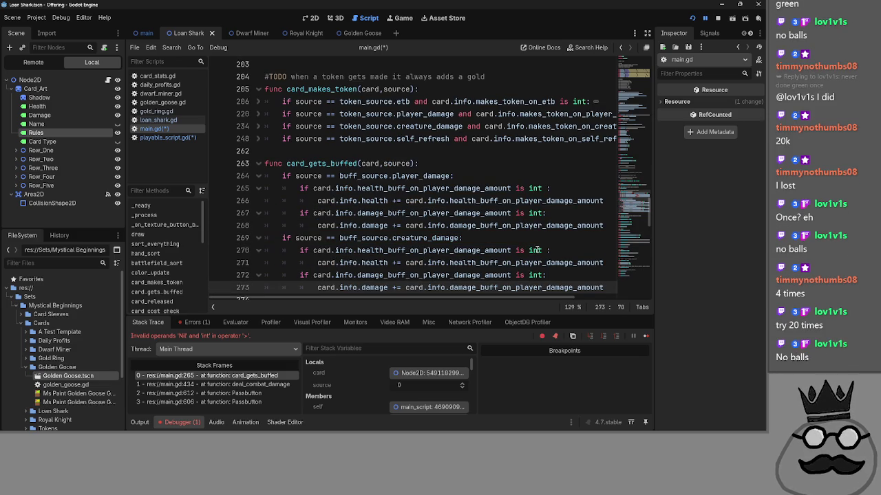
# Step: Rename 'player' to 'creature' in the copied health and damage buff field names on lines 270–273
pyautogui.moveTo(450, 250); pyautogui.dragTo(422, 250)
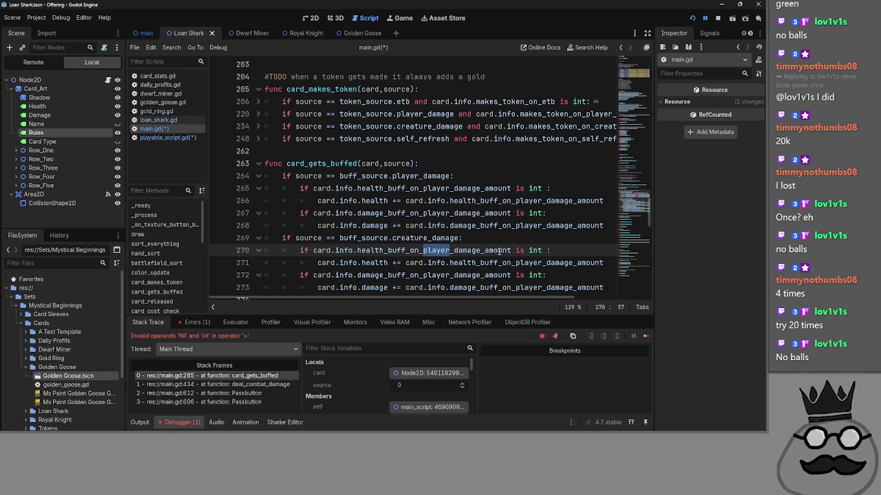
pyautogui.write('creature')
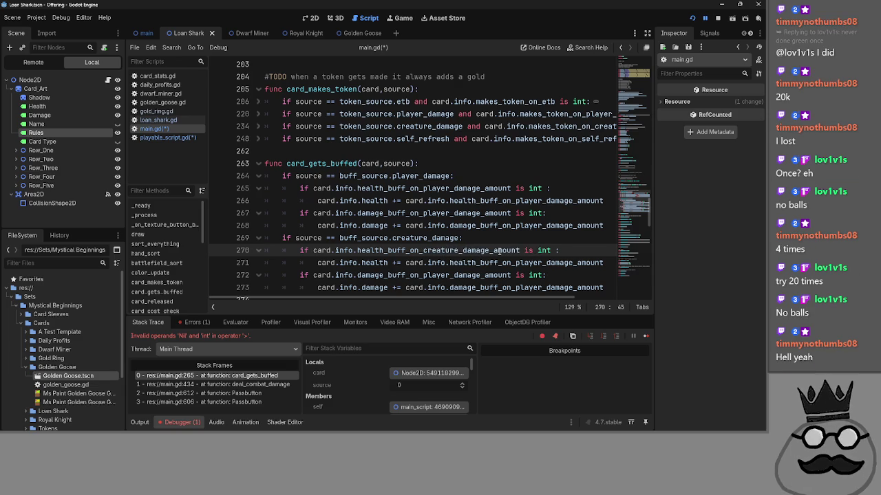
pyautogui.moveTo(540, 263); pyautogui.dragTo(516, 263)
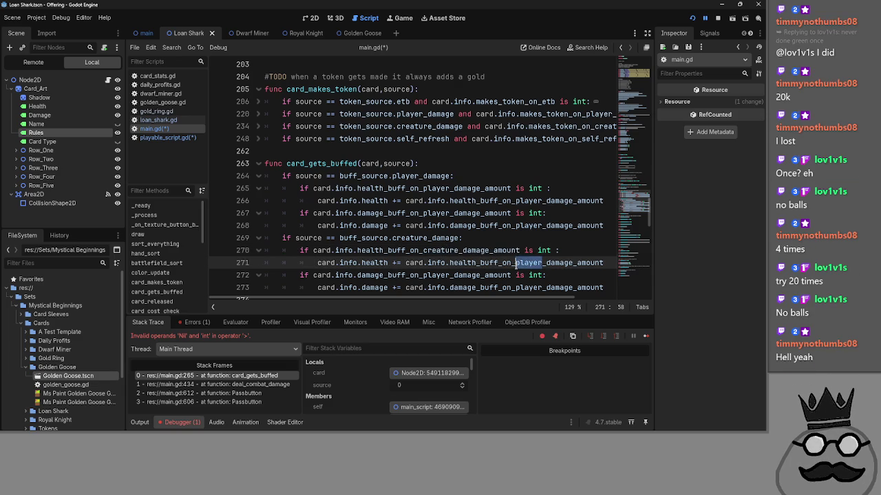
pyautogui.write('creature')
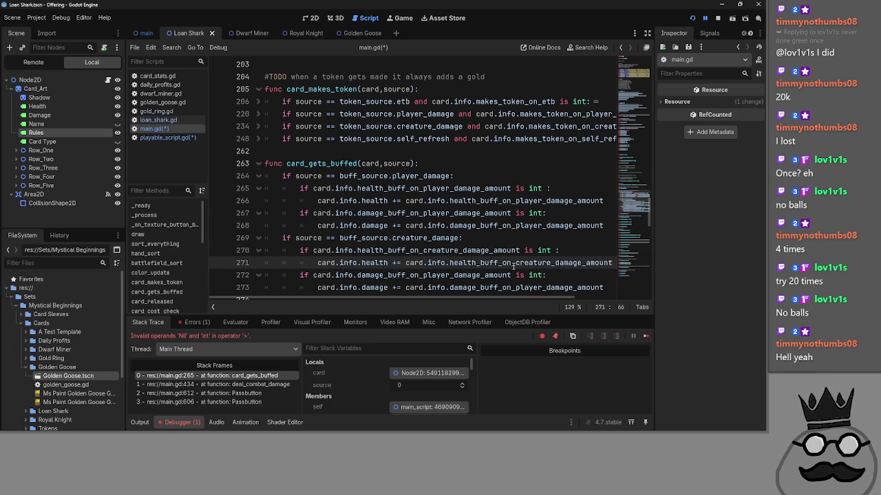
pyautogui.scroll(-1, 514, 266)
pyautogui.moveTo(480, 238); pyautogui.dragTo(454, 238)
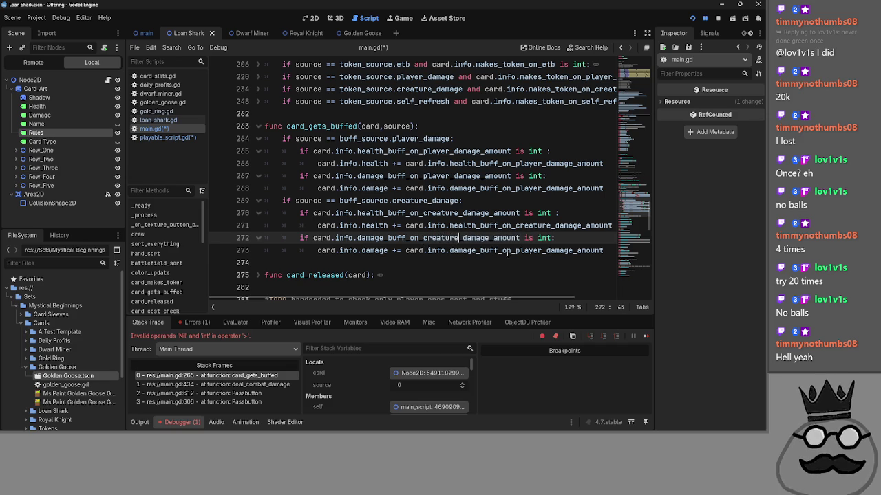
pyautogui.click(542, 251)
pyautogui.moveTo(517, 253); pyautogui.dragTo(515, 252)
pyautogui.write('creatur')
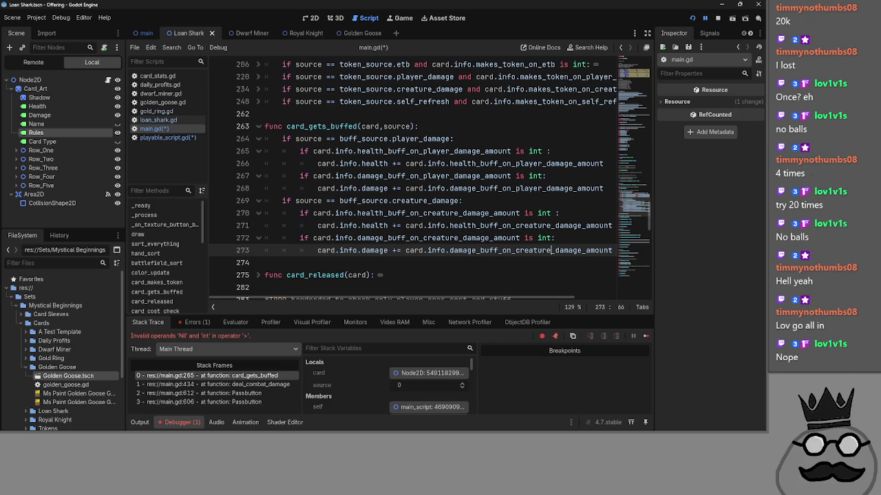
pyautogui.click(458, 226)
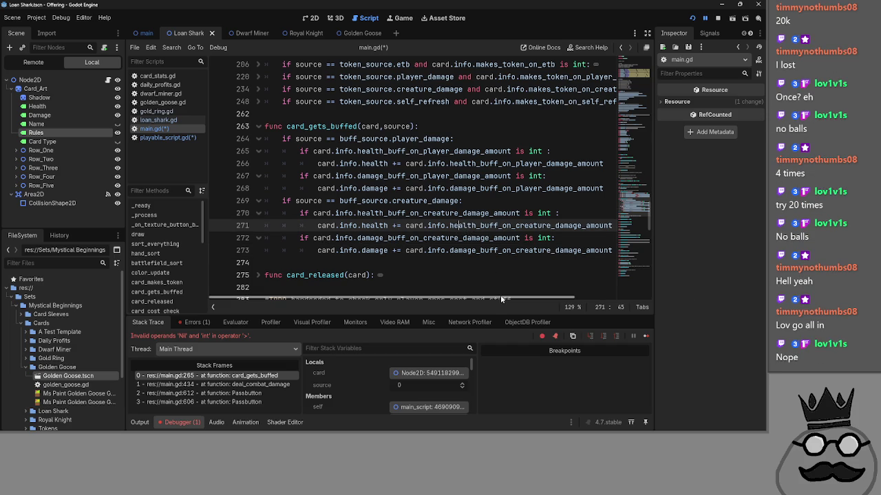
pyautogui.click(577, 236)
pyautogui.moveTo(505, 298)
pyautogui.mouseDown()
pyautogui.moveTo(528, 297)
pyautogui.moveTo(438, 298)
pyautogui.mouseUp()
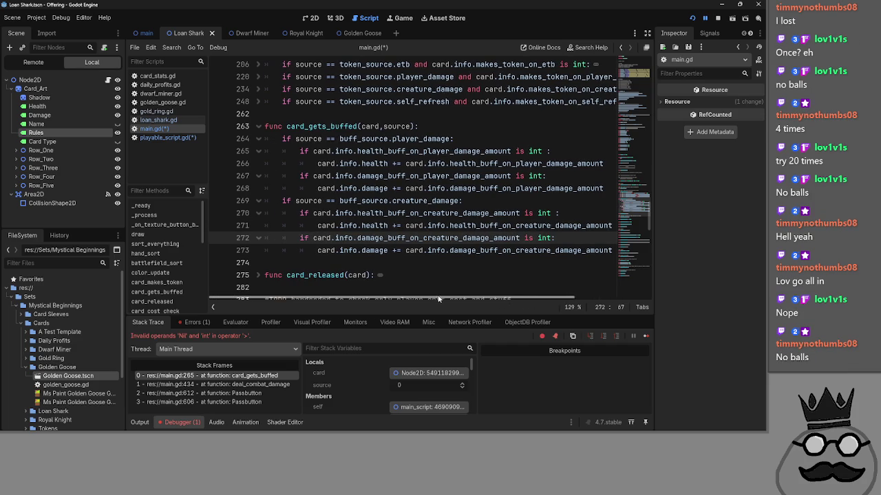
# Step: Fold and unfold the player_damage and creature_damage branches, then run the project
pyautogui.click(260, 202)
pyautogui.click(260, 139)
pyautogui.click(259, 151)
pyautogui.click(260, 139)
pyautogui.click(576, 175)
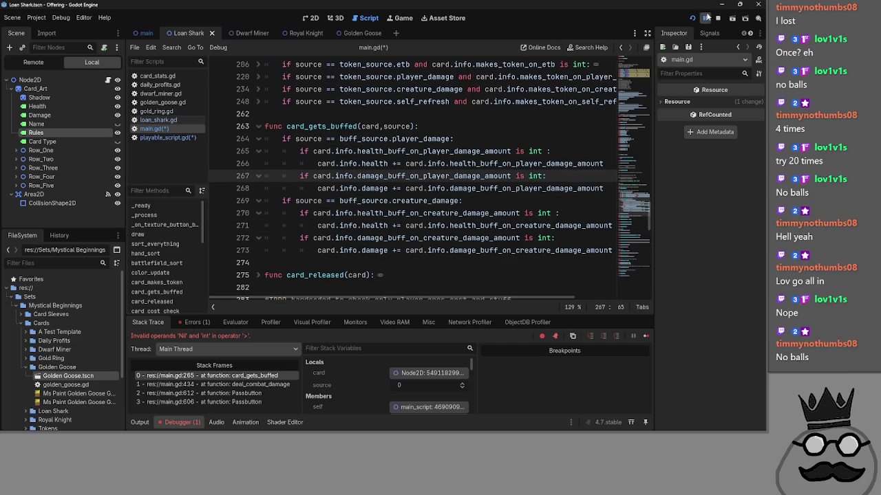
pyautogui.click(707, 18)
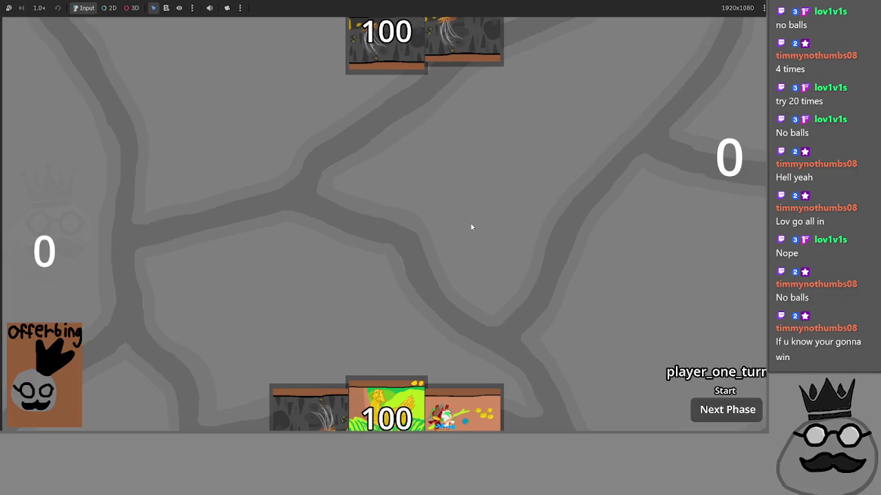
# Step: Play the grey and ring cards, sacrifice two table cards to summon the shark, then play another ring card
pyautogui.click(307, 393)
pyautogui.click(462, 402)
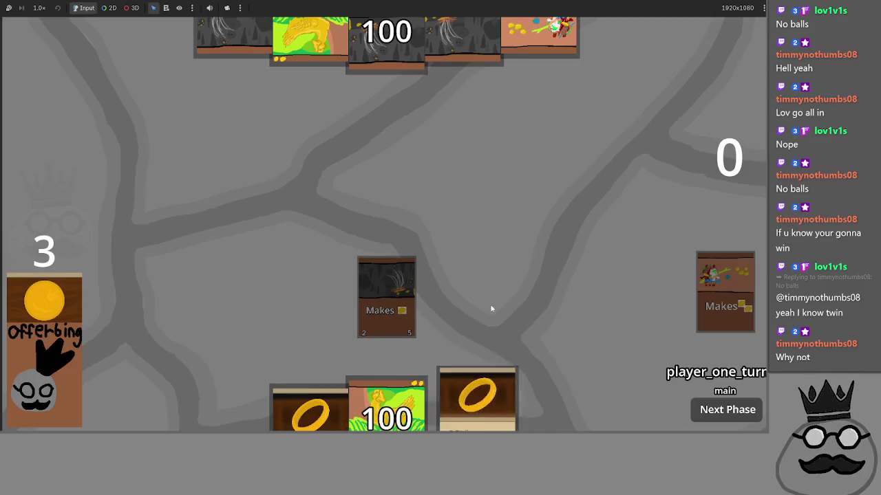
pyautogui.click(475, 400)
pyautogui.click(309, 411)
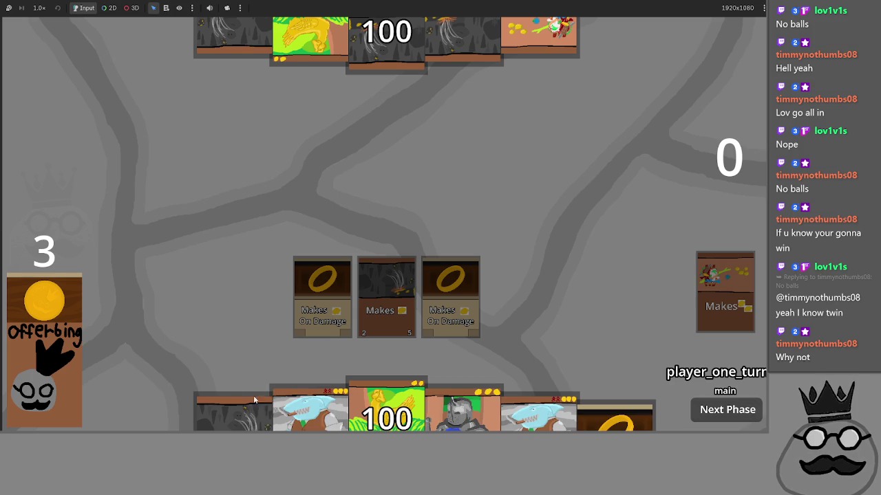
pyautogui.click(234, 391)
pyautogui.click(309, 409)
pyautogui.click(405, 300)
pyautogui.click(540, 324)
pyautogui.click(686, 364)
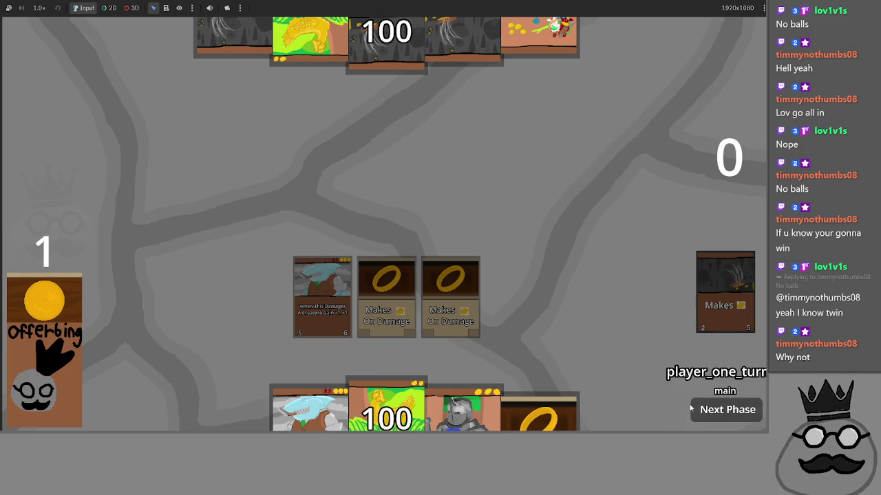
pyautogui.click(540, 413)
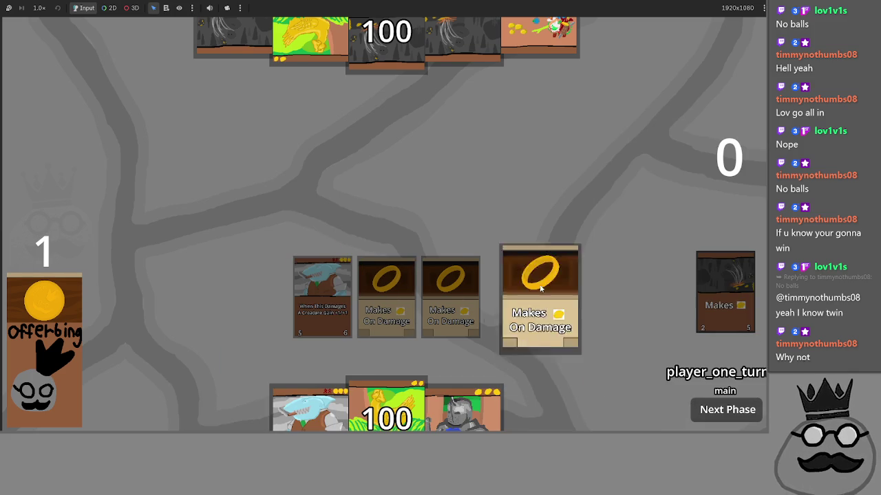
# Step: Advance through the phases so the shark attacks, dropping the opponent to 95, until the turn ends
pyautogui.click(734, 417)
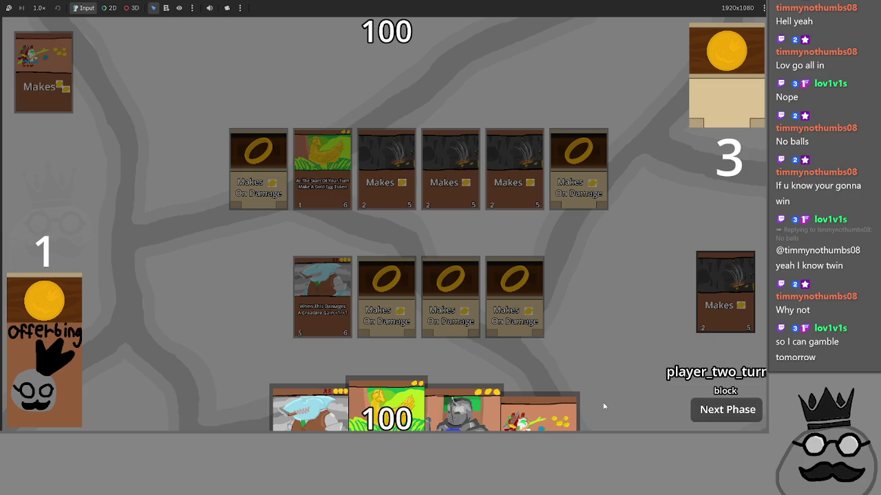
pyautogui.click(700, 416)
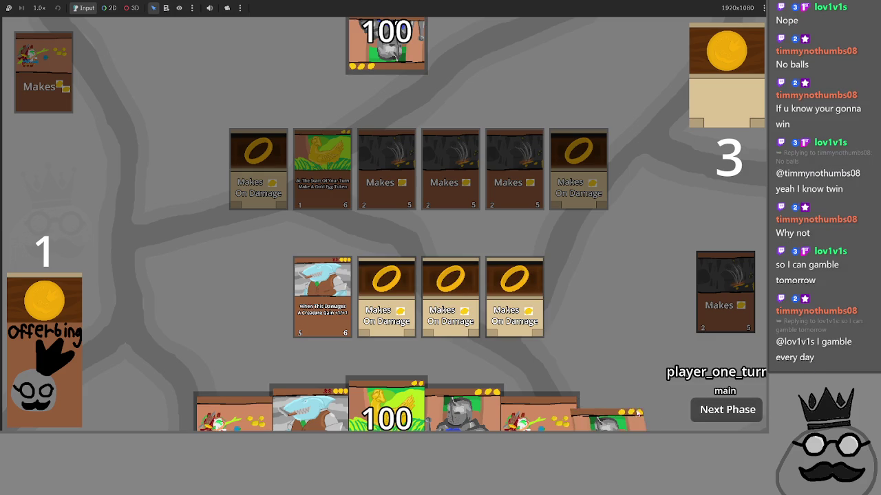
pyautogui.click(716, 411)
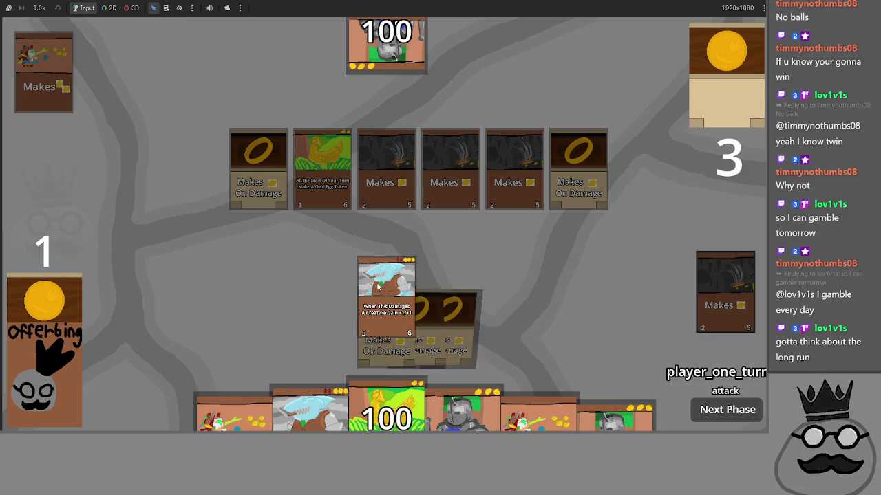
pyautogui.click(704, 411)
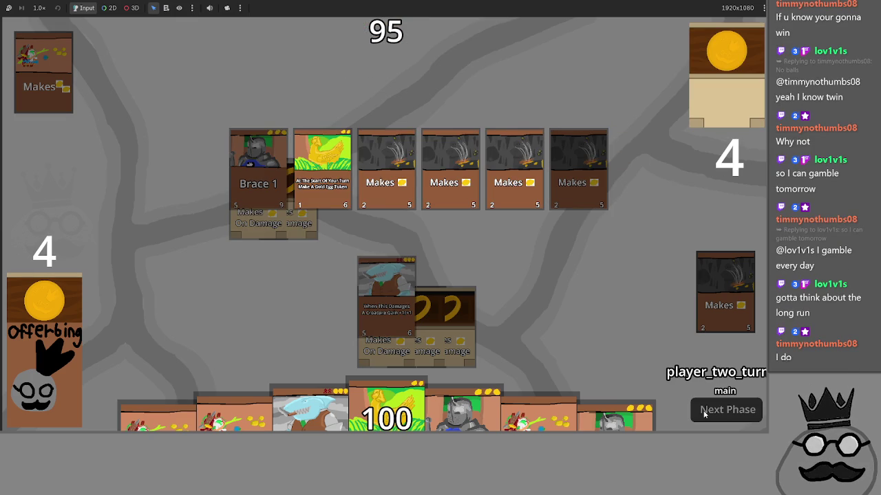
pyautogui.click(704, 411)
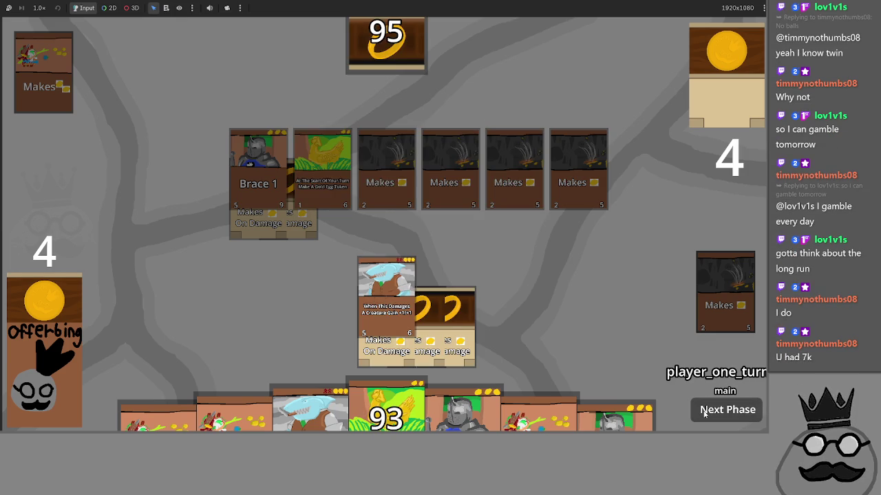
pyautogui.click(703, 411)
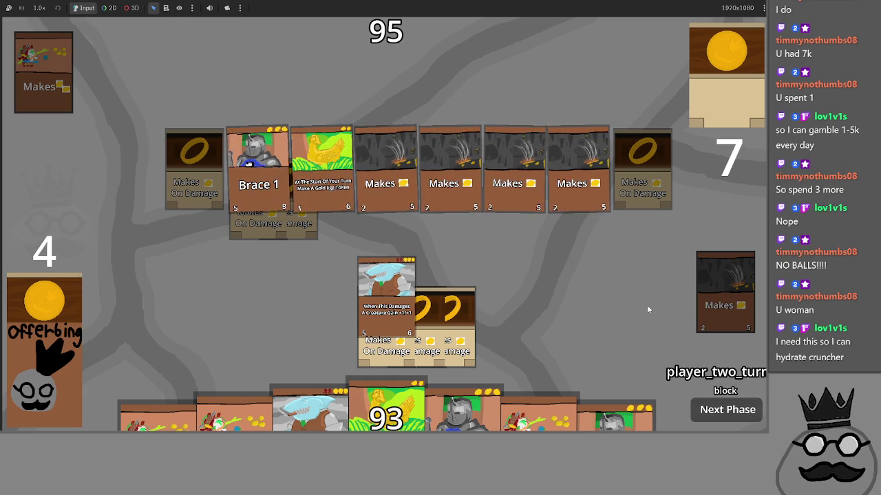
pyautogui.click(712, 415)
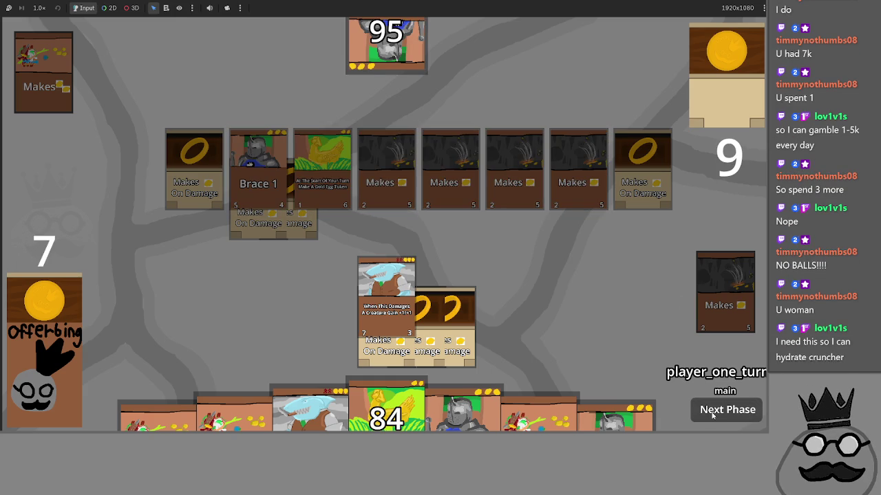
# Step: Back in main.gd, start a dedented line 274 after the buff branches and type 'card'
pyautogui.hotkey('alt', 'Tab')
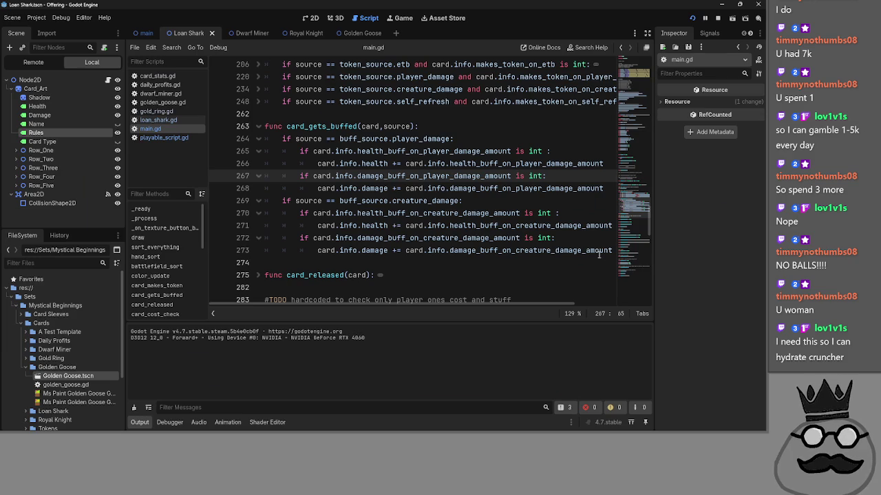
pyautogui.hscroll(3, 454, 304)
pyautogui.press('Down')
pyautogui.press('Down')
pyautogui.press('Down')
pyautogui.press('End')
pyautogui.press('Return')
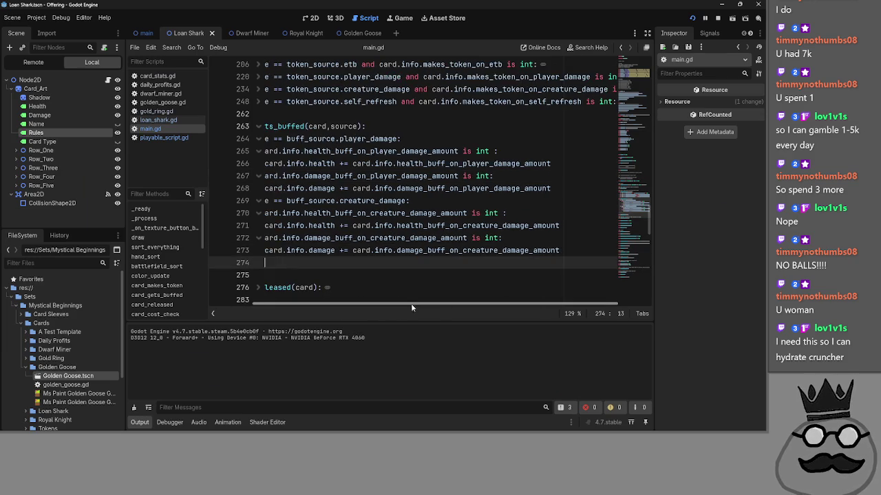
pyautogui.press('BackSpace')
pyautogui.press('BackSpace')
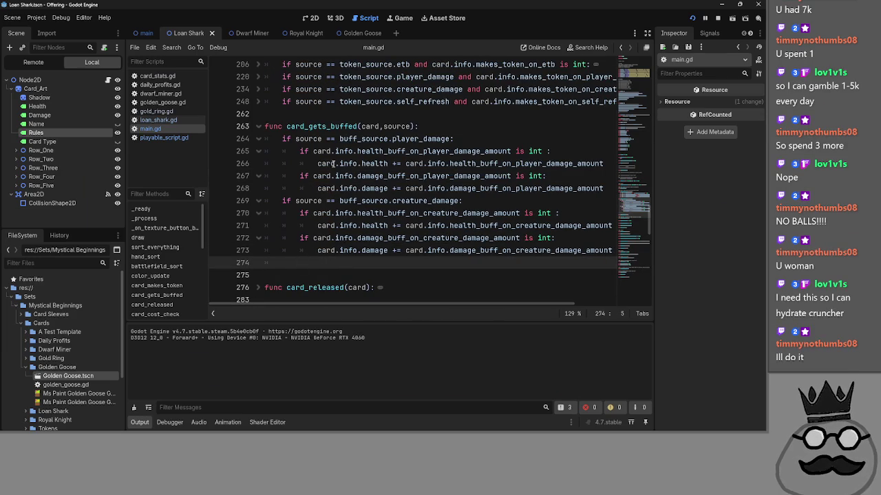
pyautogui.write('card')
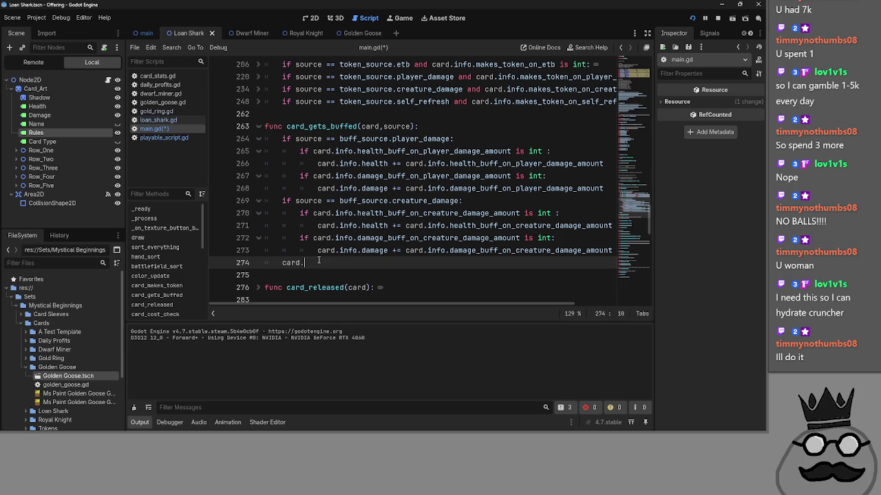
pyautogui.press('BackSpace')
pyautogui.scroll(-3, 289, 248)
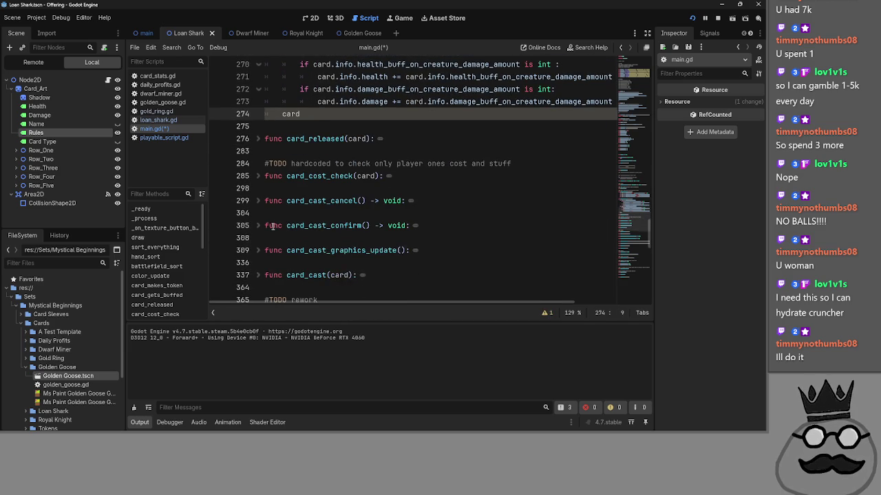
# Step: Look through the scripts and select the update_graphics() function name in playable_script.gd
pyautogui.click(152, 76)
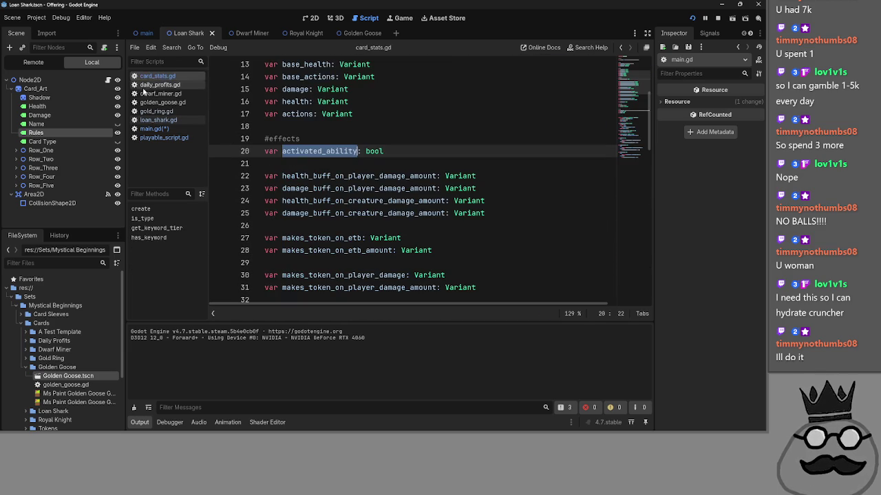
pyautogui.click(157, 120)
pyautogui.click(153, 129)
pyautogui.click(162, 137)
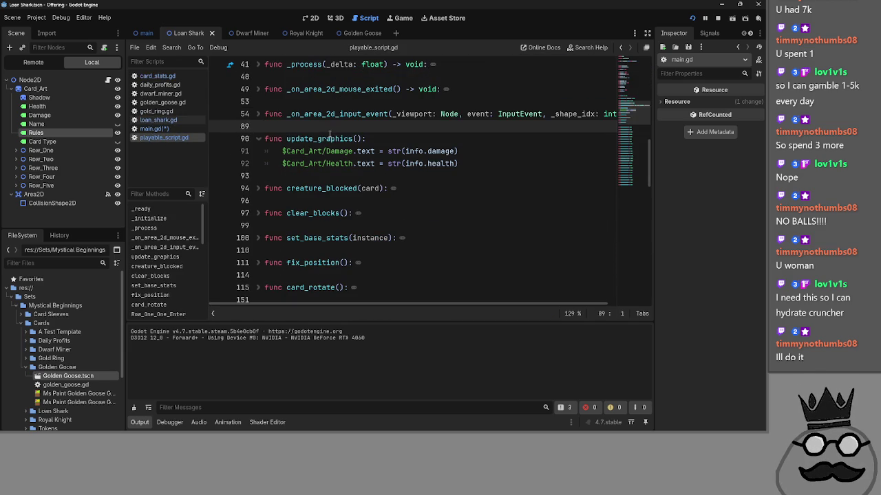
pyautogui.click(329, 133)
pyautogui.moveTo(353, 138); pyautogui.dragTo(289, 139)
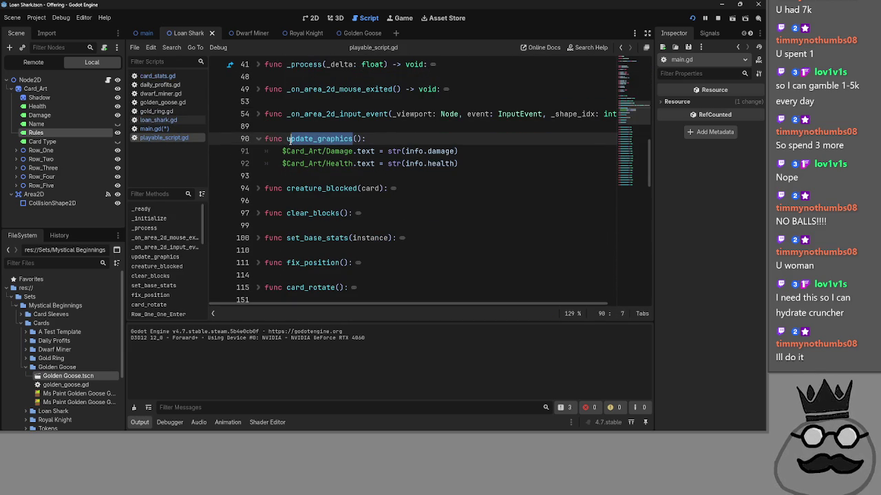
pyautogui.moveTo(363, 139); pyautogui.dragTo(287, 139)
pyautogui.hotkey('ctrl', 'c')
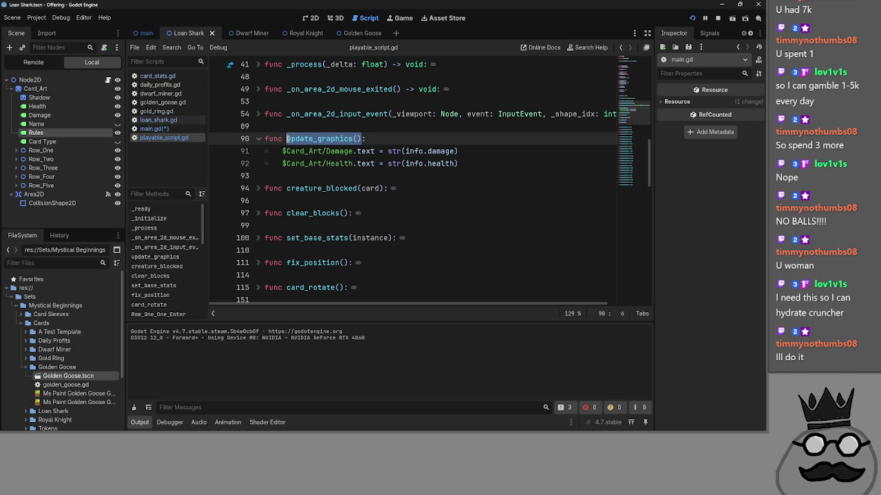
# Step: Complete line 274 in main.gd as card.update_graphics() and run the game
pyautogui.click(158, 76)
pyautogui.click(156, 129)
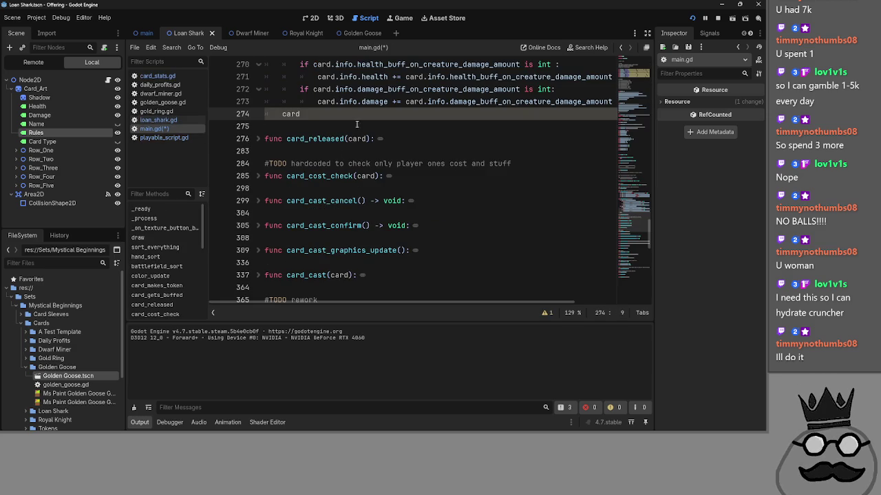
pyautogui.write('.')
pyautogui.hotkey('ctrl', 'v')
pyautogui.click(395, 126)
pyautogui.scroll(3, 425, 152)
pyautogui.click(706, 19)
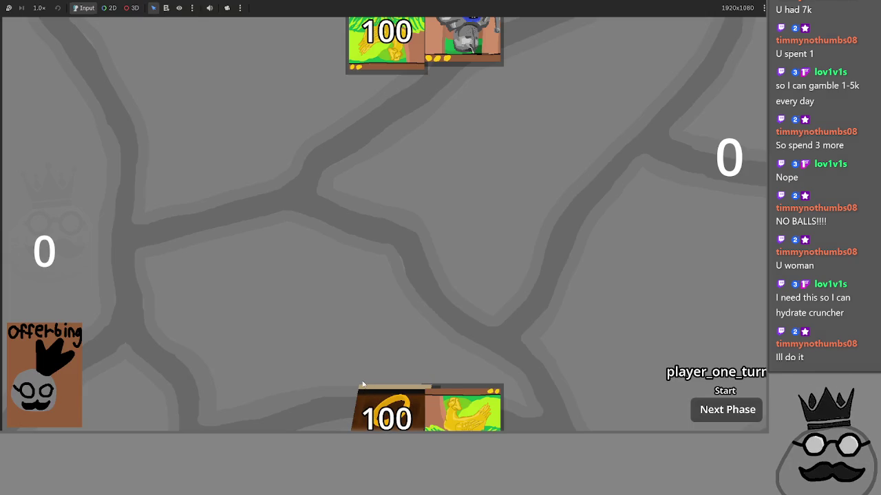
# Step: Play the ring and Makes cards, then sacrifice two Makes cards to place the shark
pyautogui.hotkey('alt', 'Tab')
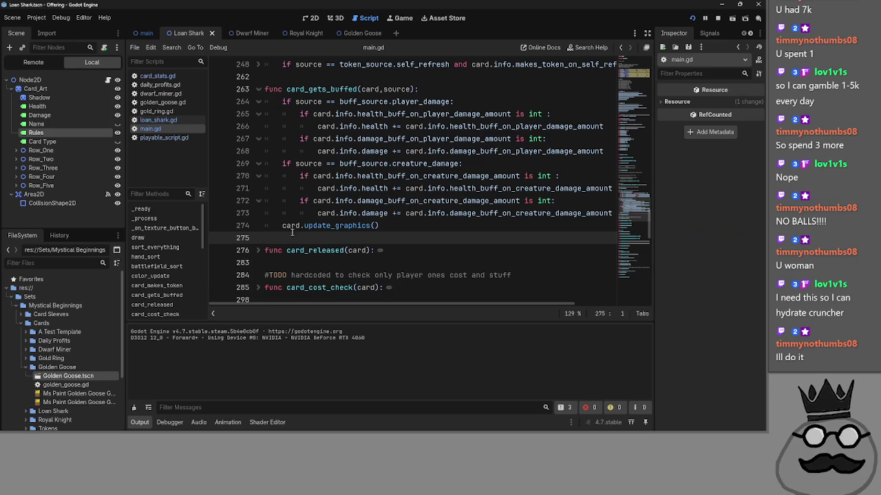
pyautogui.hotkey('alt', 'Tab')
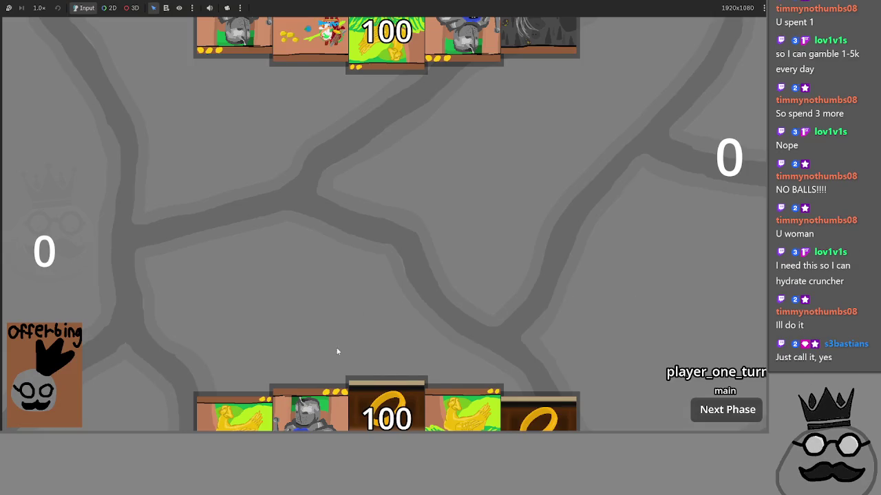
pyautogui.click(342, 425)
pyautogui.click(303, 413)
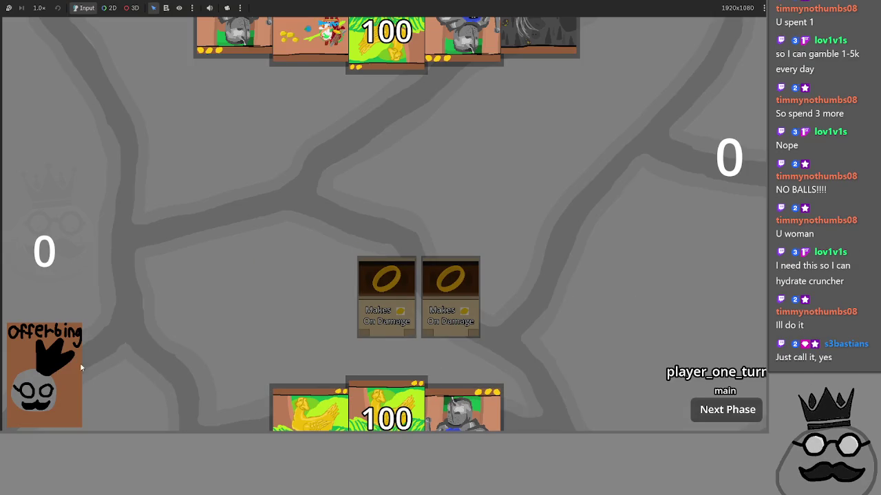
pyautogui.click(41, 368)
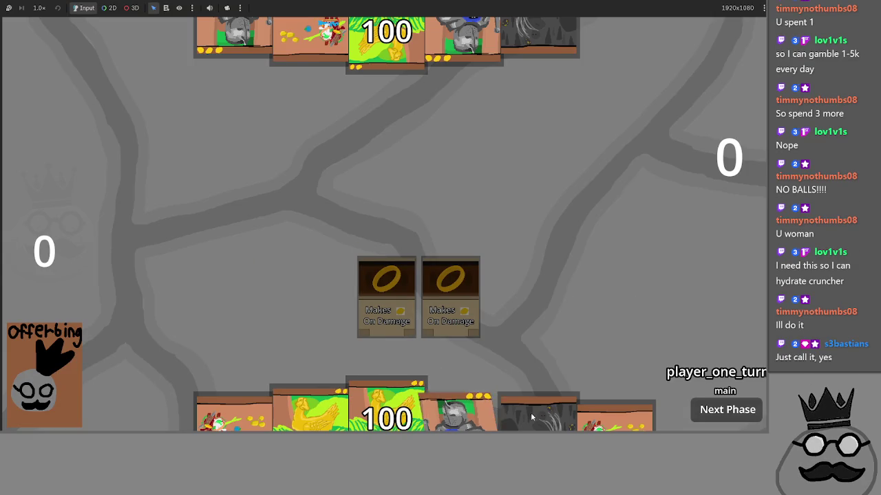
pyautogui.click(550, 344)
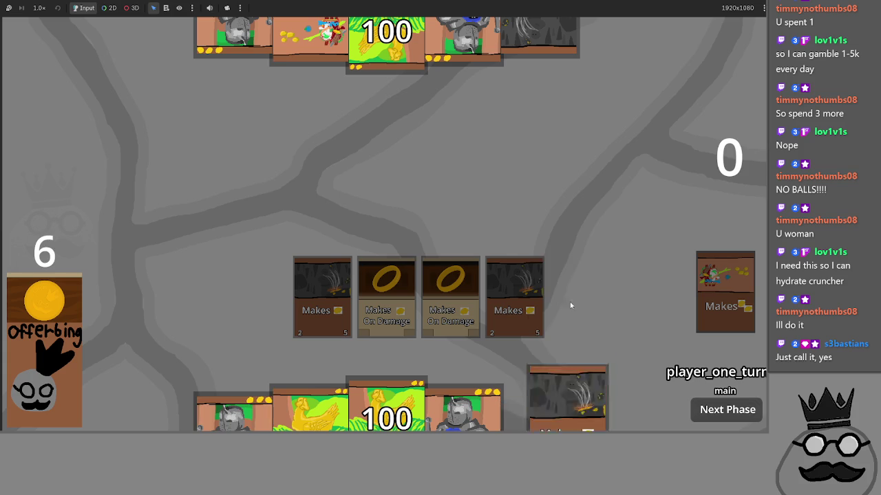
pyautogui.click(561, 358)
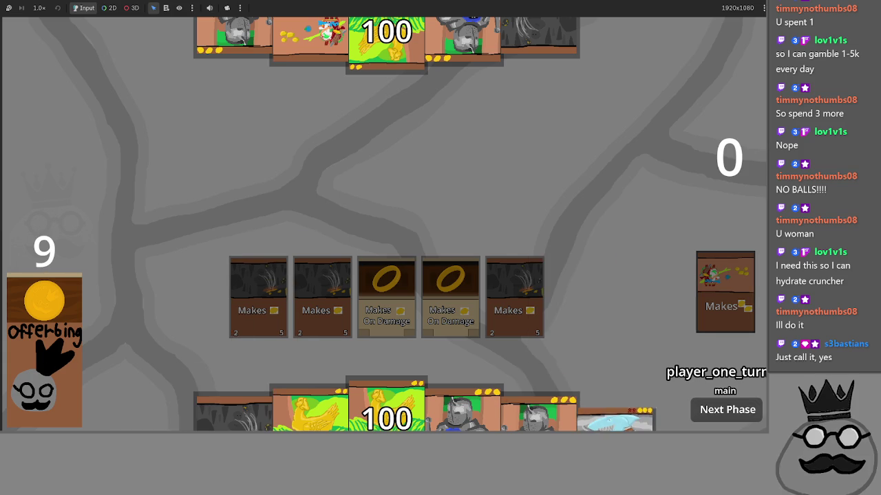
pyautogui.click(619, 406)
pyautogui.click(544, 289)
pyautogui.click(314, 291)
pyautogui.click(659, 357)
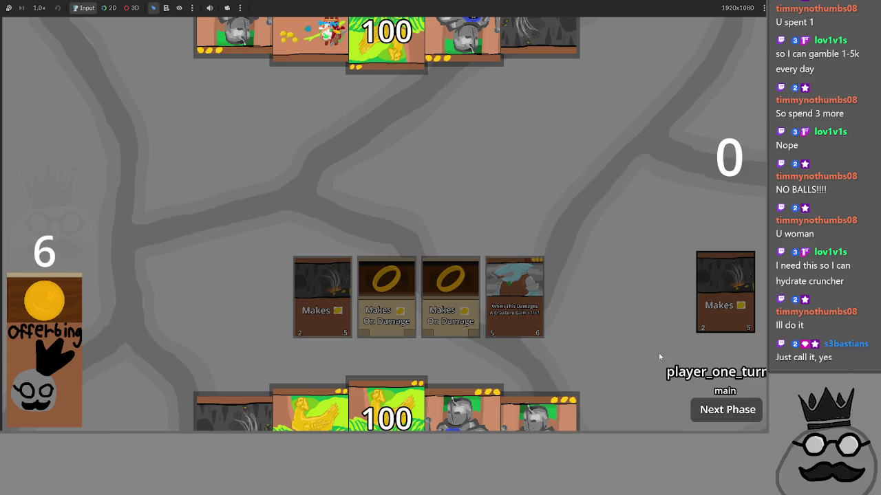
# Step: Advance phases to the attack so the shark hits the opponent down to 95, then return to the editor
pyautogui.click(703, 413)
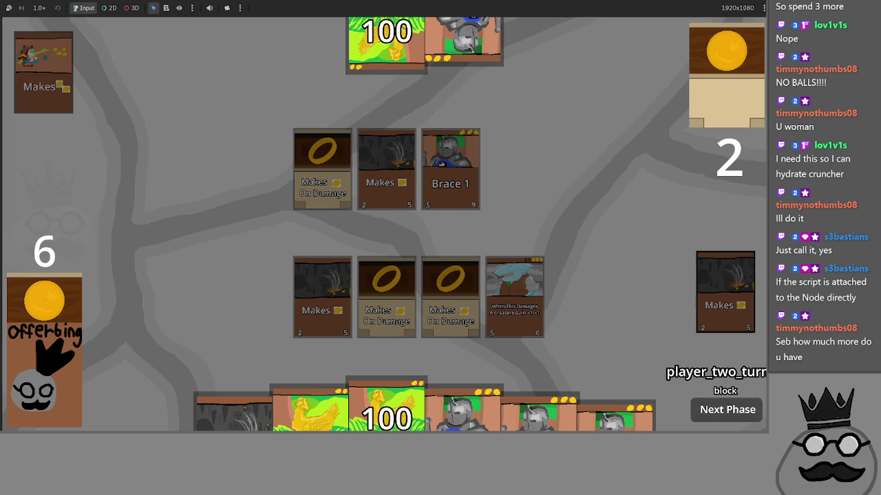
pyautogui.click(697, 411)
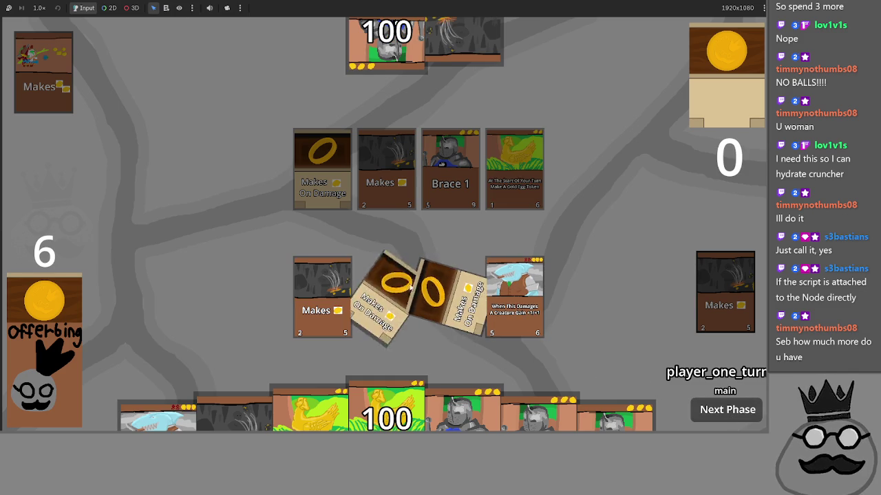
pyautogui.click(717, 414)
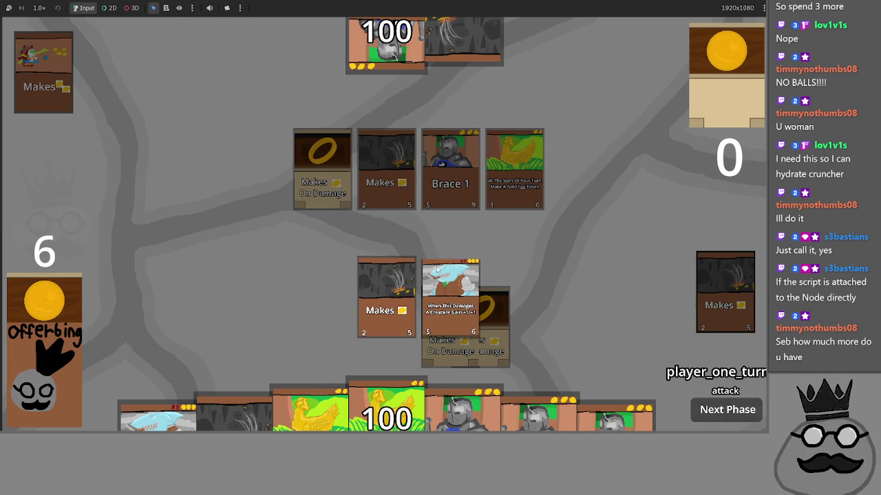
pyautogui.click(723, 415)
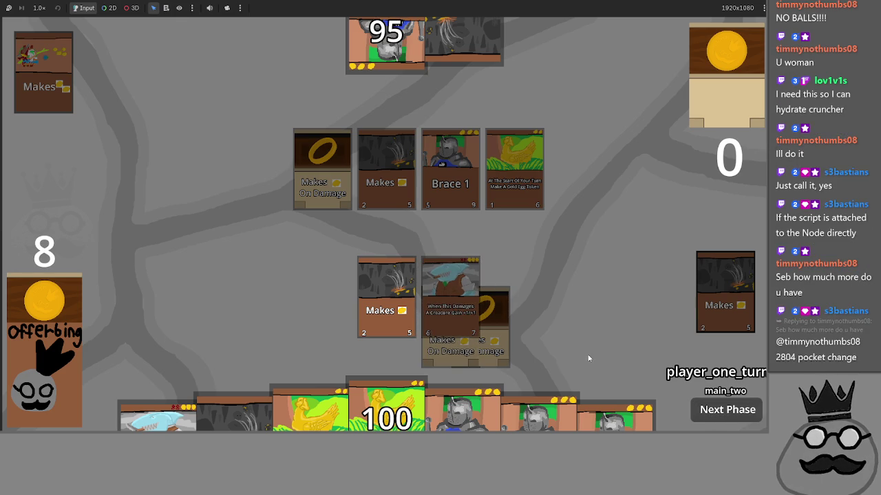
pyautogui.hotkey('alt', 'Tab')
pyautogui.hotkey('alt', 'Tab')
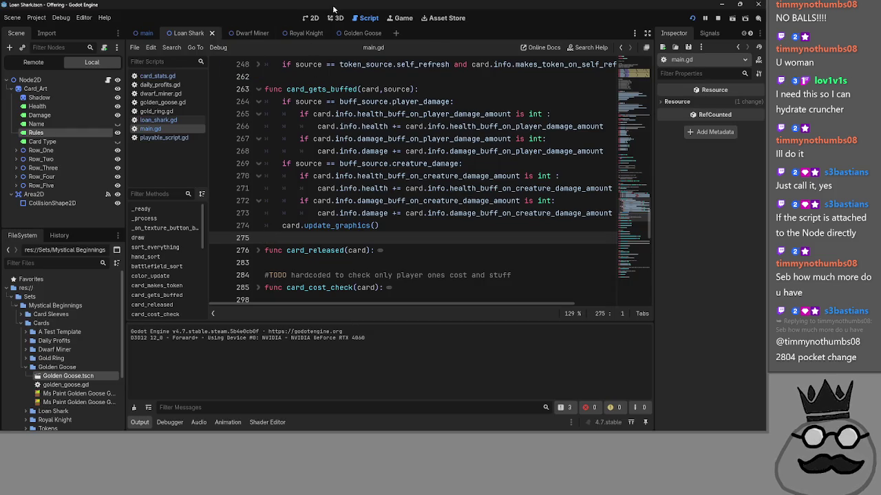
# Step: Open the loan_shark.gd script from the script list
pyautogui.click(310, 18)
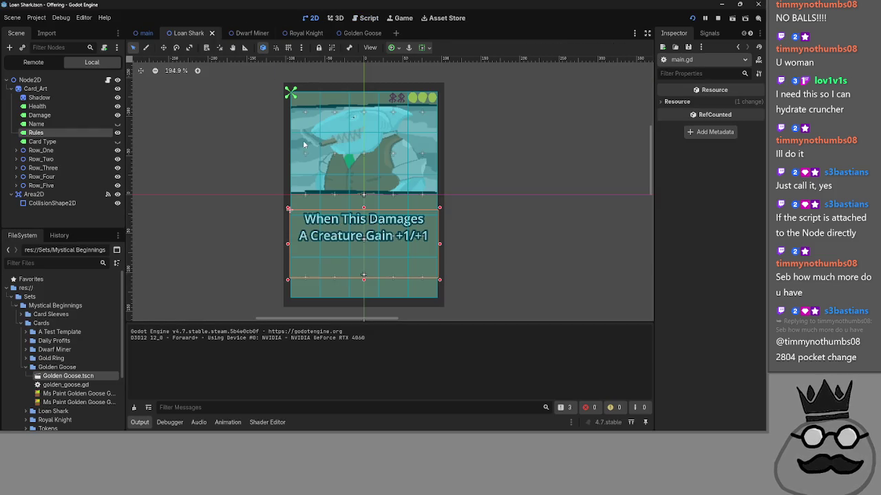
pyautogui.click(364, 17)
pyautogui.click(165, 120)
pyautogui.scroll(2, 344, 198)
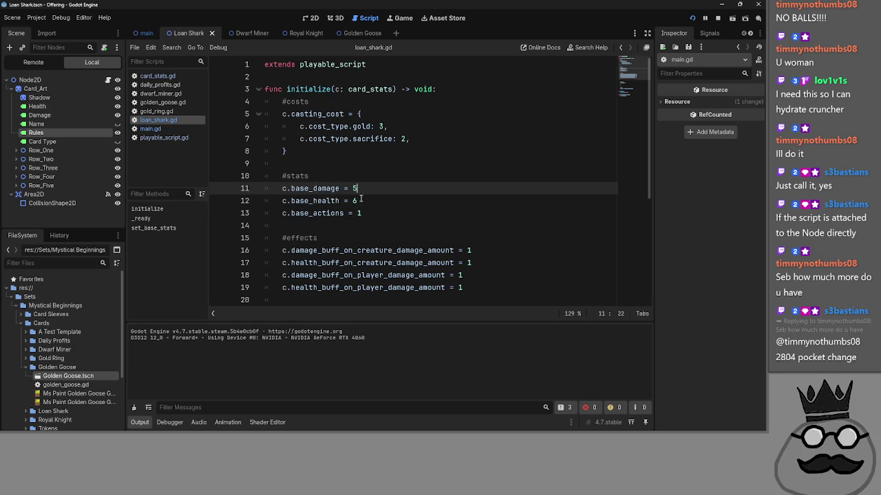
# Step: Review the shark's stat lines and select the base_health value, leaving it at 6
pyautogui.click(361, 200)
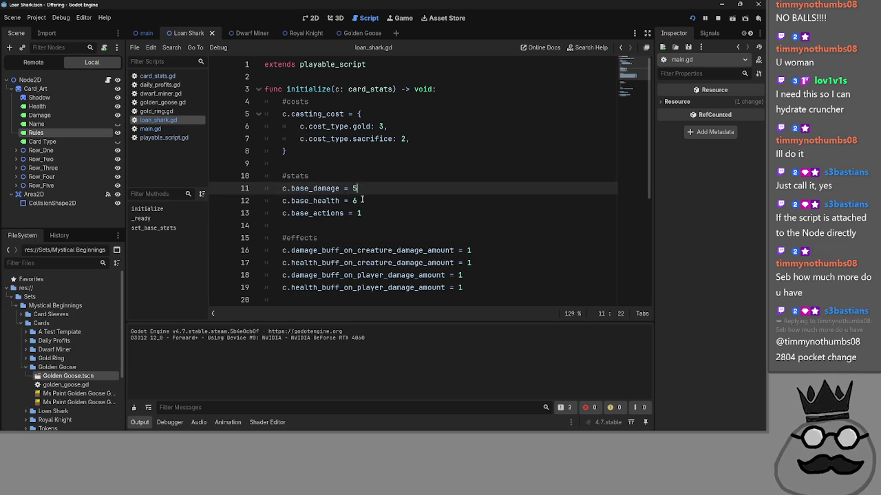
pyautogui.press('Down')
pyautogui.press('End')
pyautogui.press('Up')
pyautogui.press('Up')
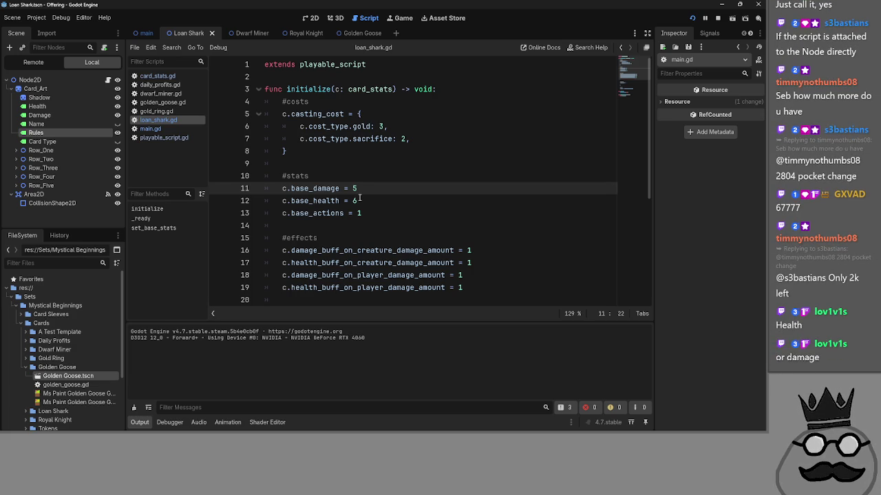
pyautogui.moveTo(358, 200); pyautogui.dragTo(353, 200)
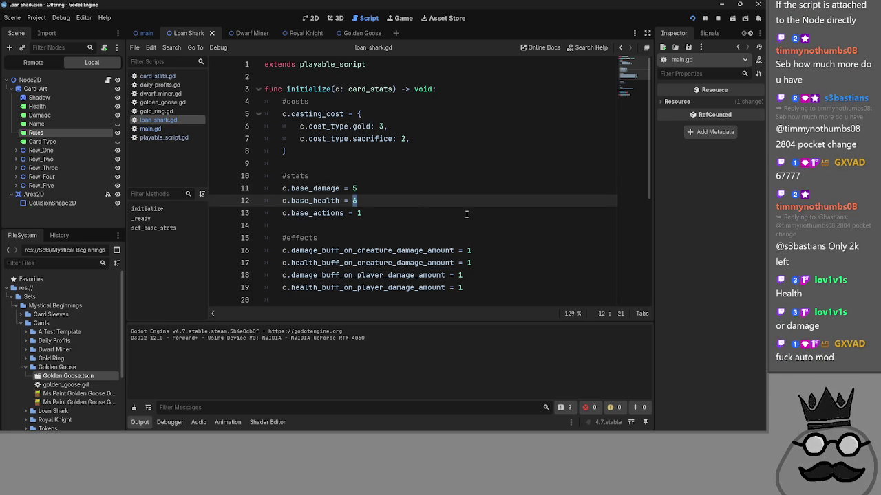
pyautogui.hotkey('alt', 'Tab')
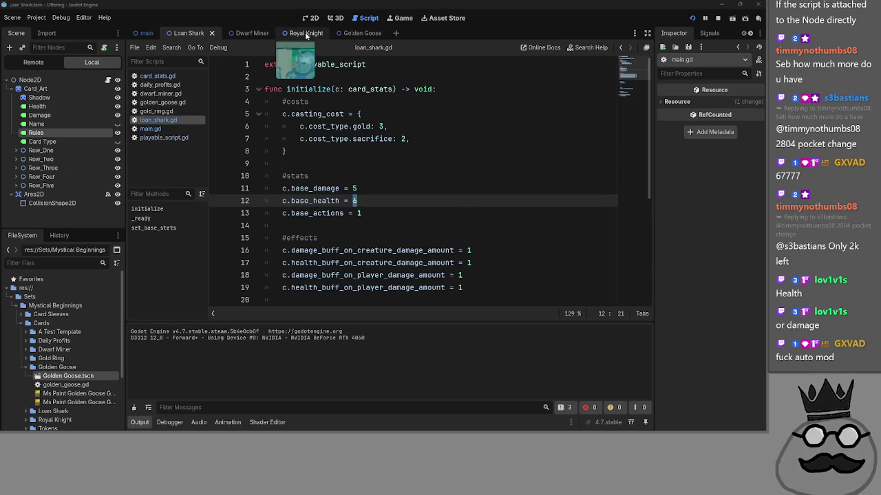
pyautogui.click(362, 200)
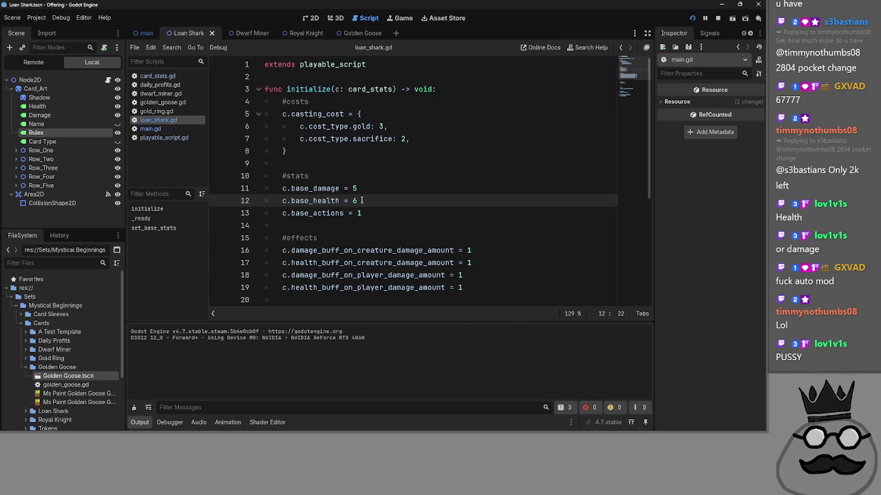
pyautogui.hotkey('alt', 'Tab')
pyautogui.hotkey('alt', 'Tab')
pyautogui.hotkey('alt', 'Tab')
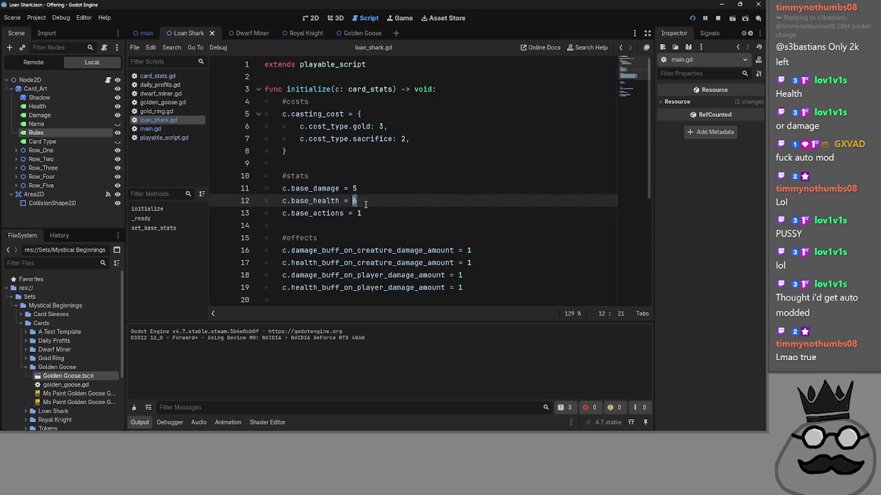
pyautogui.hotkey('shift', 'Left')
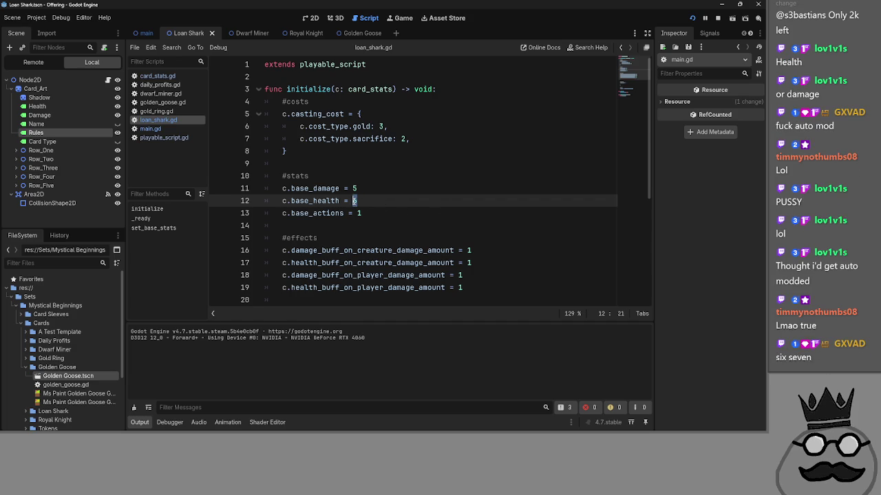
pyautogui.click(368, 188)
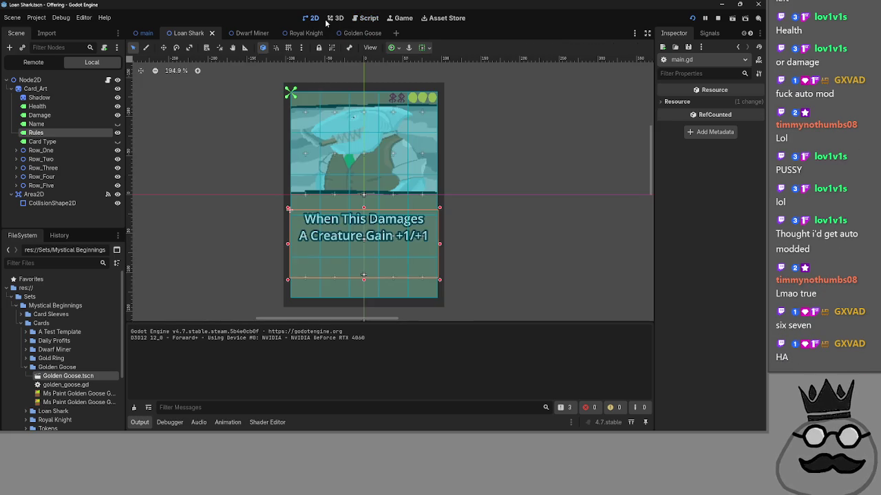
# Step: Switch to the 2D workspace to display the Loan Shark card scene
pyautogui.click(308, 17)
pyautogui.hotkey('ctrl', 'F3')
pyautogui.click(304, 17)
pyautogui.hotkey('alt', 'Tab')
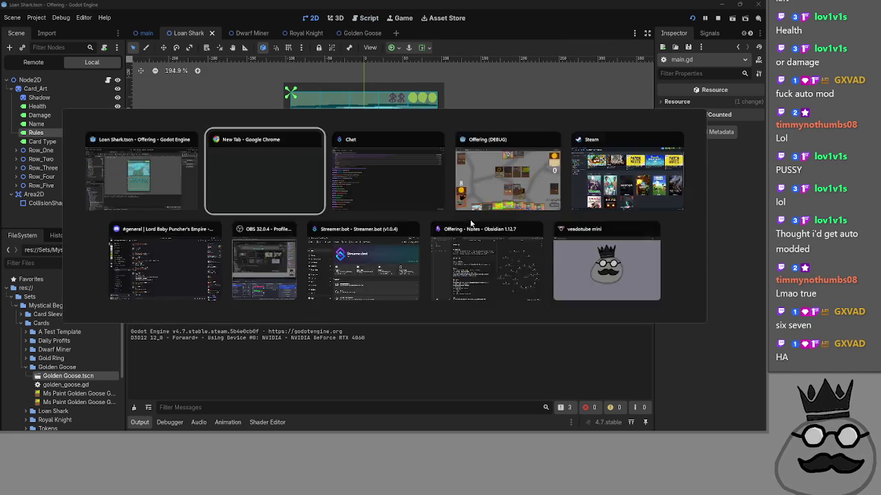
pyautogui.hotkey('alt', 'Tab')
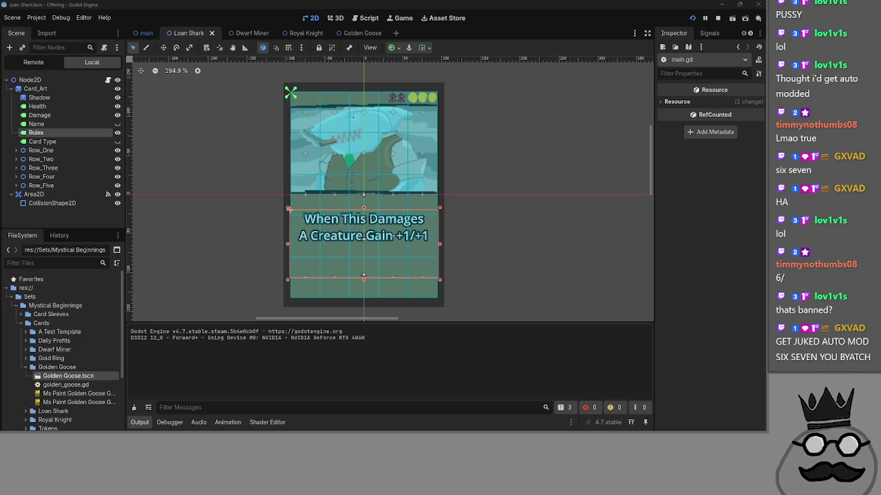
pyautogui.hotkey('alt', 'Tab')
pyautogui.hotkey('alt', 'Tab')
pyautogui.press('Escape')
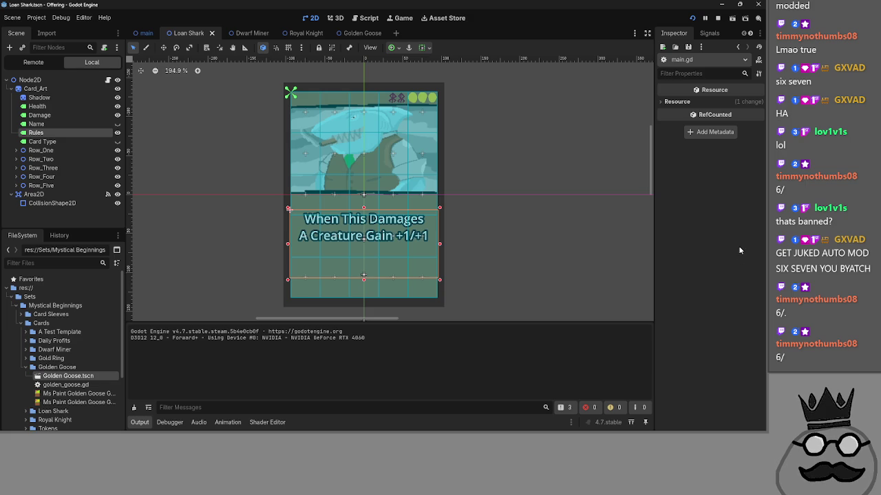
pyautogui.click(358, 18)
pyautogui.click(415, 164)
pyautogui.write('6')
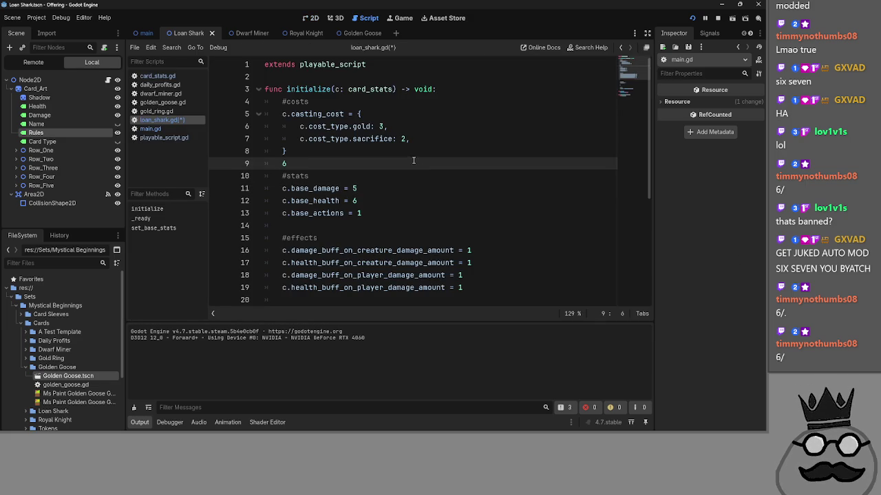
pyautogui.write('-')
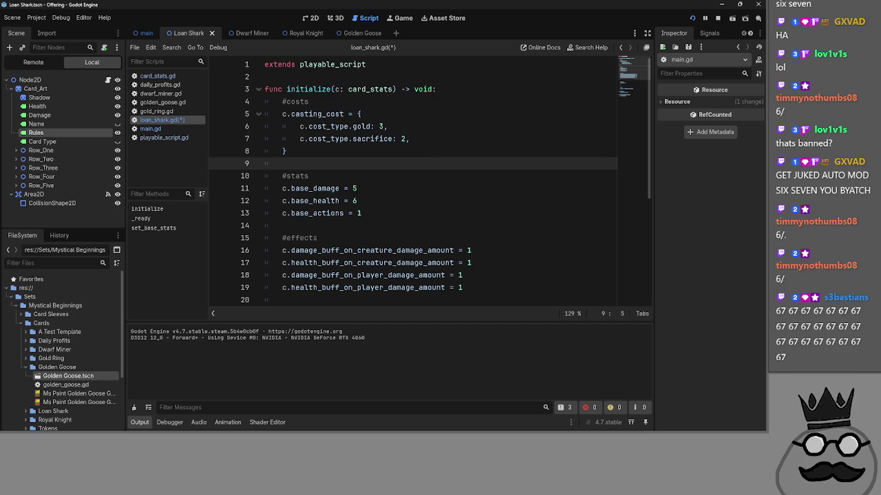
# Step: Delete the stray pasted 67s from line 14 of loan_shark.gd
pyautogui.click(364, 227)
pyautogui.hotkey('ctrl', 'v')
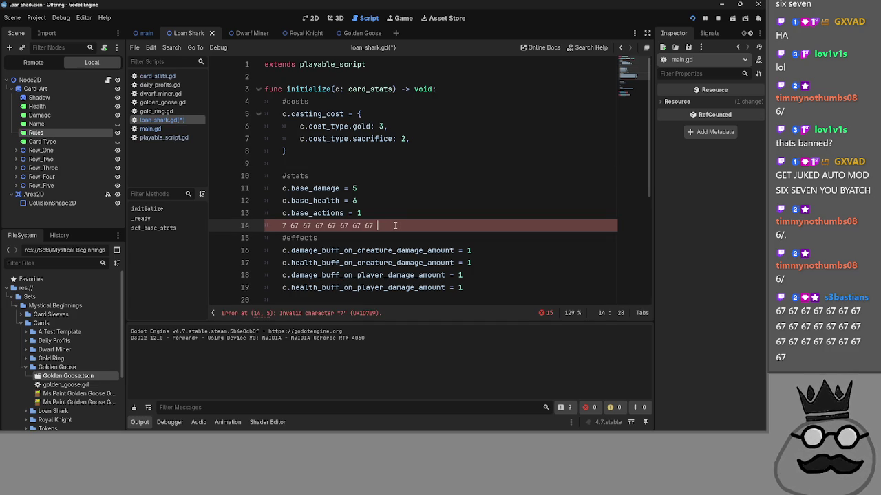
pyautogui.write('67')
pyautogui.moveTo(386, 225); pyautogui.dragTo(290, 227)
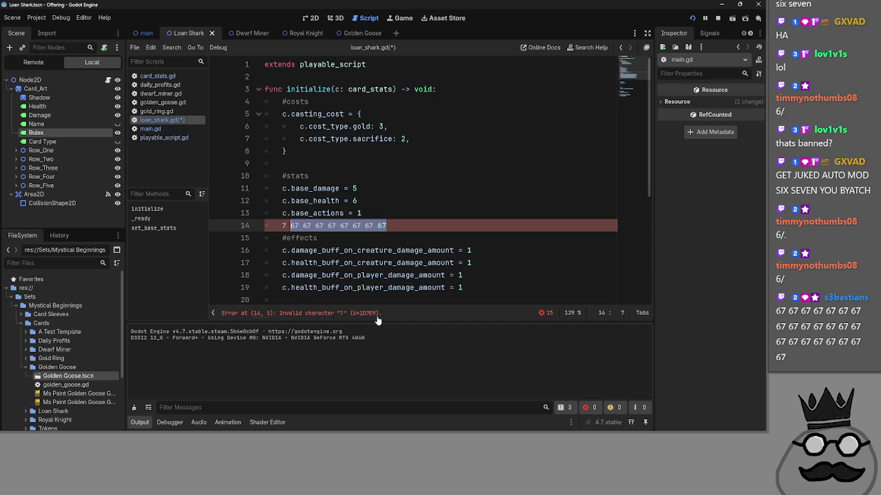
pyautogui.press('BackSpace')
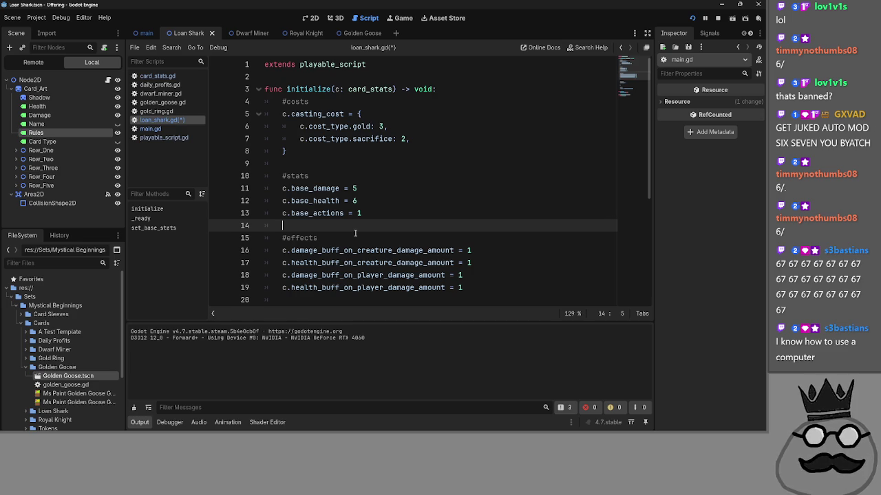
# Step: Stop the running game and bring the Obsidian Offering note to the front
pyautogui.click(382, 163)
pyautogui.hotkey('alt', 'Tab')
pyautogui.hotkey('alt', 'Tab')
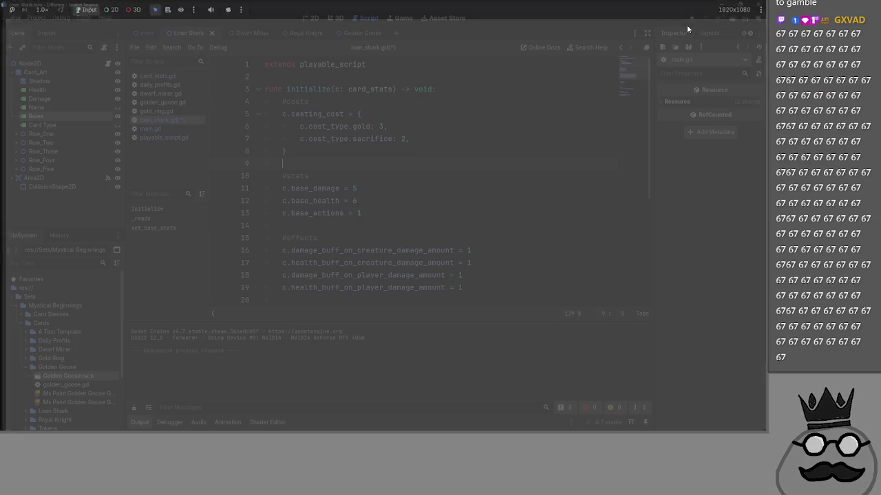
pyautogui.click(717, 18)
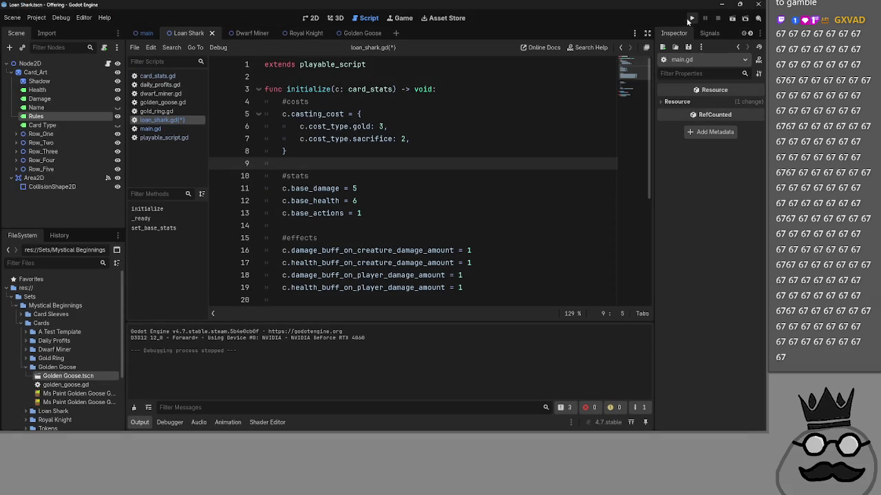
pyautogui.hotkey('alt', 'Tab')
pyautogui.hotkey('alt', 'Tab')
pyautogui.click(485, 263)
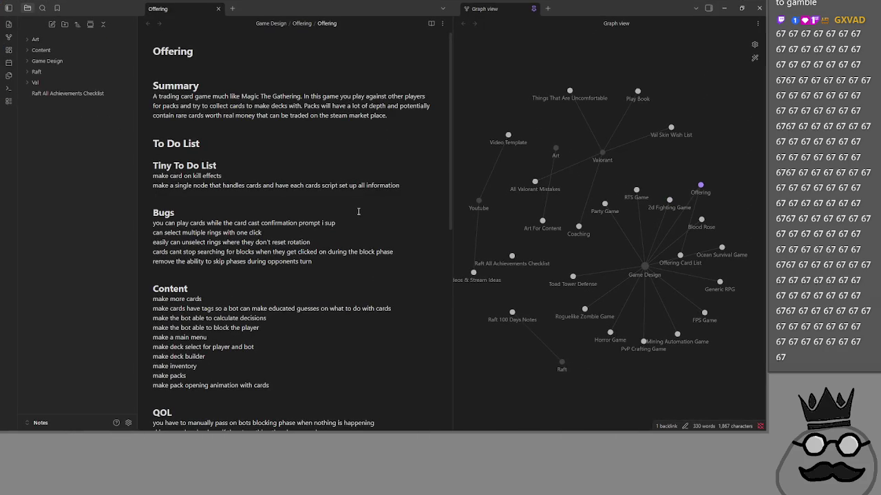
# Step: Delete the 'make card on kill effects' item and its blank line from the to-do list
pyautogui.click(237, 176)
pyautogui.hotkey('ctrl', 'shift', 'Left')
pyautogui.hotkey('shift', 'Home')
pyautogui.press('BackSpace')
pyautogui.press('BackSpace')
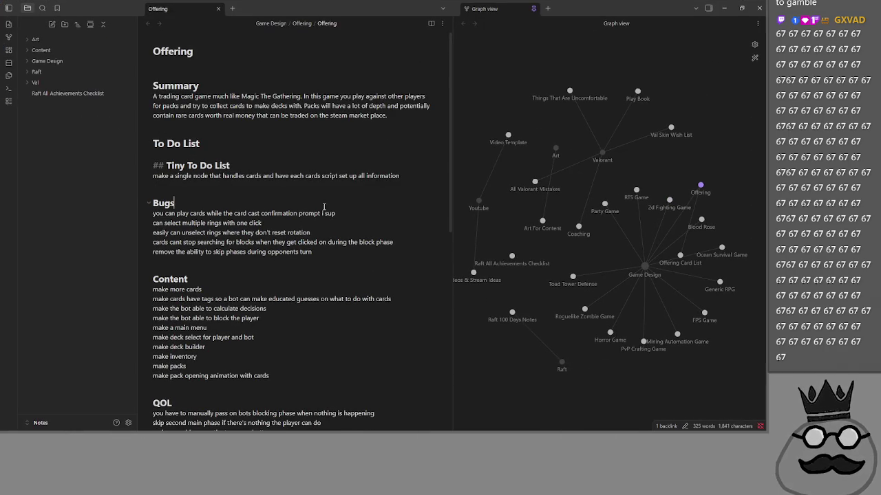
# Step: Look over the first entry under the Bugs heading, then return to Godot
pyautogui.click(327, 196)
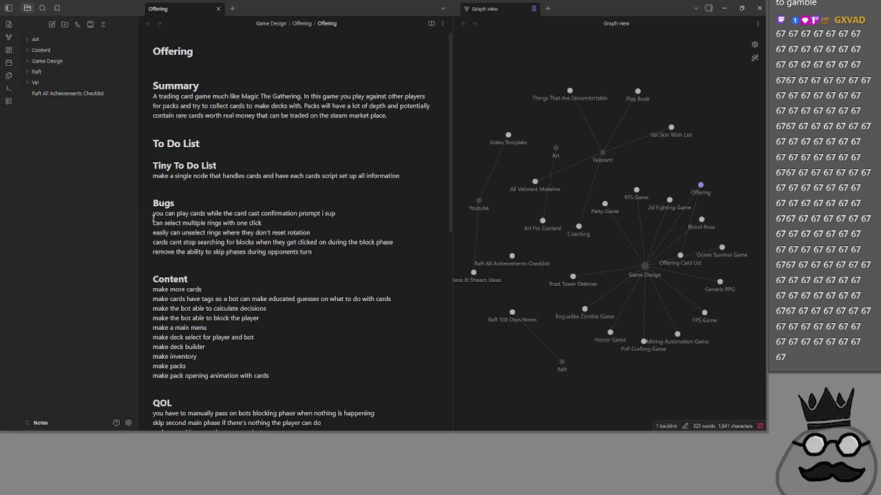
pyautogui.moveTo(162, 214); pyautogui.dragTo(336, 213)
pyautogui.click(266, 215)
pyautogui.click(337, 215)
pyautogui.hotkey('alt', 'Tab')
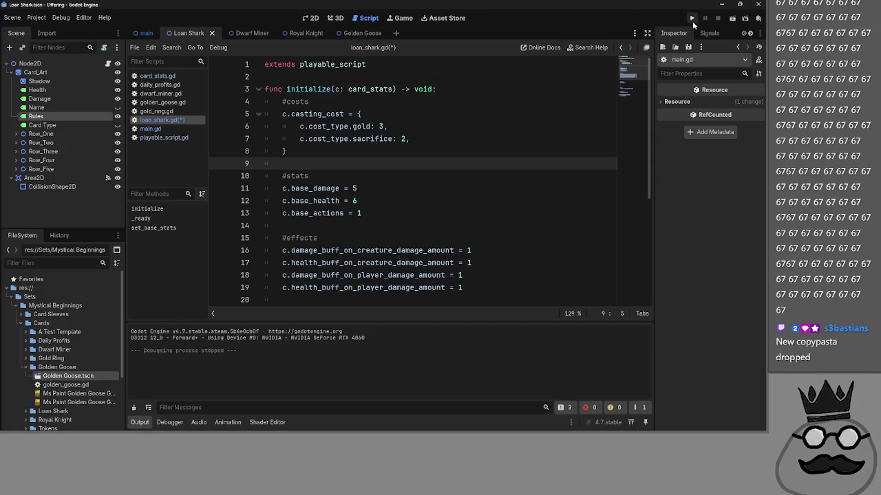
# Step: Run the game, cast the shark by sacrificing a Makes card, and place the chicken card
pyautogui.click(693, 19)
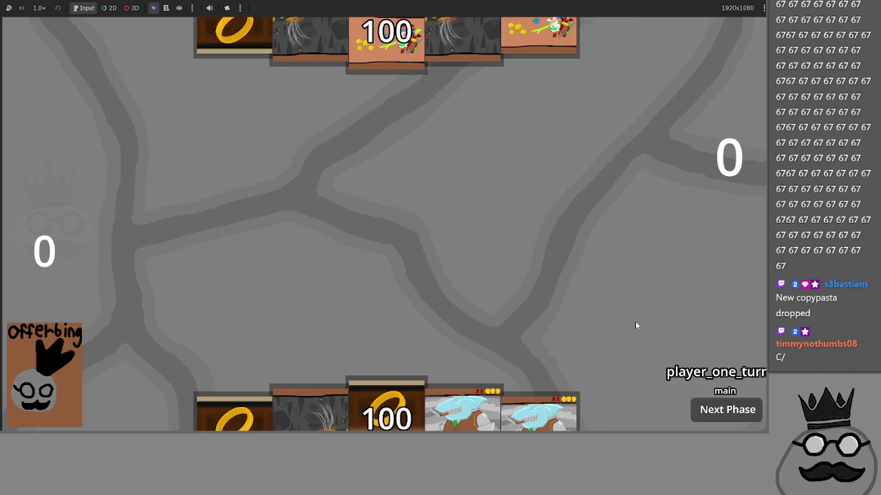
pyautogui.click(282, 399)
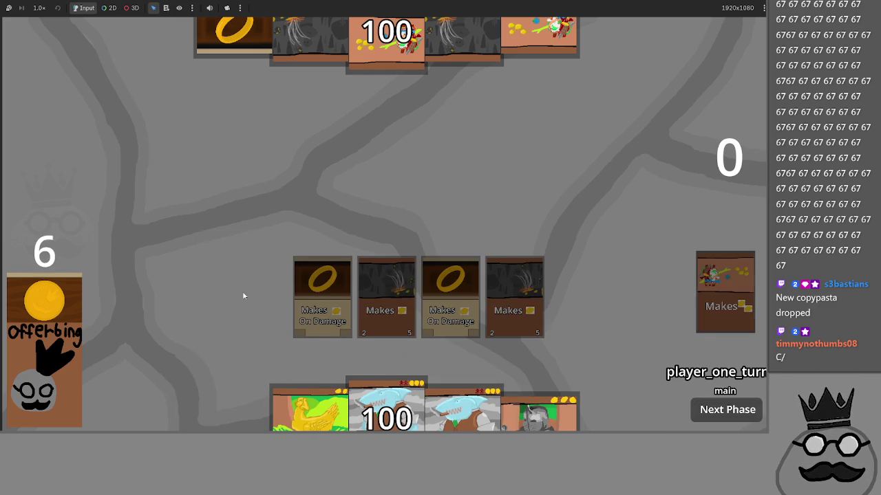
pyautogui.click(462, 413)
pyautogui.click(377, 314)
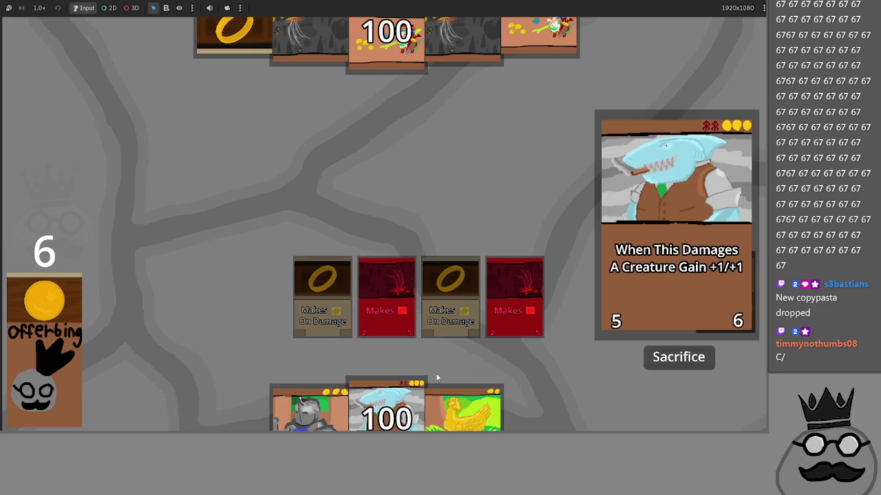
pyautogui.moveTo(444, 407); pyautogui.dragTo(406, 220)
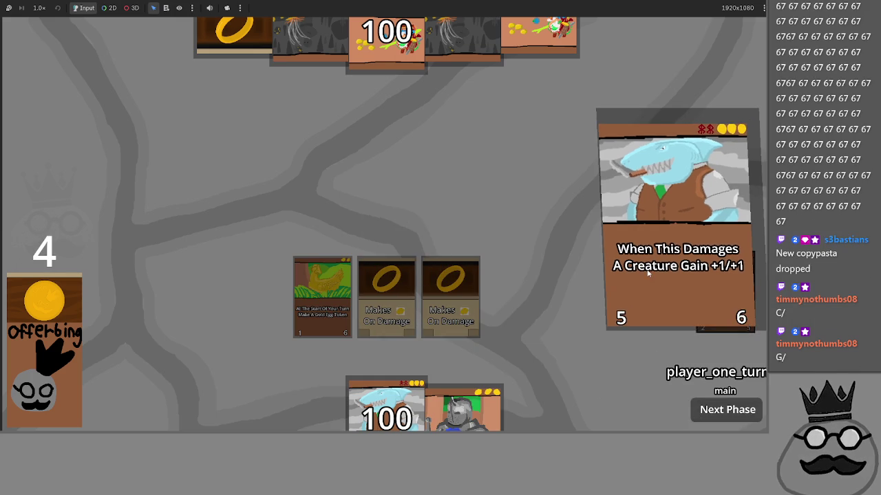
pyautogui.hotkey('alt', 'Tab')
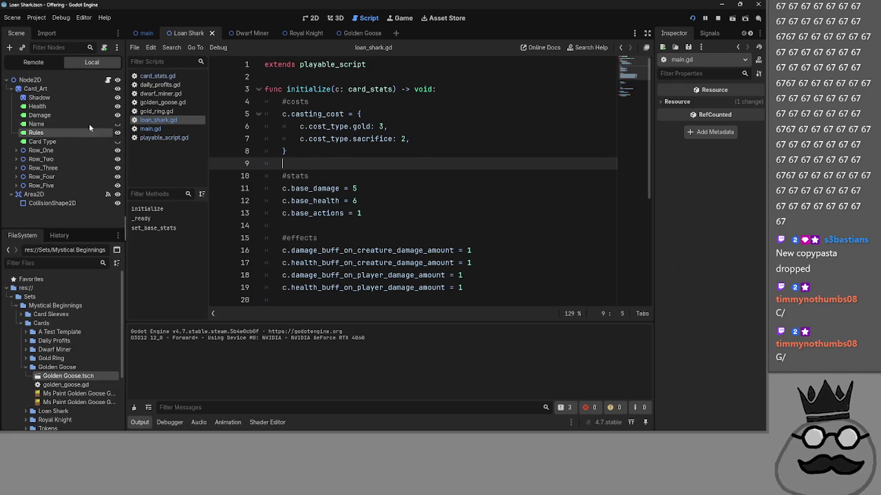
# Step: Open main.gd after briefly glancing at loan_shark.gd and gold_ring.gd
pyautogui.click(158, 129)
pyautogui.click(166, 120)
pyautogui.click(166, 128)
pyautogui.click(157, 111)
pyautogui.click(168, 129)
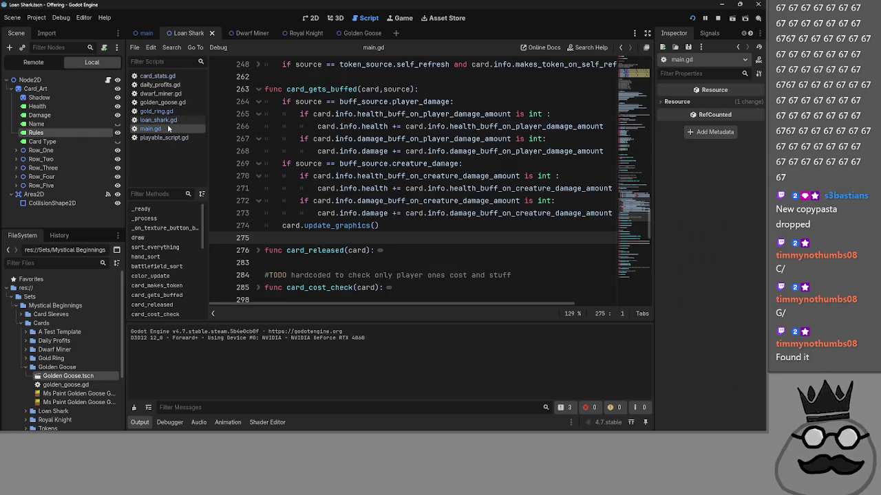
pyautogui.click(171, 111)
pyautogui.click(166, 128)
# Step: Fold the card_gets_buffed and card_makes_token functions in main.gd
pyautogui.scroll(6, 232, 175)
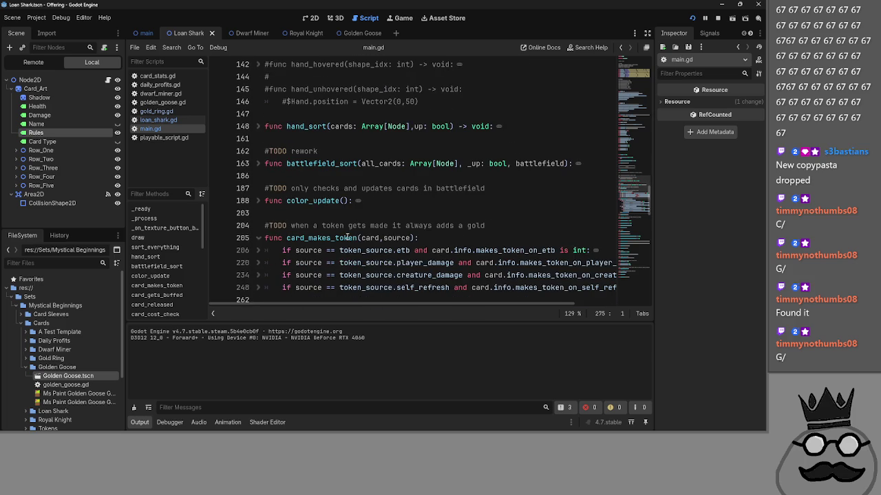
pyautogui.scroll(5, 347, 237)
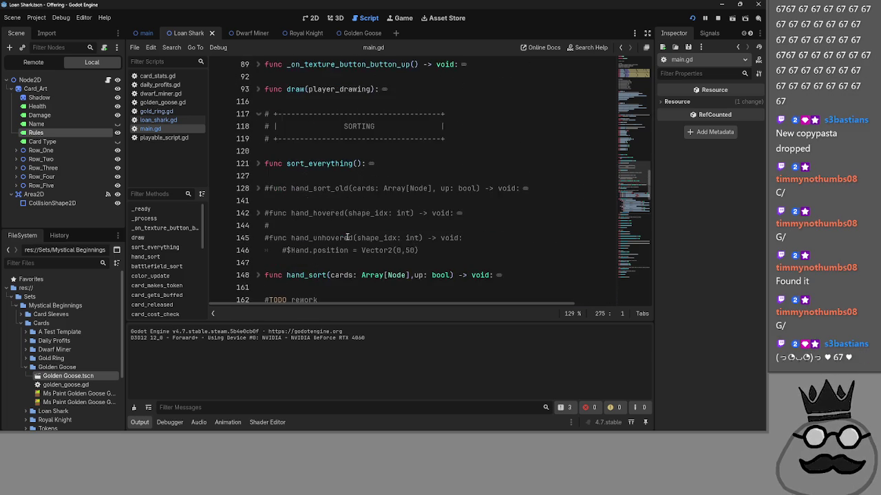
pyautogui.scroll(2, 348, 237)
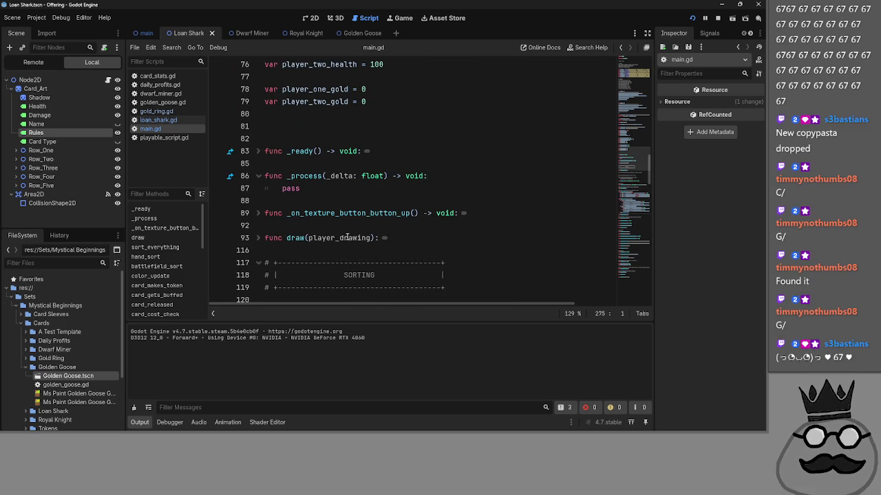
pyautogui.scroll(-6, 347, 237)
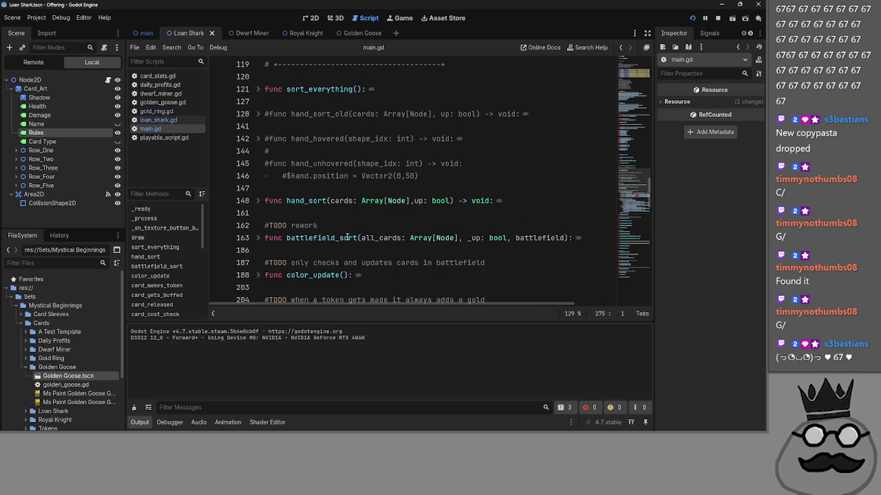
pyautogui.scroll(-2, 347, 238)
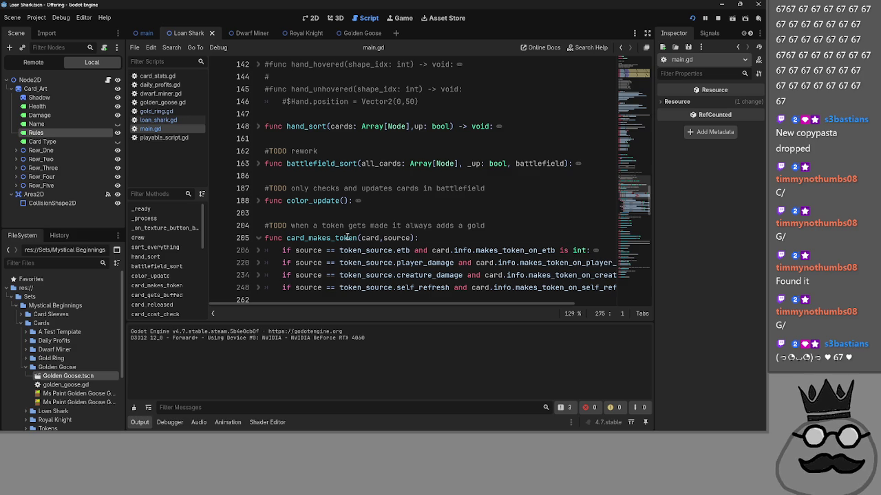
pyautogui.scroll(-4, 281, 207)
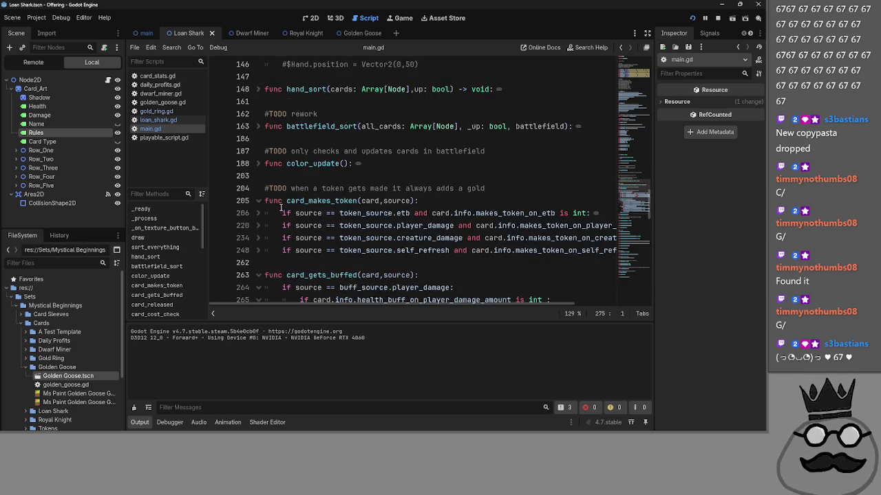
pyautogui.scroll(-6, 281, 207)
pyautogui.scroll(6, 272, 186)
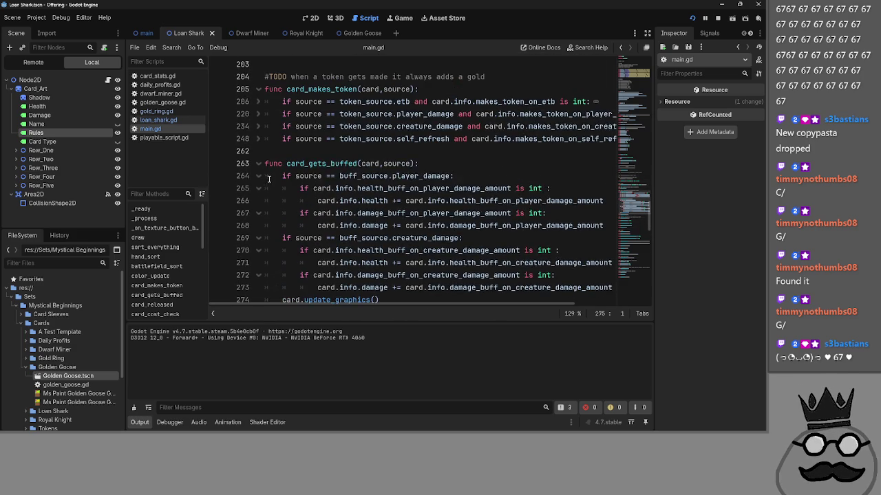
pyautogui.click(260, 163)
pyautogui.click(261, 89)
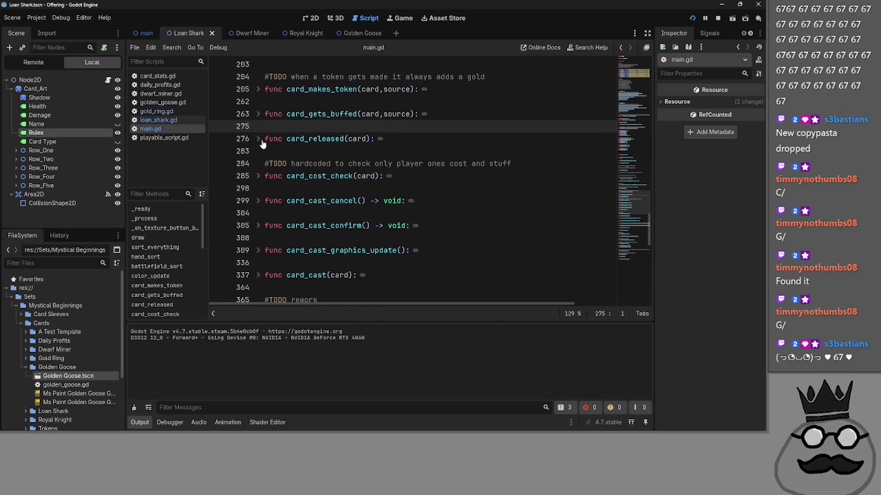
# Step: Check and fold card_cost_check, card_released and card_cast, then open playable_script.gd at update_graphics
pyautogui.scroll(-1, 270, 192)
pyautogui.click(258, 138)
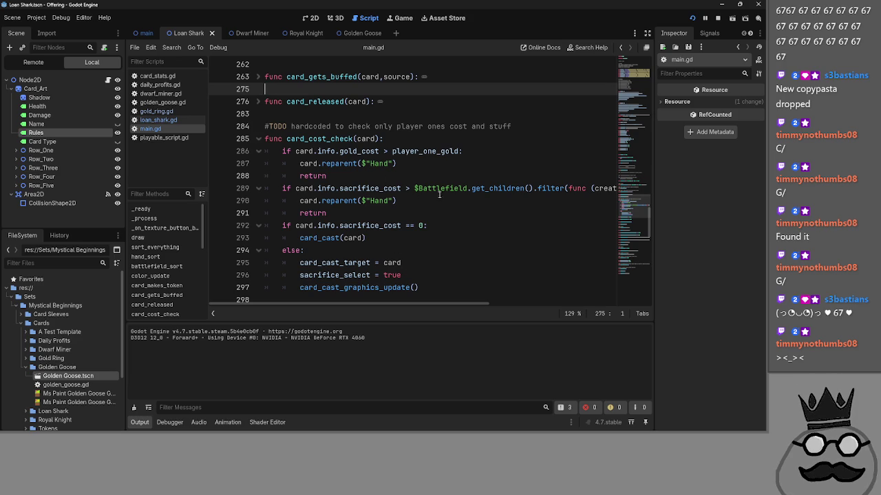
pyautogui.click(258, 138)
pyautogui.click(258, 102)
pyautogui.click(258, 102)
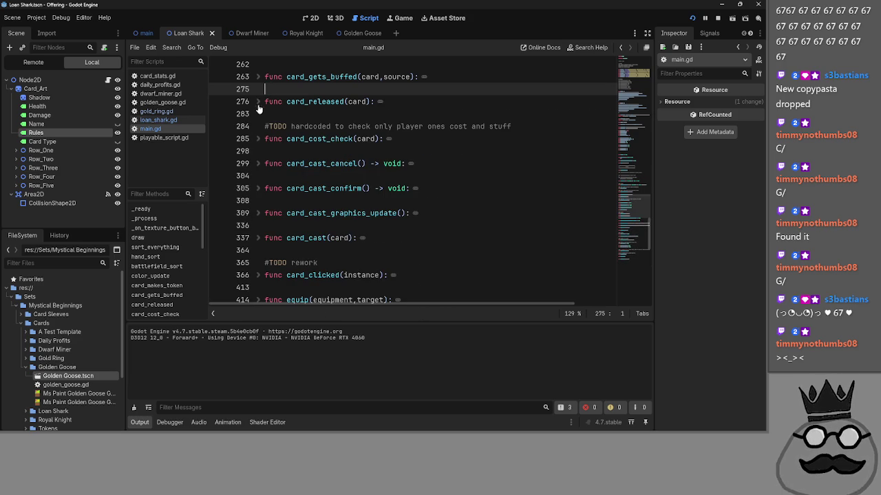
pyautogui.scroll(-2, 260, 165)
pyautogui.click(258, 164)
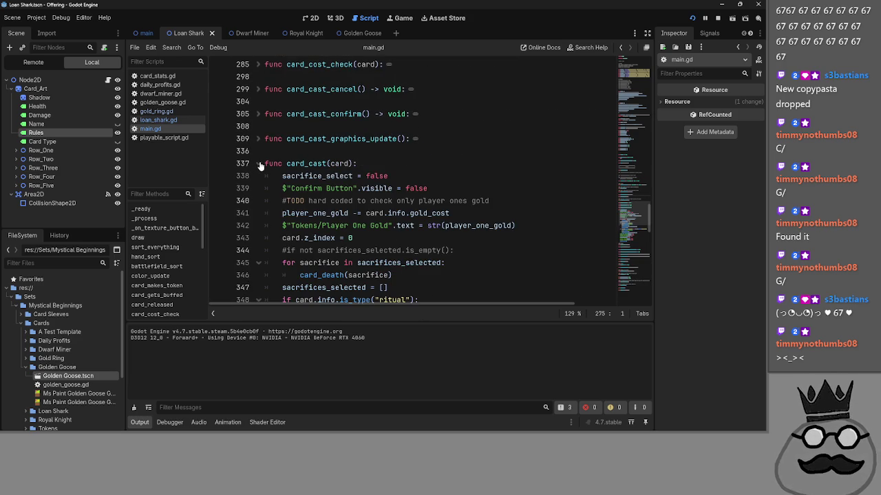
pyautogui.scroll(-2, 260, 165)
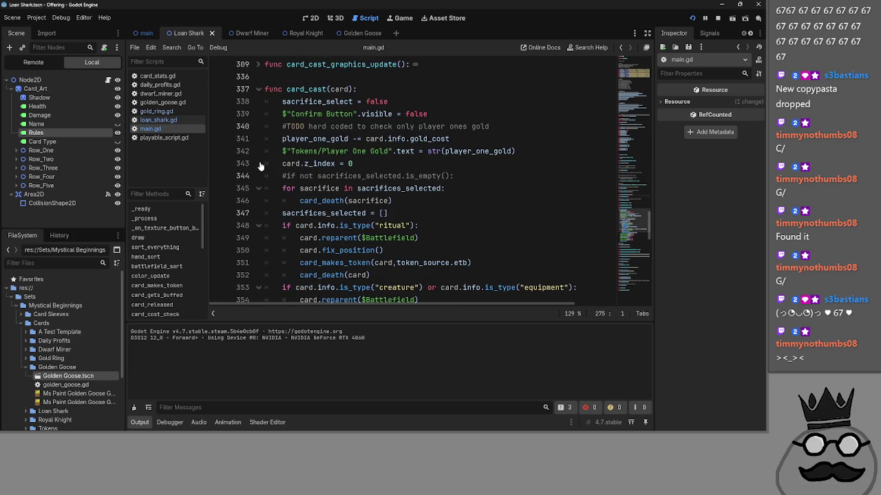
pyautogui.scroll(-3, 260, 166)
pyautogui.scroll(4, 260, 166)
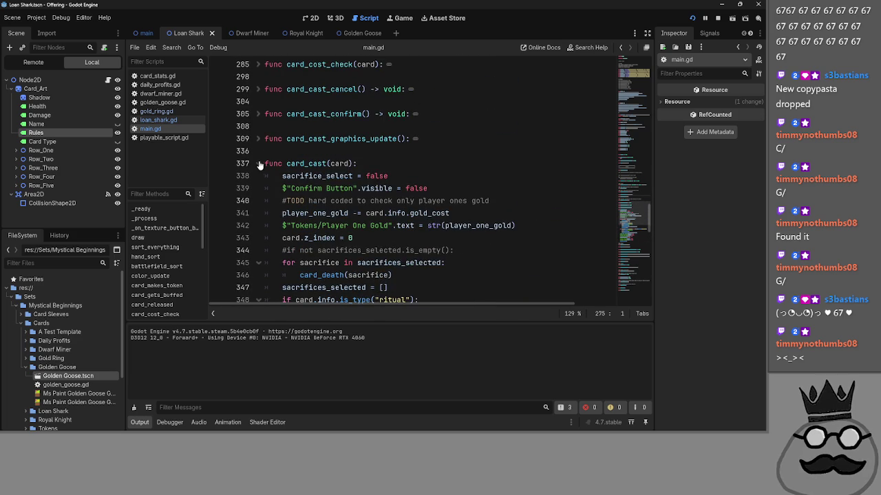
pyautogui.click(258, 164)
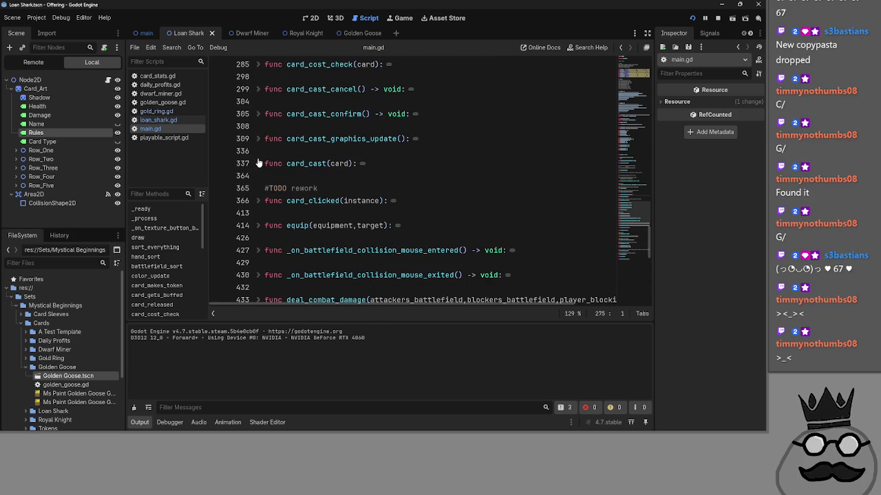
pyautogui.click(156, 121)
pyautogui.click(148, 138)
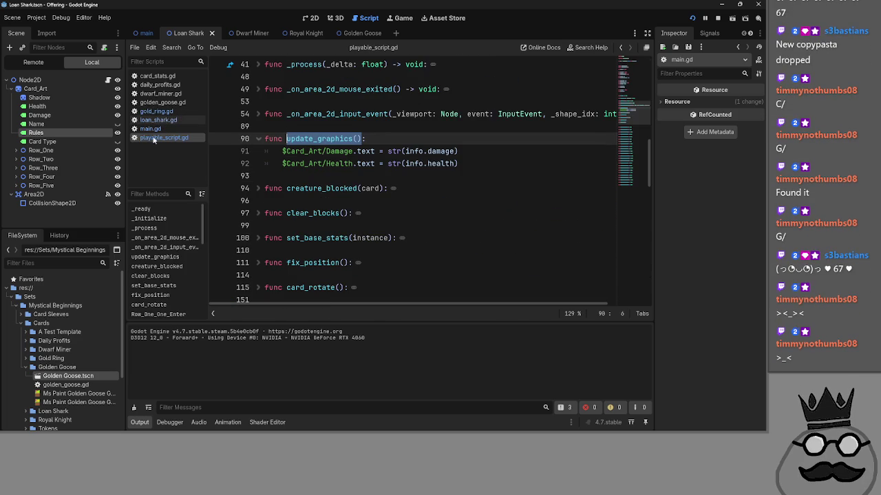
# Step: Fold update_graphics and unfold the _on_area_2d_input_event handler
pyautogui.scroll(2, 305, 159)
pyautogui.click(257, 213)
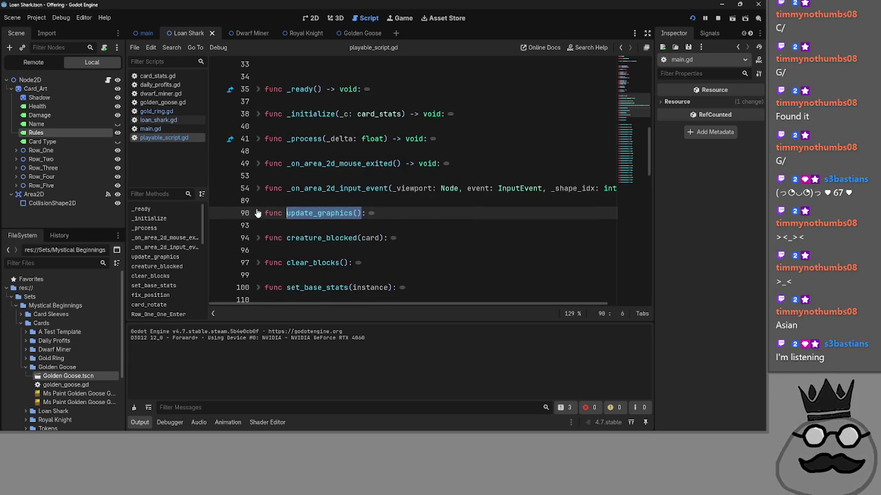
pyautogui.click(257, 188)
pyautogui.scroll(-2, 359, 200)
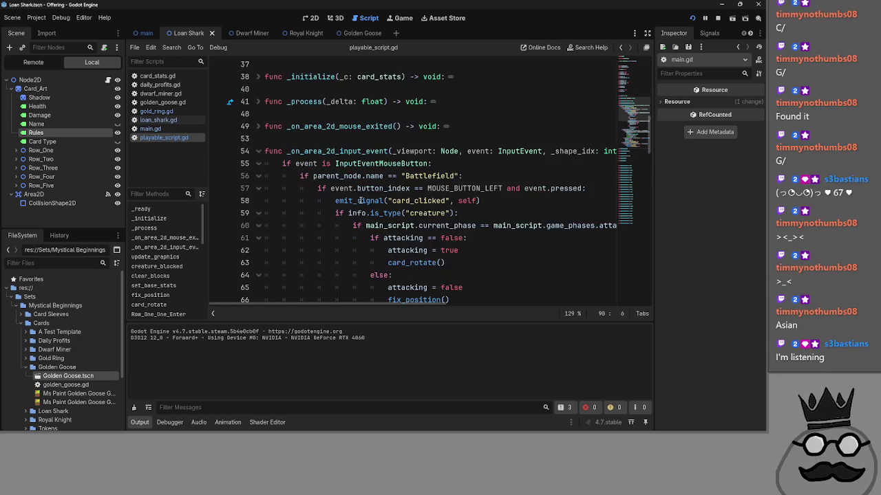
pyautogui.click(464, 140)
pyautogui.scroll(-10, 499, 166)
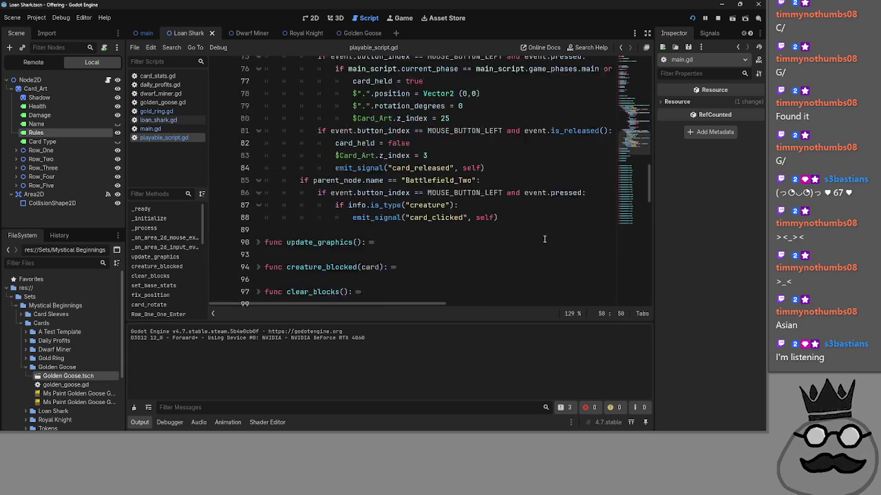
# Step: Fold the Battlefield and Battlefield_Two branches, keeping the Hand branch expanded
pyautogui.moveTo(497, 164)
pyautogui.mouseDown()
pyautogui.moveTo(459, 151)
pyautogui.moveTo(426, 56)
pyautogui.moveTo(451, 160)
pyautogui.mouseUp()
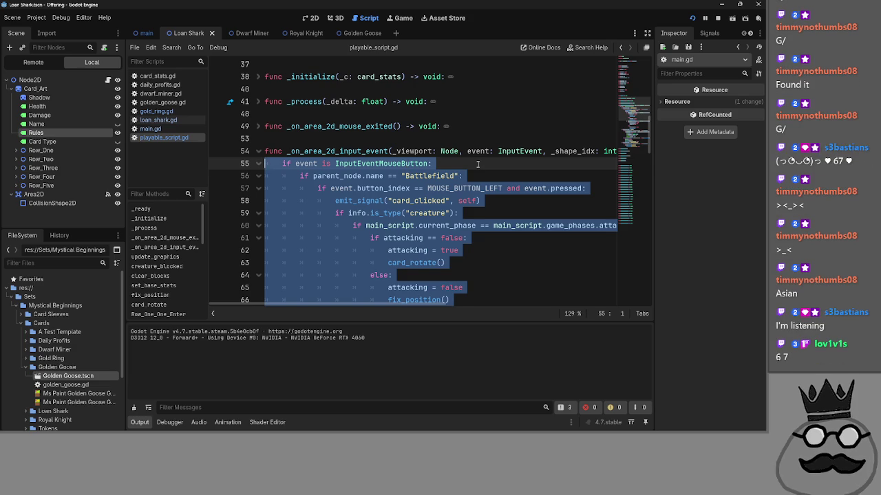
pyautogui.click(478, 164)
pyautogui.click(394, 176)
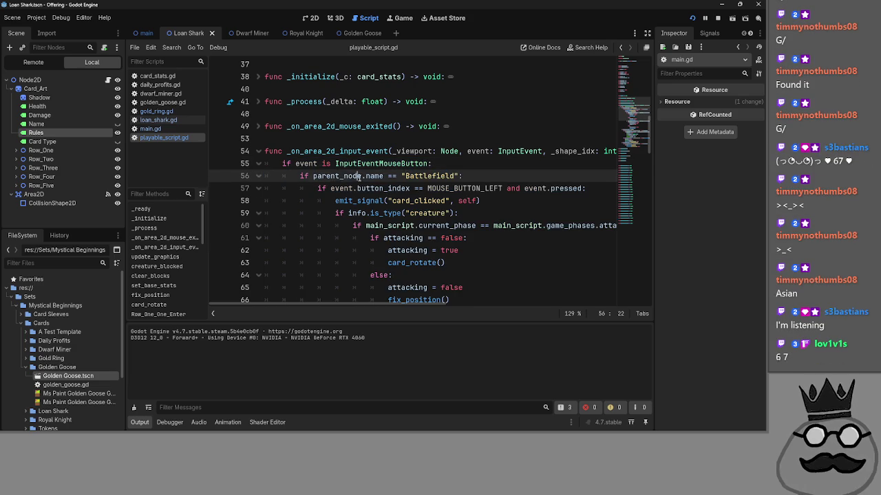
pyautogui.doubleClick(415, 177)
pyautogui.click(485, 176)
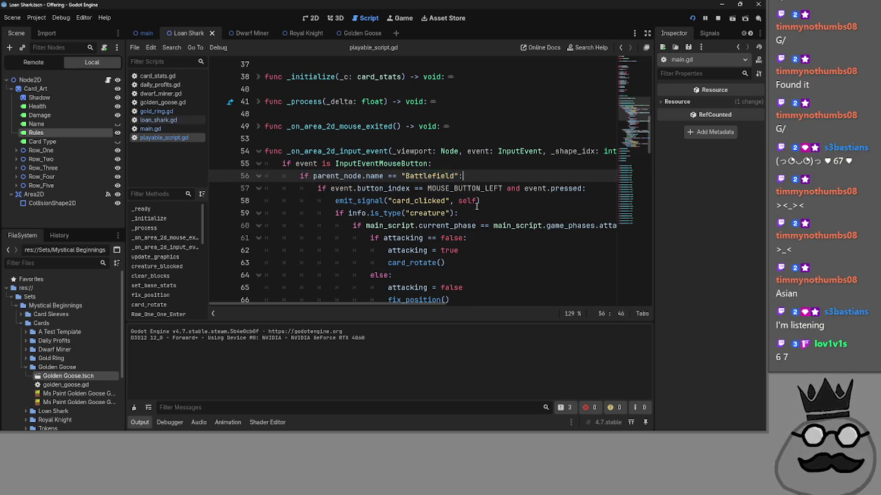
pyautogui.scroll(-1, 413, 179)
pyautogui.click(257, 140)
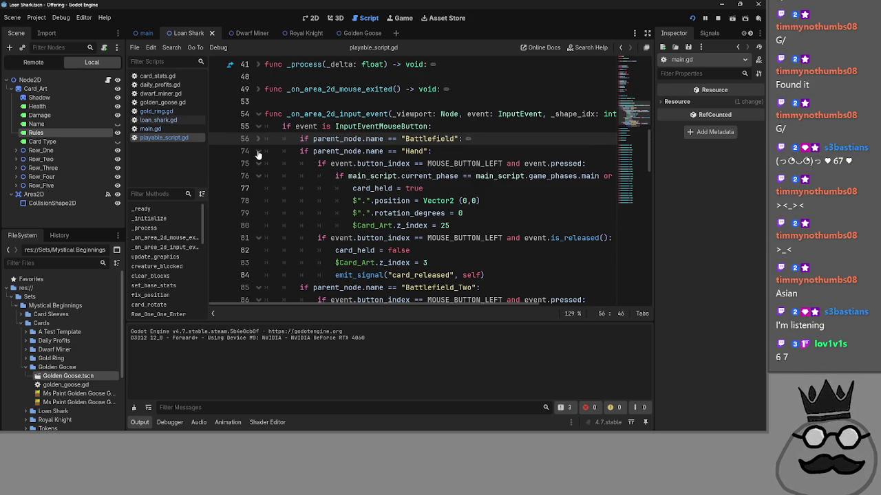
pyautogui.click(258, 152)
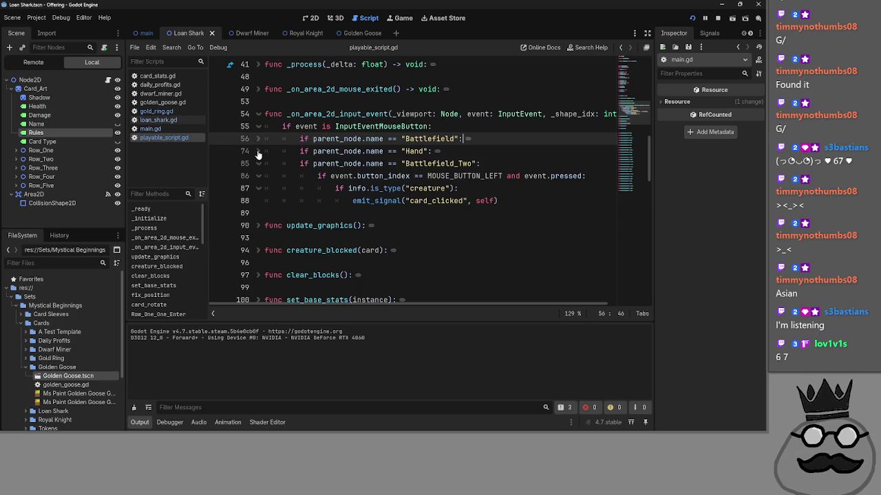
pyautogui.click(258, 164)
pyautogui.click(257, 154)
pyautogui.scroll(-1, 257, 158)
pyautogui.scroll(1, 399, 151)
# Step: Select and examine the Hand branch's parent_node.name == "Hand" condition on line 74
pyautogui.moveTo(298, 151); pyautogui.dragTo(523, 270)
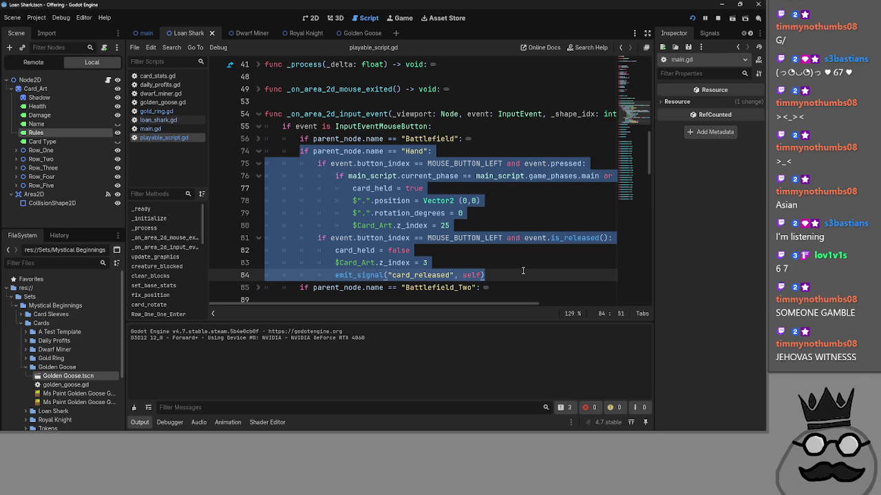
pyautogui.moveTo(442, 152)
pyautogui.mouseDown()
pyautogui.moveTo(336, 152)
pyautogui.moveTo(446, 154)
pyautogui.moveTo(402, 163)
pyautogui.moveTo(312, 152)
pyautogui.mouseUp()
pyautogui.doubleClick(315, 151)
pyautogui.click(356, 164)
pyautogui.moveTo(429, 152); pyautogui.dragTo(313, 151)
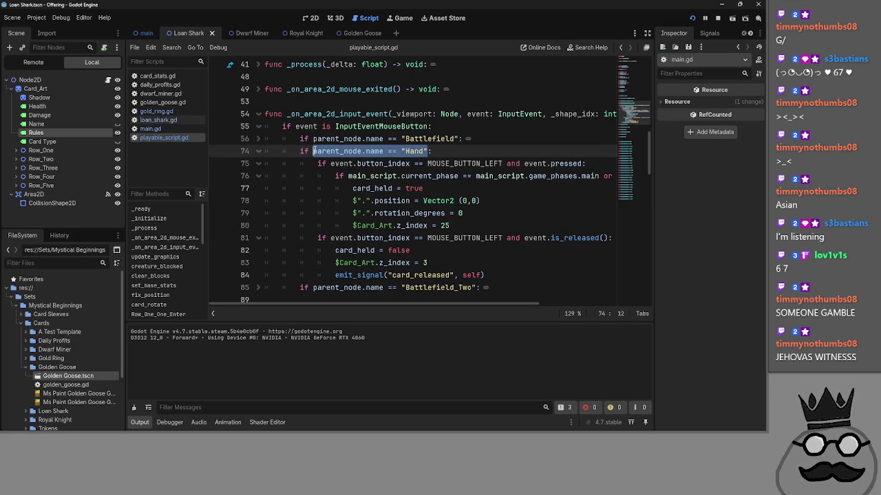
pyautogui.moveTo(429, 151); pyautogui.dragTo(313, 152)
pyautogui.doubleClick(331, 151)
pyautogui.doubleClick(378, 151)
pyautogui.doubleClick(407, 152)
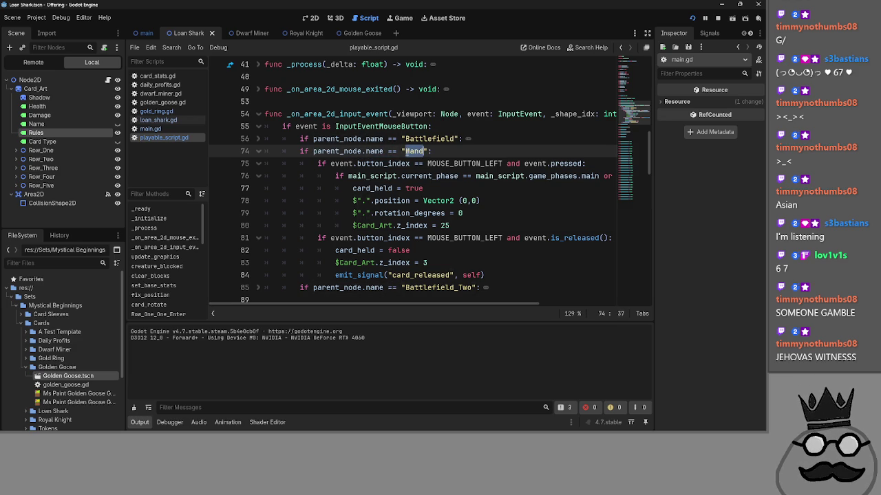
pyautogui.moveTo(425, 151); pyautogui.dragTo(314, 152)
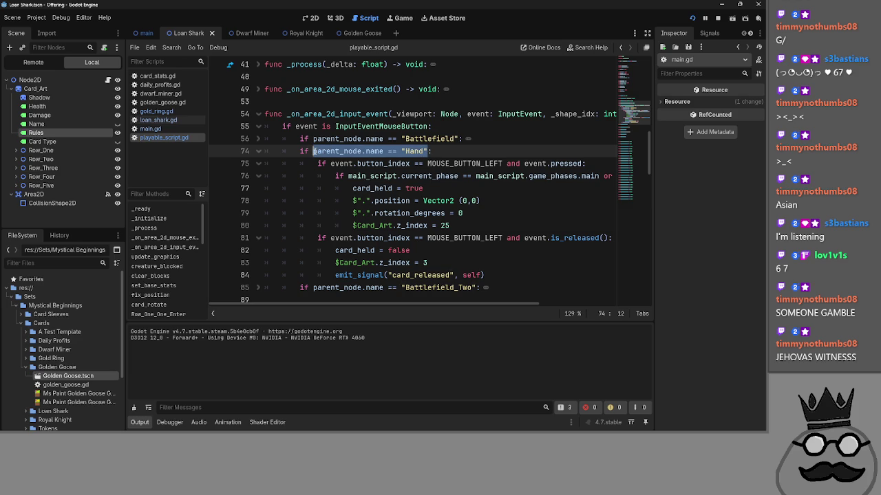
pyautogui.moveTo(430, 151); pyautogui.dragTo(313, 151)
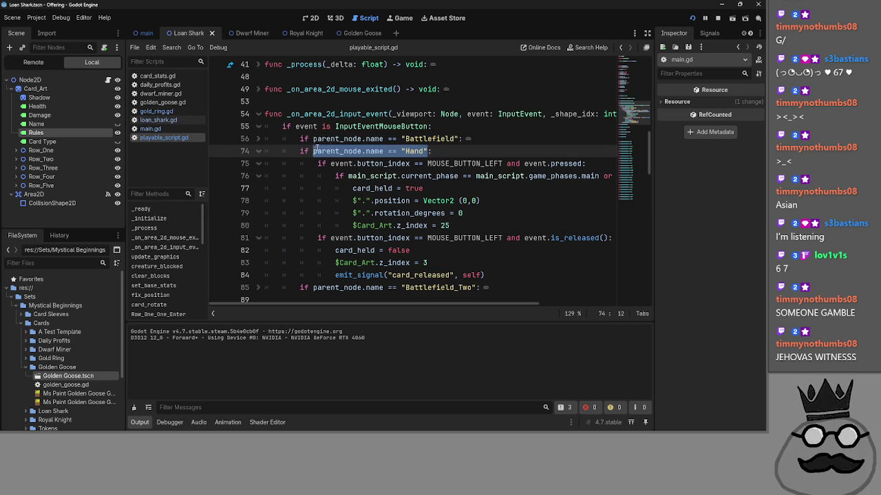
pyautogui.press('End')
pyautogui.hscroll(5, 423, 303)
pyautogui.moveTo(475, 307); pyautogui.dragTo(404, 303)
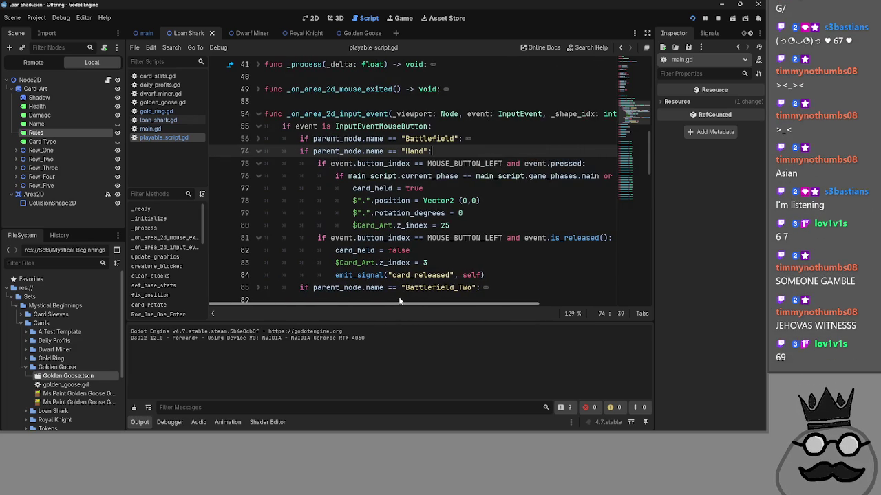
pyautogui.scroll(3, 389, 226)
pyautogui.scroll(4, 387, 225)
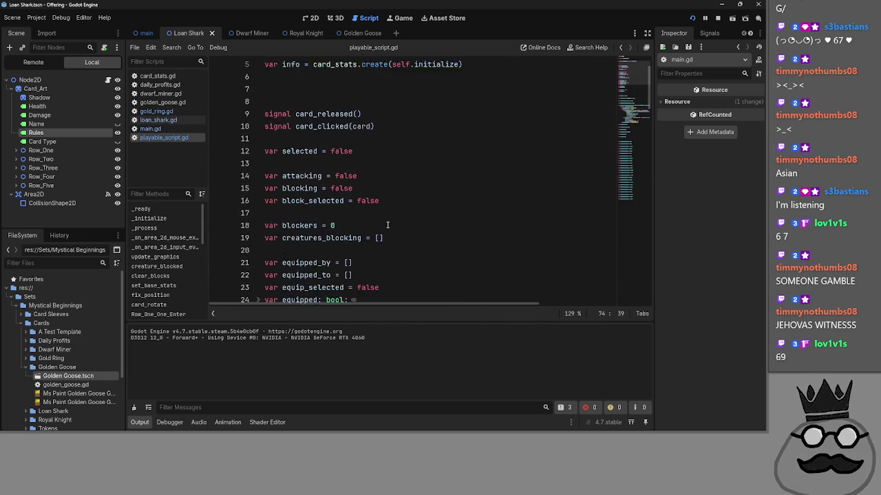
pyautogui.scroll(-2, 387, 225)
pyautogui.scroll(-3, 388, 225)
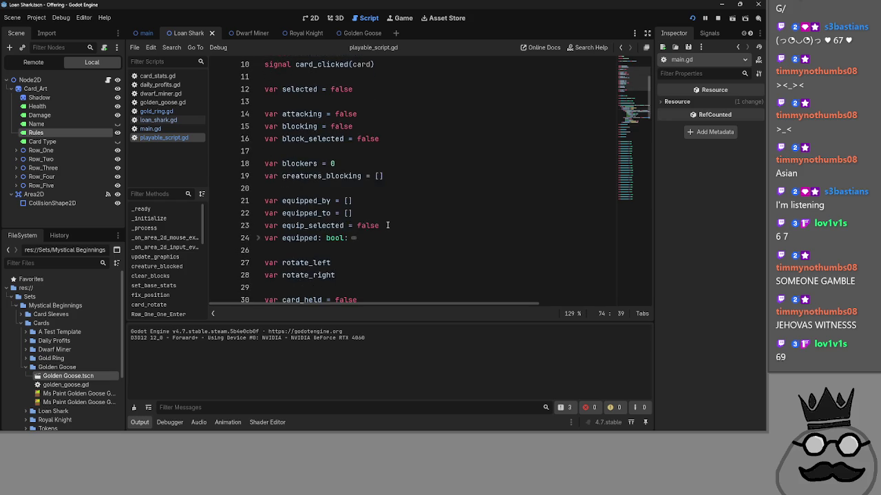
pyautogui.scroll(5, 387, 225)
pyautogui.scroll(1, 388, 225)
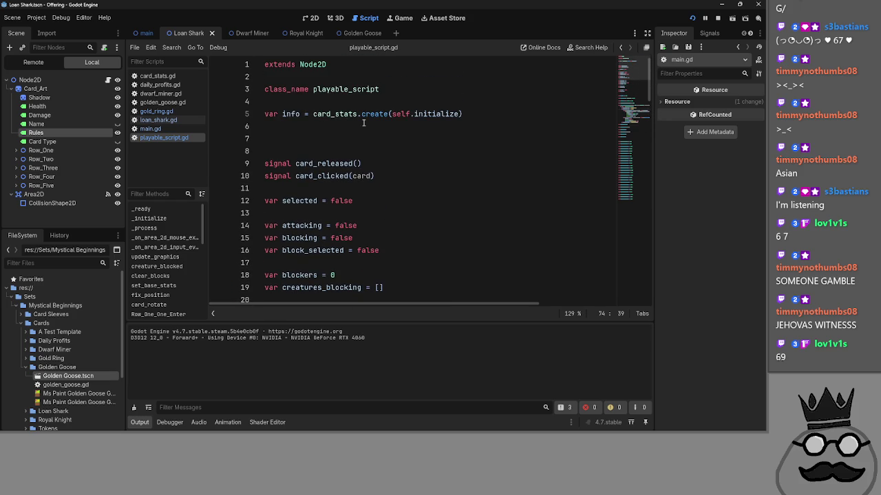
pyautogui.click(338, 128)
pyautogui.click(327, 139)
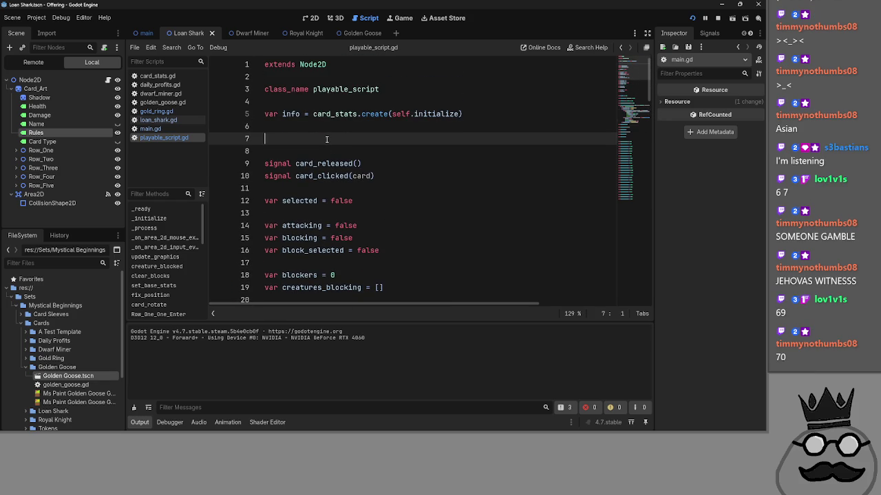
pyautogui.scroll(-1, 327, 139)
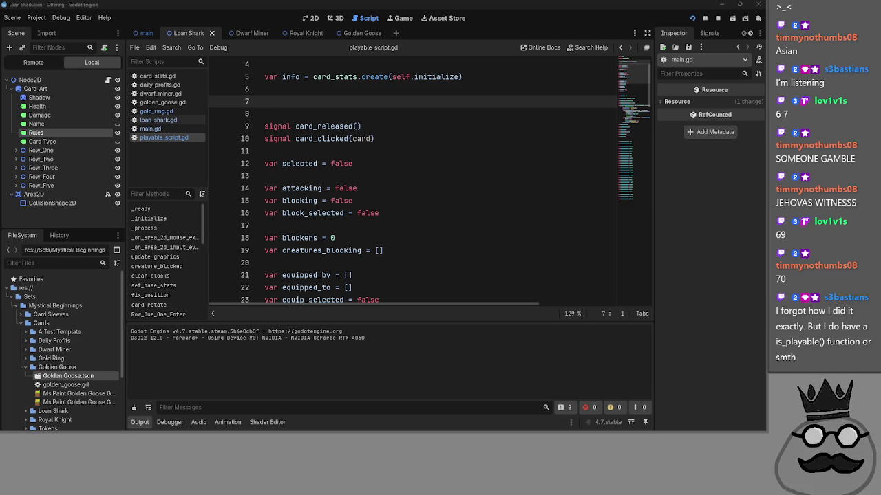
pyautogui.scroll(-3, 355, 221)
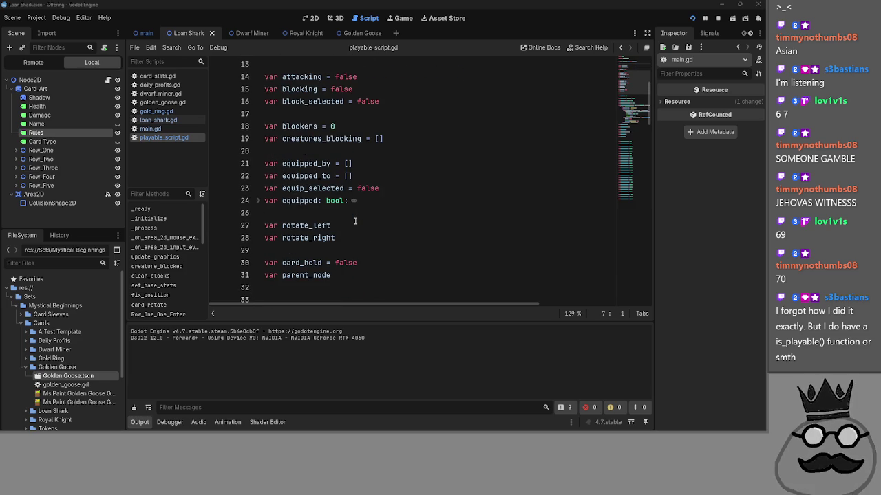
pyautogui.click(260, 201)
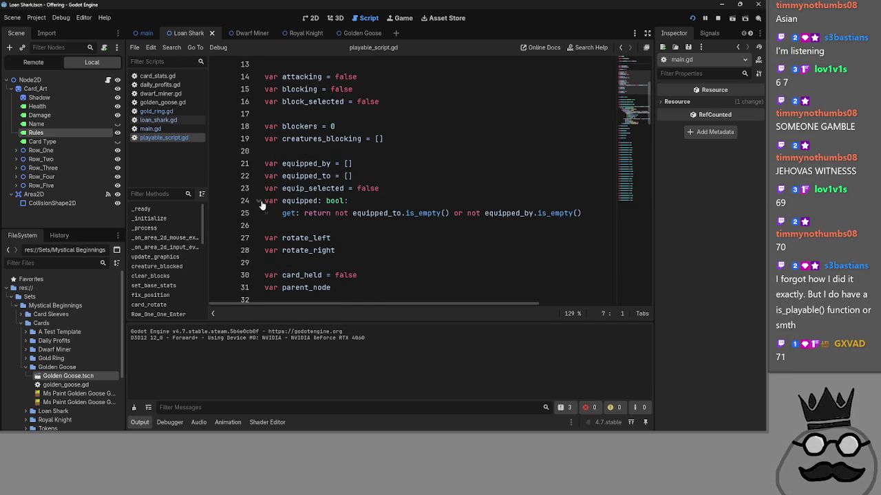
pyautogui.click(260, 201)
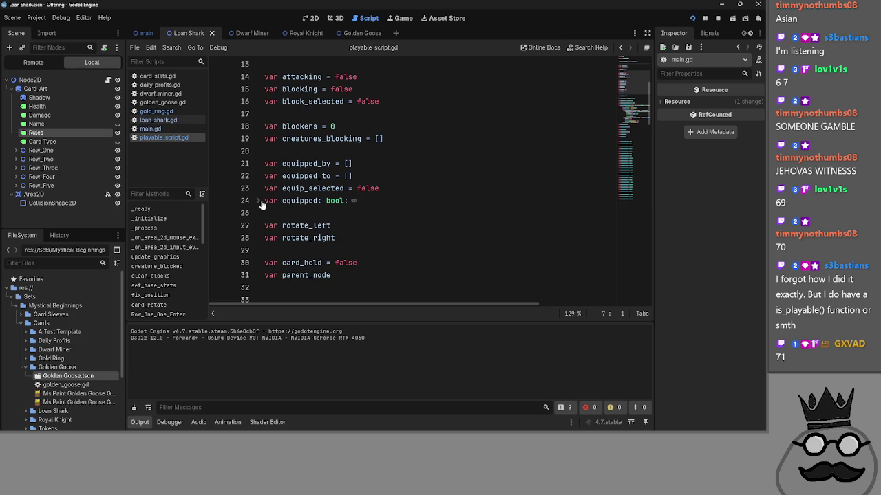
pyautogui.scroll(-1, 262, 205)
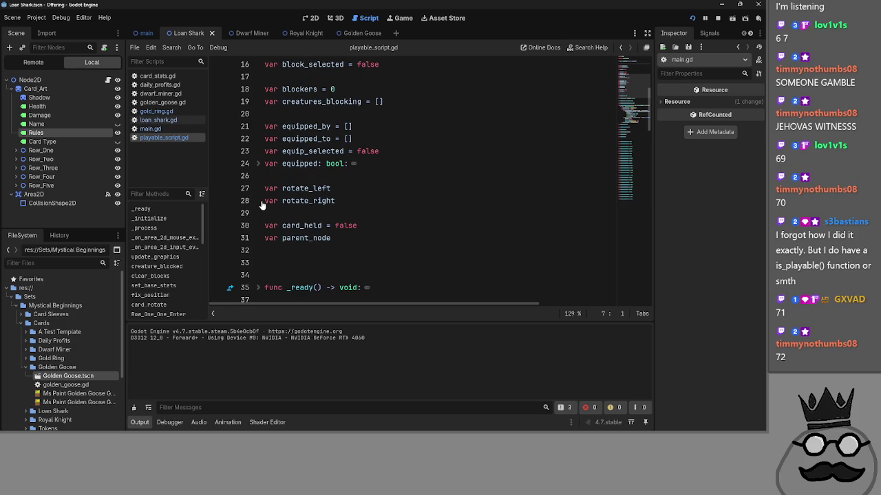
pyautogui.scroll(-1, 261, 205)
pyautogui.scroll(-8, 261, 205)
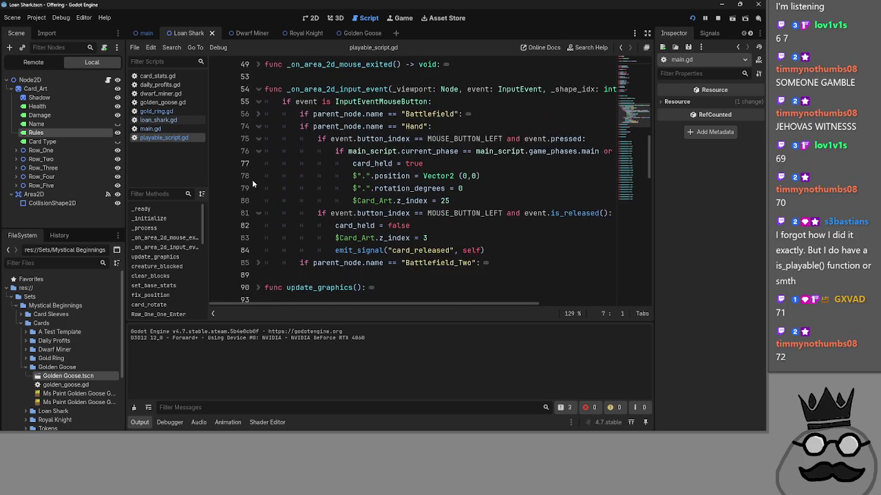
pyautogui.scroll(-1, 252, 180)
pyautogui.scroll(2, 320, 221)
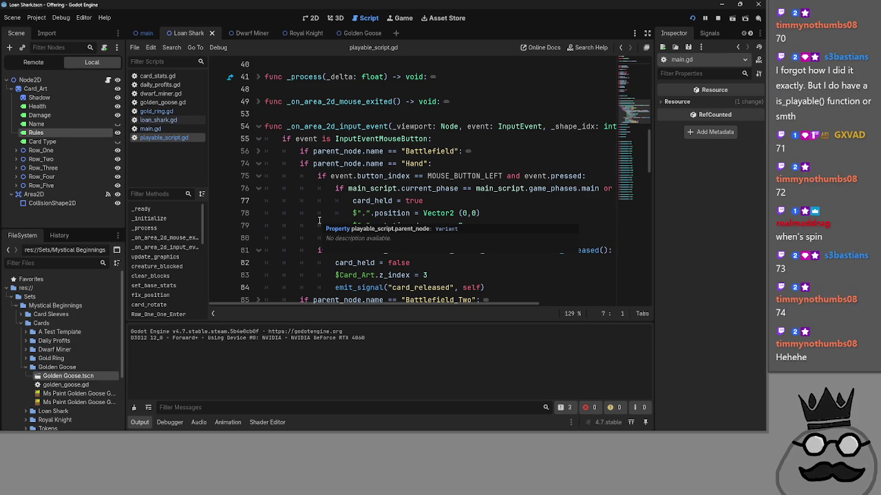
pyautogui.scroll(-2, 434, 196)
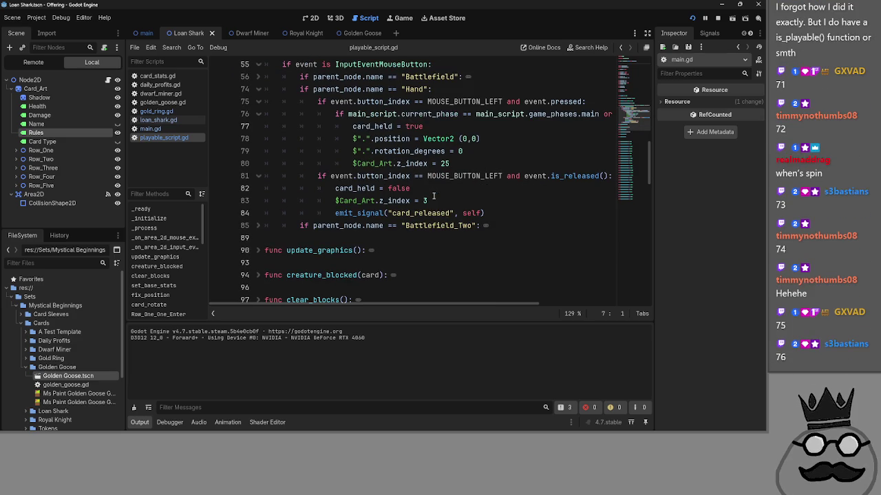
pyautogui.click(454, 190)
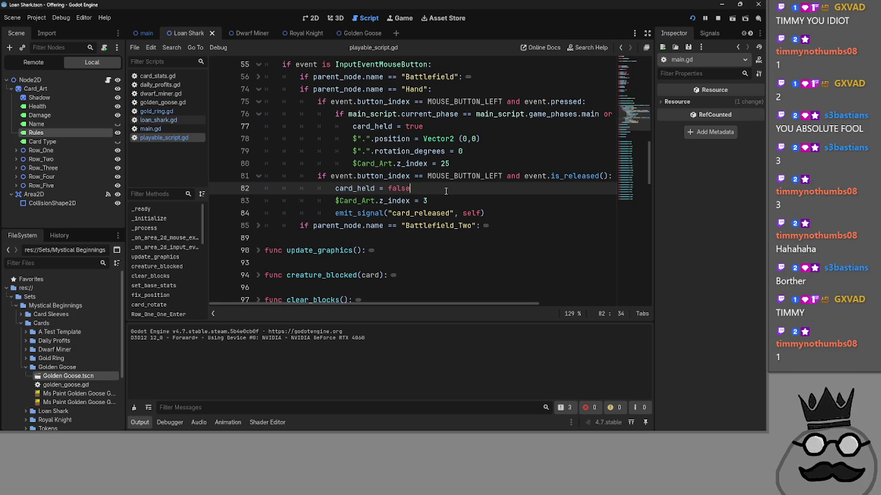
pyautogui.click(446, 196)
pyautogui.hotkey('shift', 'Home')
pyautogui.hotkey('shift', 'Up')
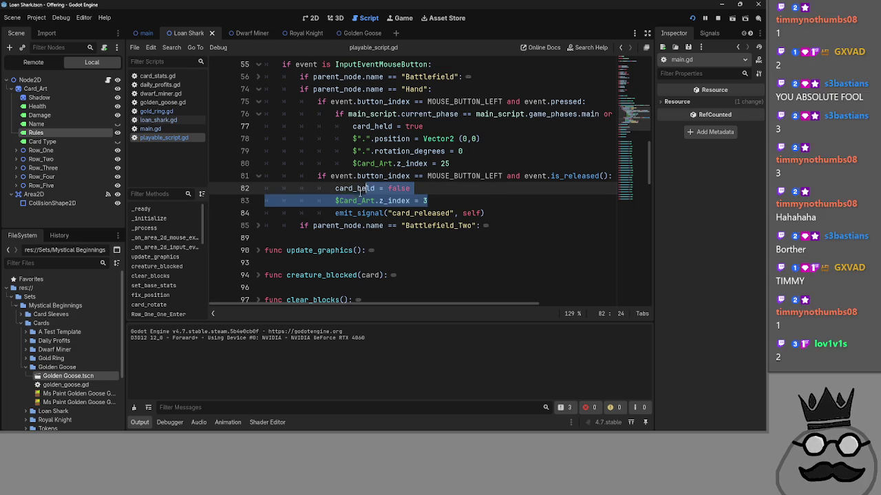
pyautogui.click(430, 188)
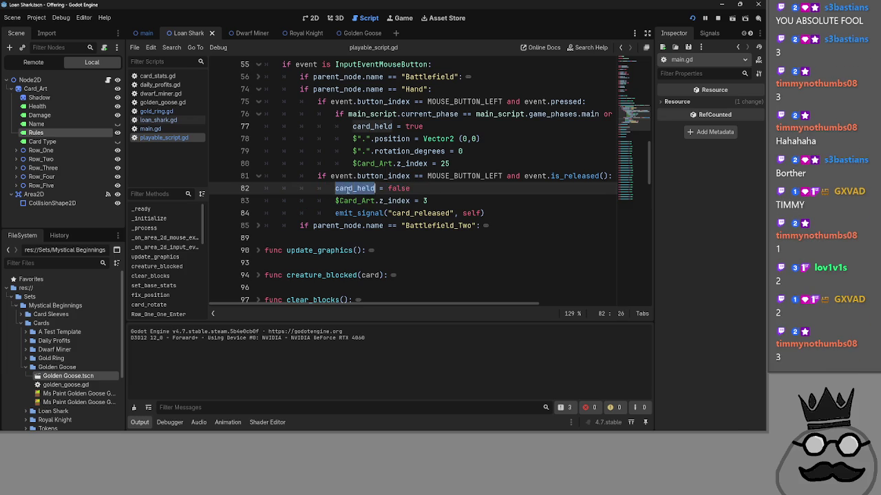
pyautogui.scroll(2, 468, 190)
pyautogui.scroll(-1, 454, 227)
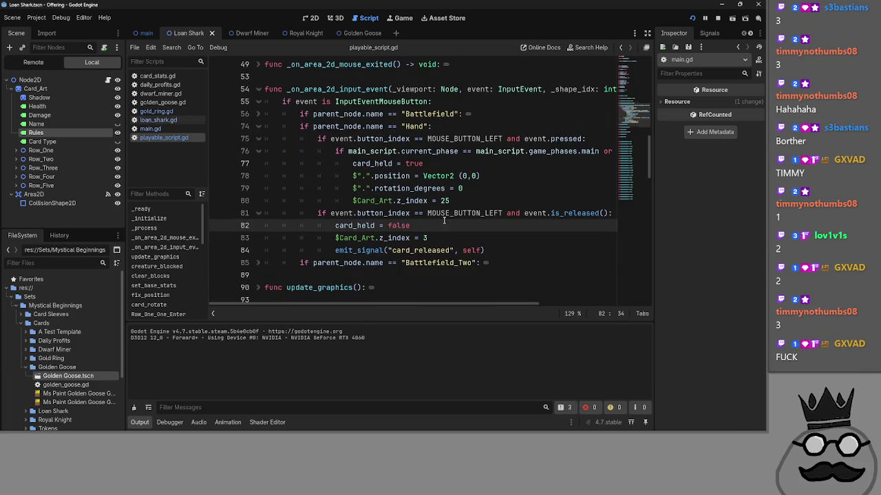
pyautogui.click(258, 263)
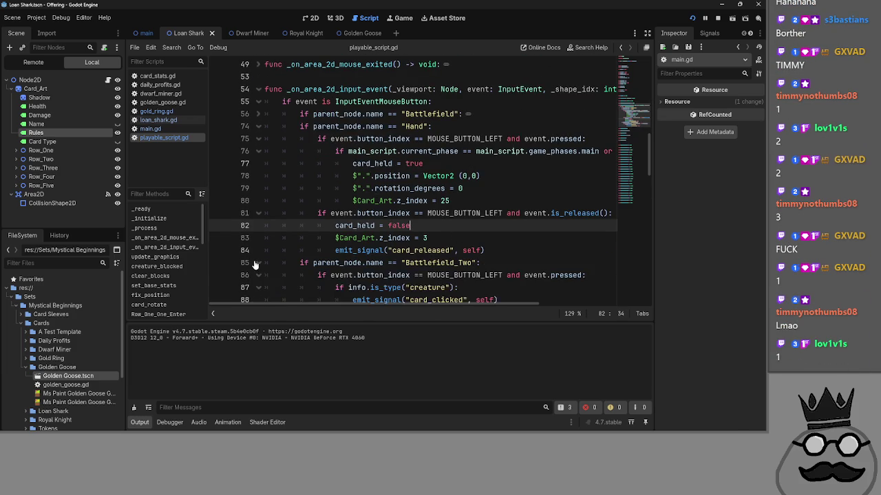
pyautogui.scroll(-2, 248, 206)
pyautogui.moveTo(317, 200); pyautogui.dragTo(607, 201)
pyautogui.moveTo(497, 226)
pyautogui.mouseDown()
pyautogui.moveTo(289, 214)
pyautogui.moveTo(312, 201)
pyautogui.mouseUp()
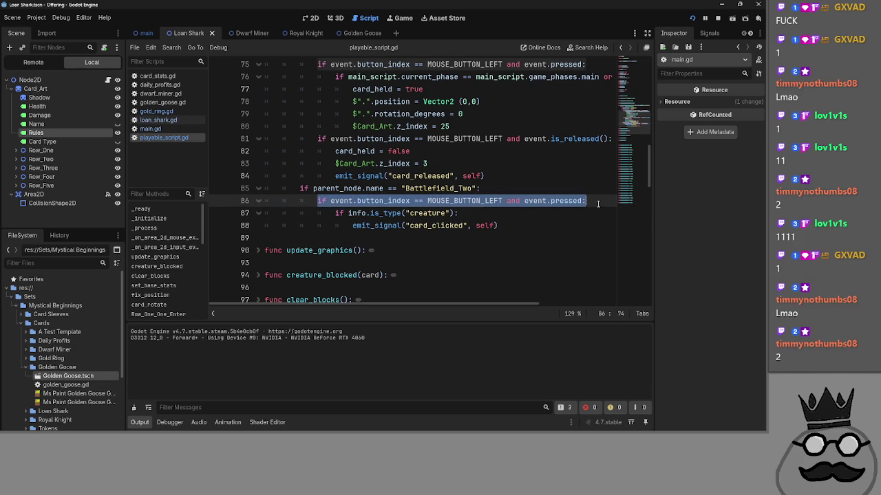
pyautogui.click(536, 226)
pyautogui.moveTo(536, 226); pyautogui.dragTo(402, 213)
pyautogui.click(440, 213)
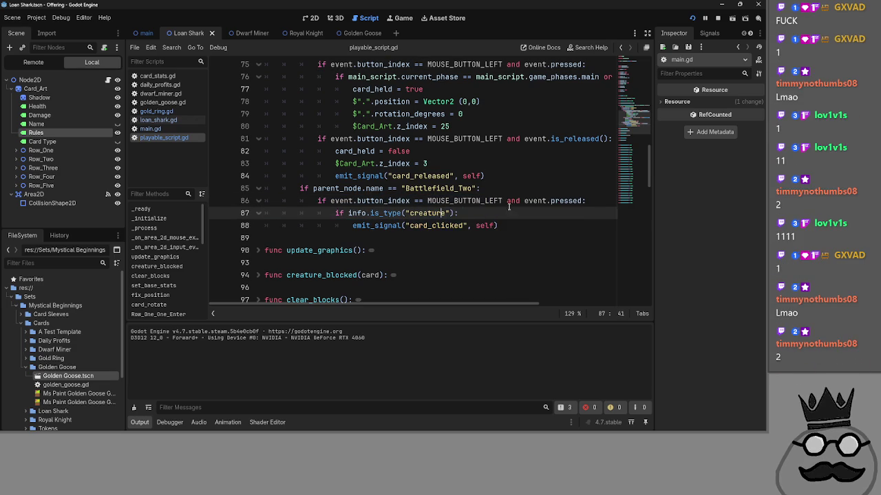
pyautogui.click(551, 200)
pyautogui.doubleClick(559, 201)
pyautogui.doubleClick(385, 214)
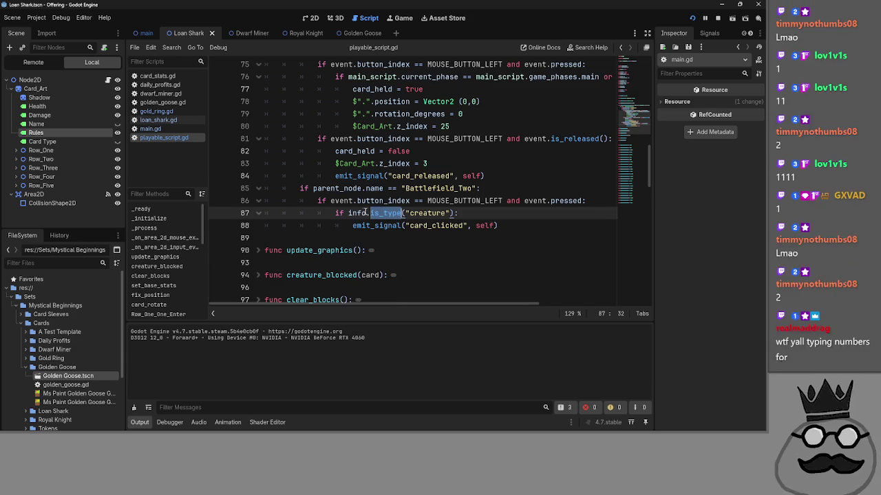
pyautogui.scroll(1, 304, 232)
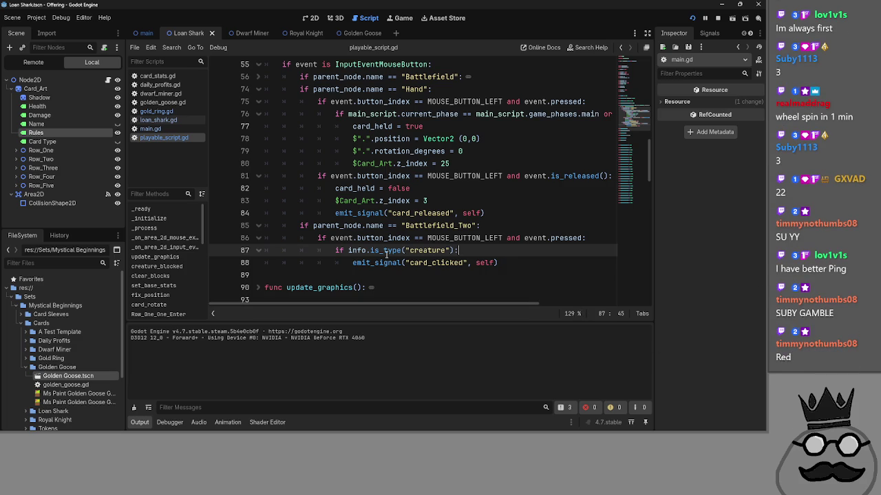
# Step: Fold the Battlefield_Two branch at line 85
pyautogui.moveTo(302, 228)
pyautogui.mouseDown()
pyautogui.moveTo(529, 213)
pyautogui.moveTo(527, 226)
pyautogui.moveTo(300, 226)
pyautogui.mouseUp()
pyautogui.click(489, 222)
pyautogui.scroll(1, 459, 263)
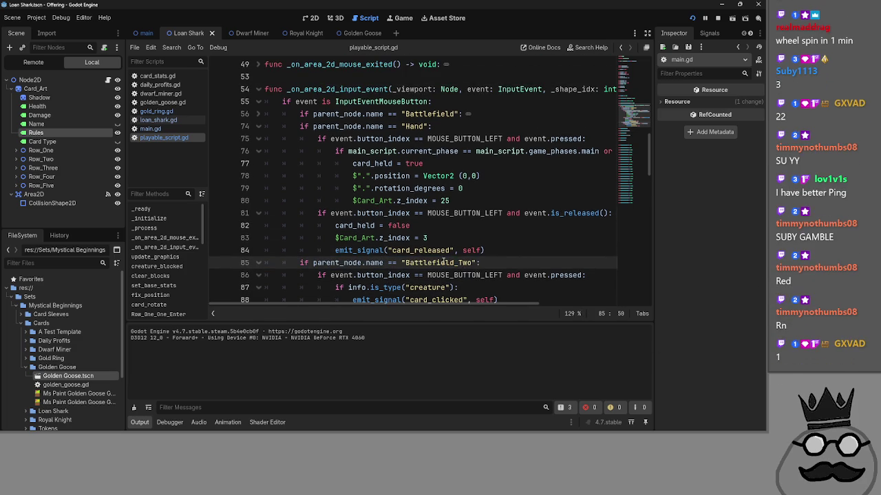
pyautogui.click(260, 267)
pyautogui.scroll(1, 261, 271)
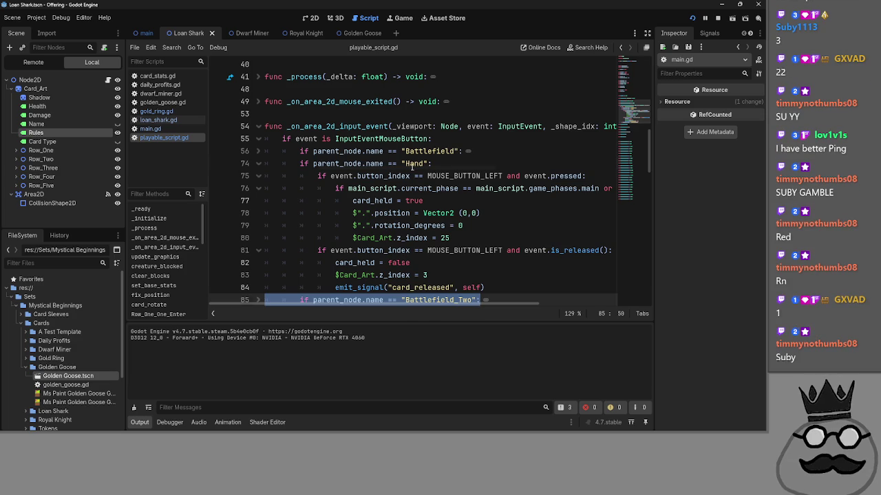
pyautogui.click(425, 163)
pyautogui.press('End')
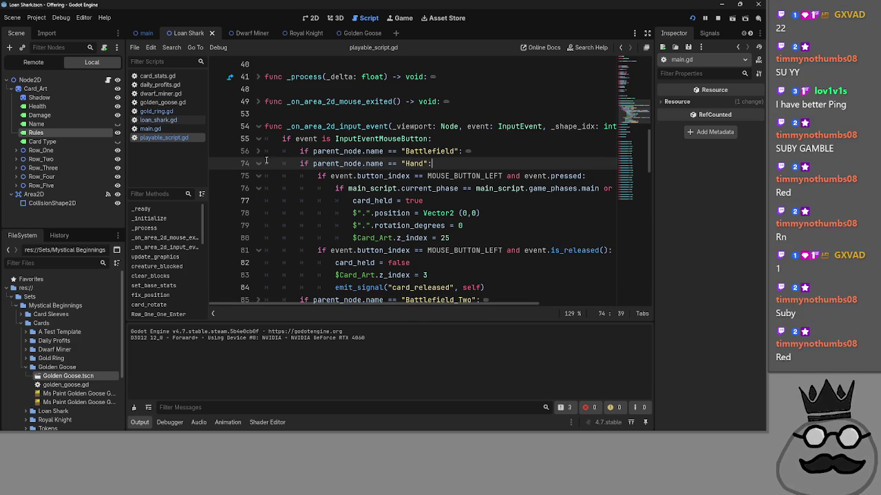
# Step: Fold the Battlefield branch at line 56 and the Hand branch at line 74
pyautogui.click(246, 150)
pyautogui.click(258, 150)
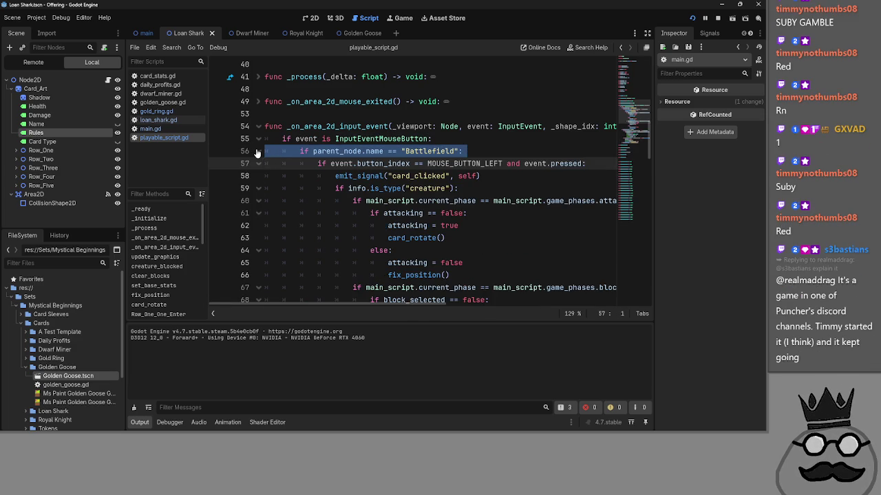
pyautogui.click(258, 151)
pyautogui.click(258, 163)
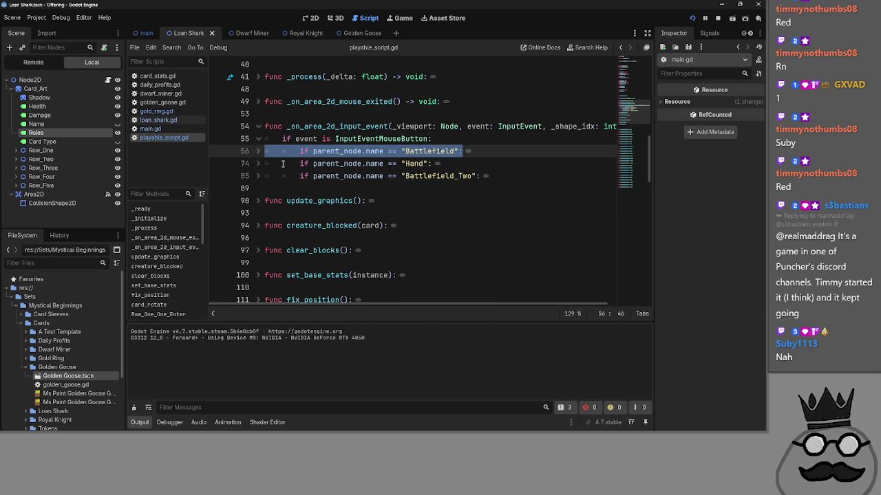
pyautogui.click(349, 163)
pyautogui.doubleClick(414, 163)
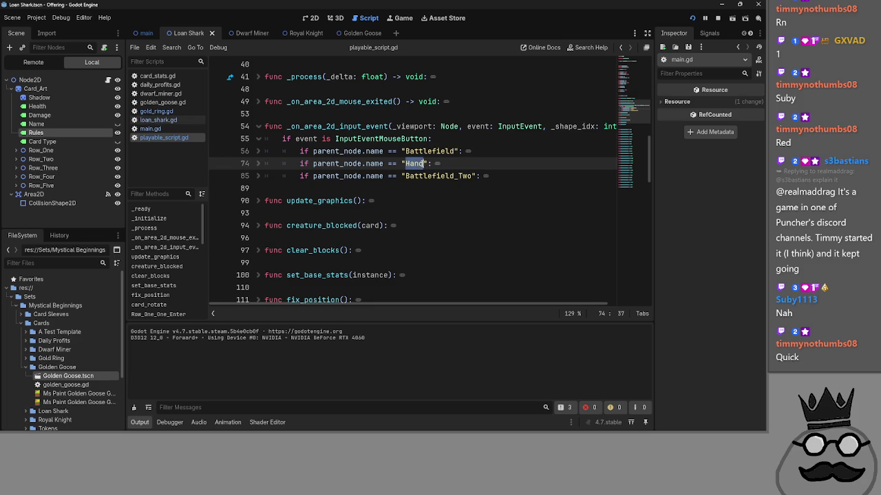
# Step: Unfold the Battlefield_Two branch and review its body on lines 86–88
pyautogui.click(423, 176)
pyautogui.doubleClick(423, 176)
pyautogui.click(250, 176)
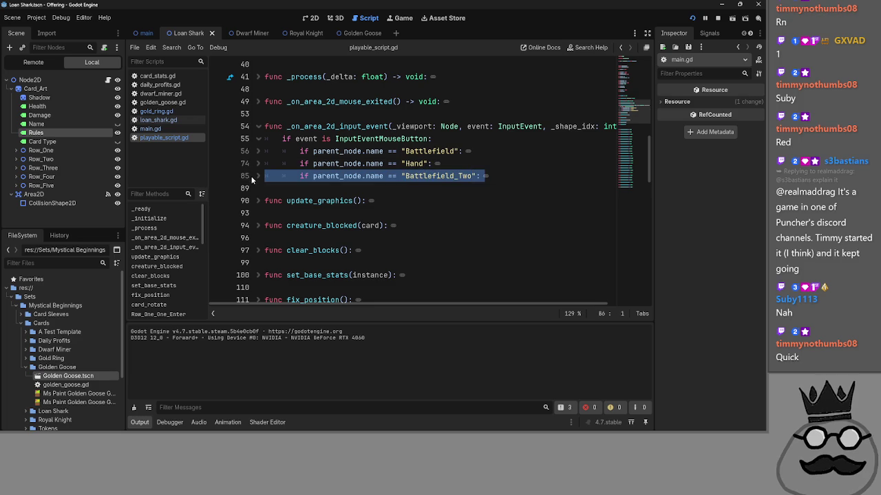
pyautogui.click(260, 176)
pyautogui.click(407, 200)
pyautogui.moveTo(497, 214)
pyautogui.mouseDown()
pyautogui.moveTo(296, 201)
pyautogui.moveTo(261, 190)
pyautogui.mouseUp()
pyautogui.moveTo(509, 213)
pyautogui.mouseDown()
pyautogui.moveTo(296, 200)
pyautogui.moveTo(265, 188)
pyautogui.mouseUp()
pyautogui.click(535, 217)
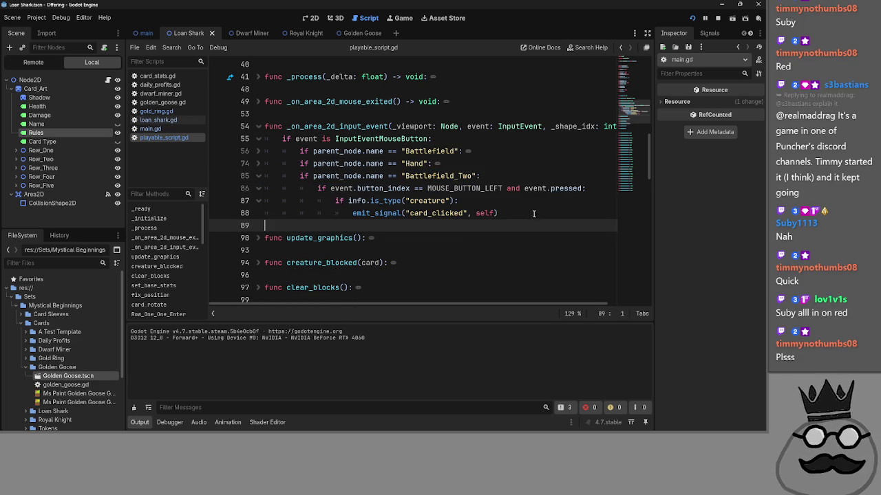
pyautogui.press('Left')
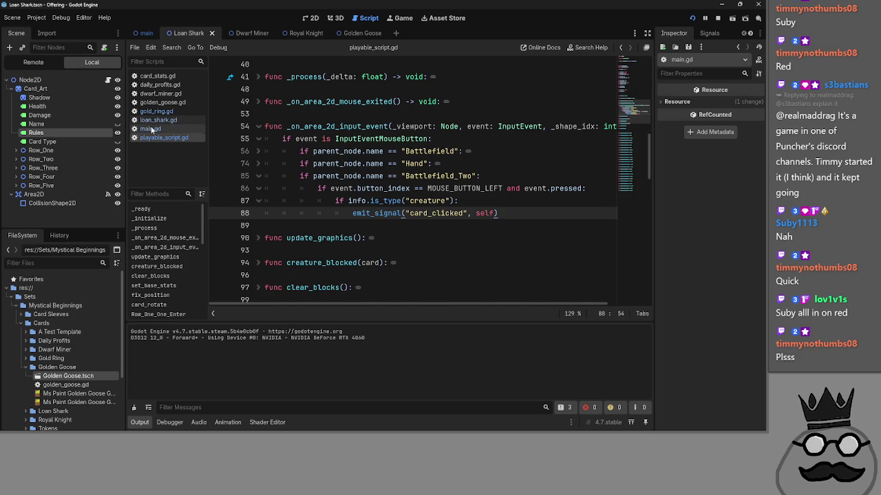
pyautogui.click(150, 129)
# Step: Fold the card_clicked function in main.gd
pyautogui.scroll(-8, 260, 200)
pyautogui.scroll(-5, 275, 110)
pyautogui.scroll(12, 265, 164)
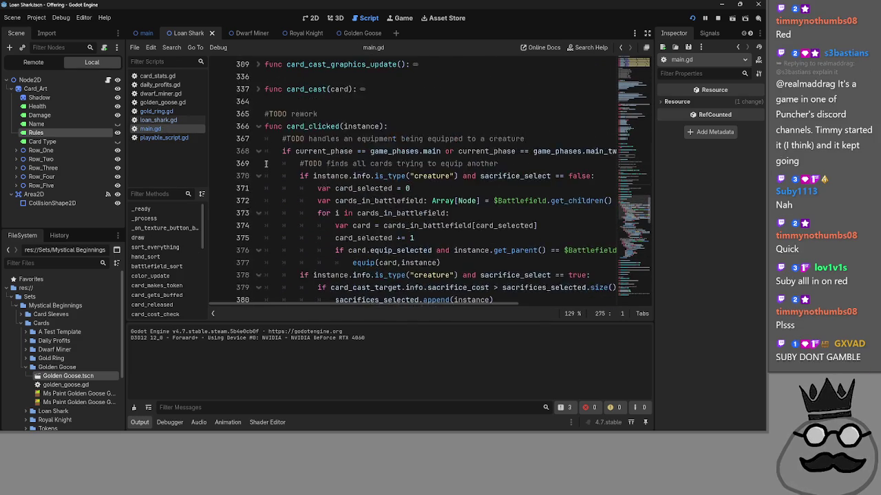
pyautogui.scroll(1, 265, 164)
pyautogui.click(258, 165)
# Step: In playable_script.gd, collapse the Battlefield_Two branch and expand the Hand branch
pyautogui.click(146, 121)
pyautogui.click(164, 138)
pyautogui.scroll(15, 264, 179)
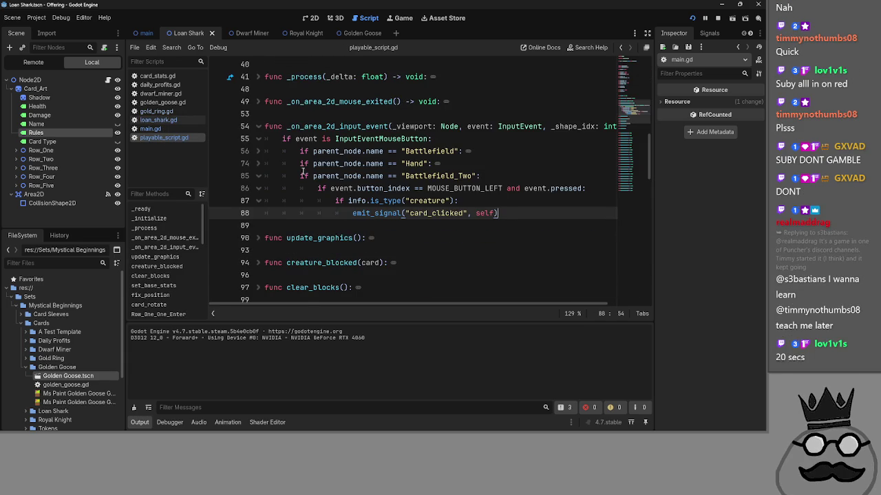
pyautogui.click(264, 177)
pyautogui.click(258, 164)
pyautogui.scroll(-2, 256, 165)
pyautogui.scroll(3, 256, 165)
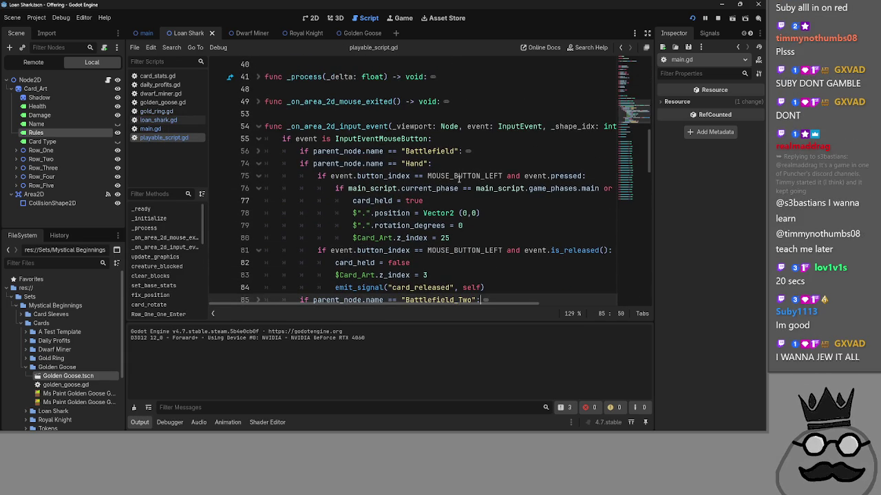
# Step: Restore line 74's Hand condition by removing the typed ' and is_', then return to main.gd
pyautogui.click(424, 163)
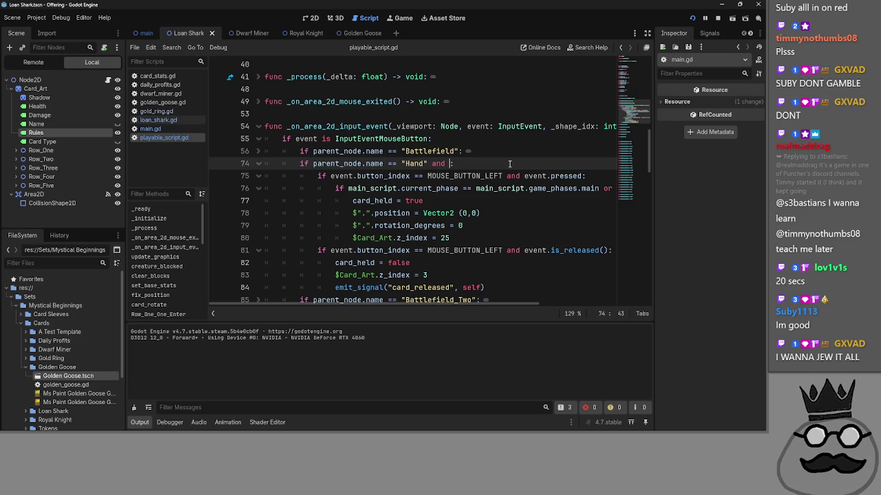
pyautogui.write('is_')
pyautogui.press('BackSpace')
pyautogui.press('BackSpace')
pyautogui.press('BackSpace')
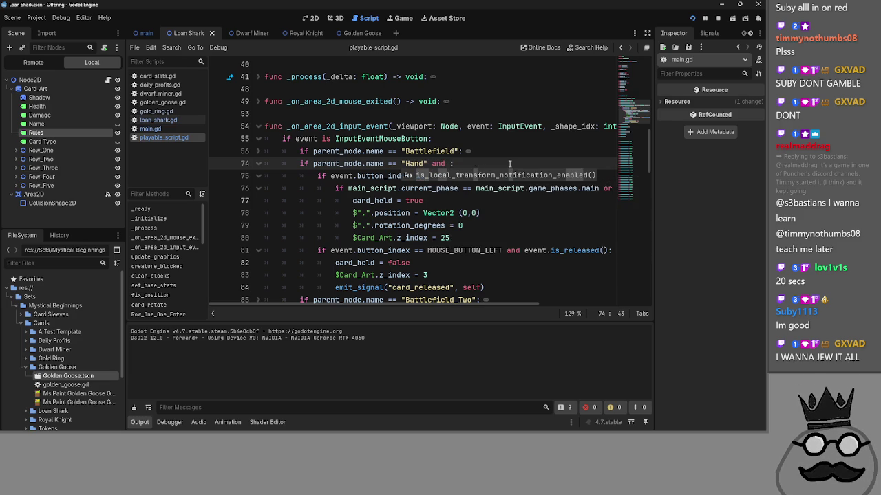
pyautogui.press('BackSpace')
pyautogui.press('BackSpace')
pyautogui.press('BackSpace')
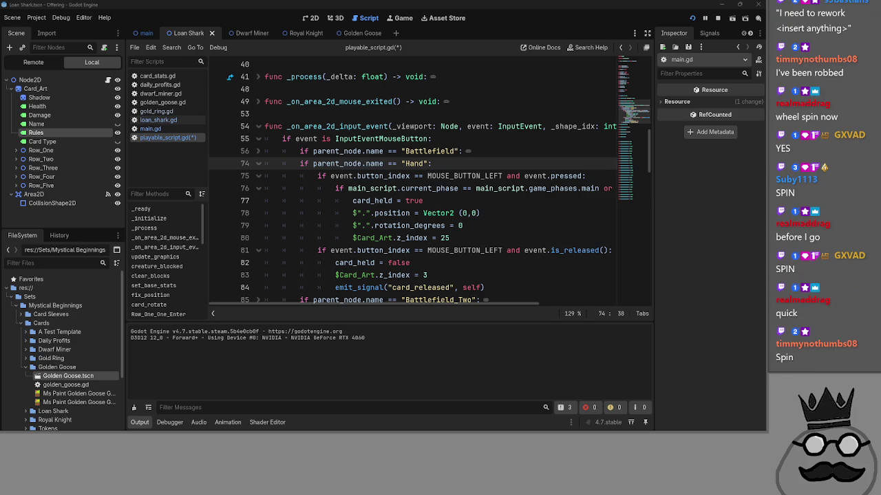
pyautogui.click(150, 129)
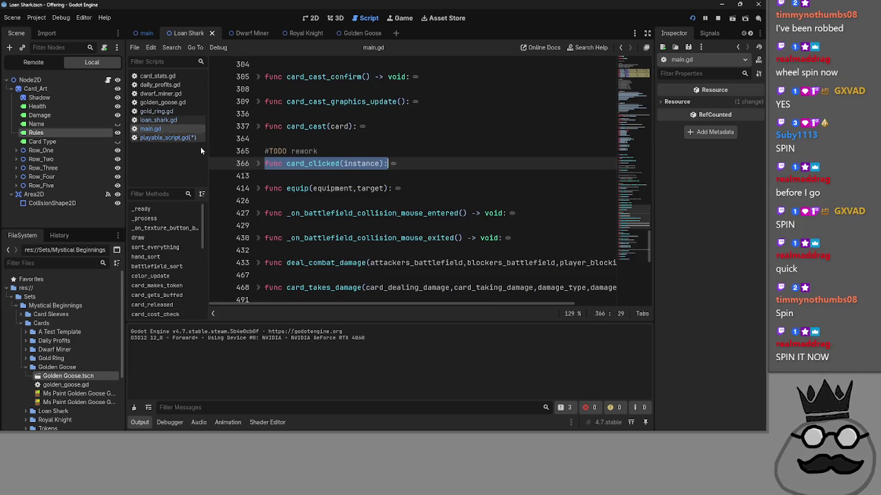
# Step: Peek inside card_cast, card_cast_graphics_update, card_cast_confirm and card_cast_cancel, folding each back up
pyautogui.scroll(1, 414, 229)
pyautogui.click(259, 200)
pyautogui.click(259, 200)
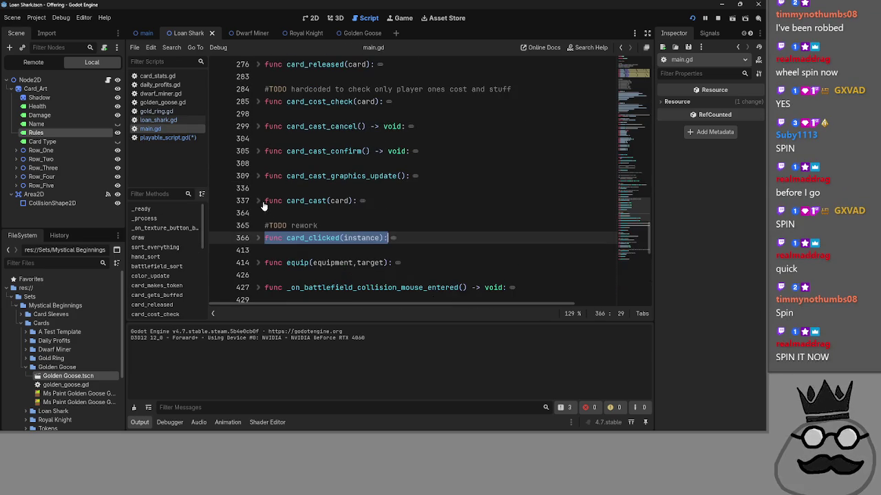
pyautogui.click(260, 177)
pyautogui.scroll(-5, 260, 176)
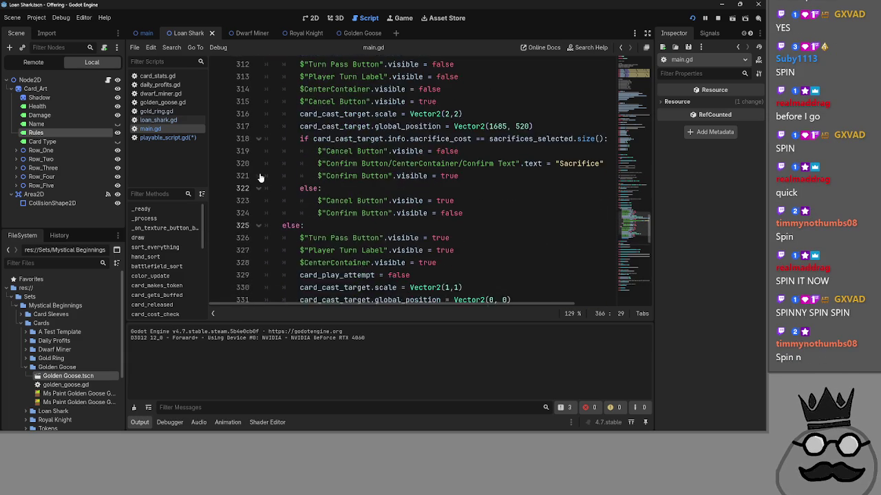
pyautogui.scroll(5, 259, 176)
pyautogui.click(259, 176)
pyautogui.click(258, 151)
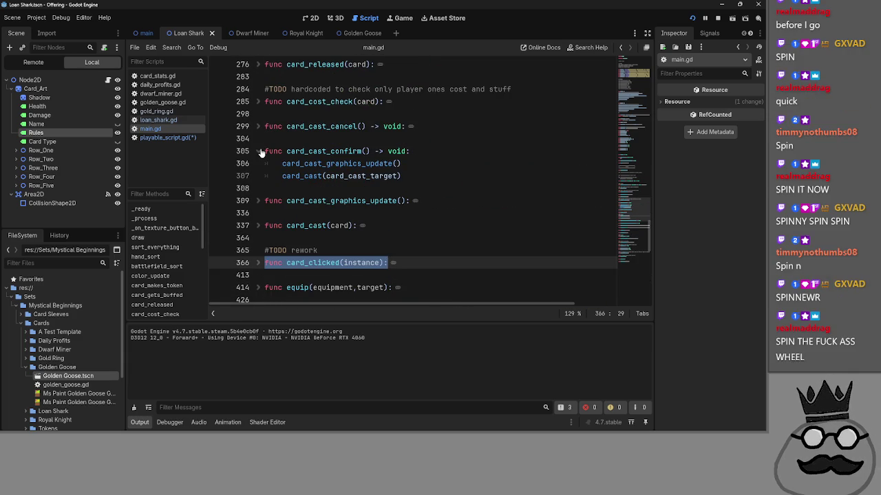
pyautogui.click(415, 175)
pyautogui.moveTo(416, 174)
pyautogui.mouseDown()
pyautogui.moveTo(275, 176)
pyautogui.moveTo(282, 163)
pyautogui.moveTo(416, 175)
pyautogui.mouseUp()
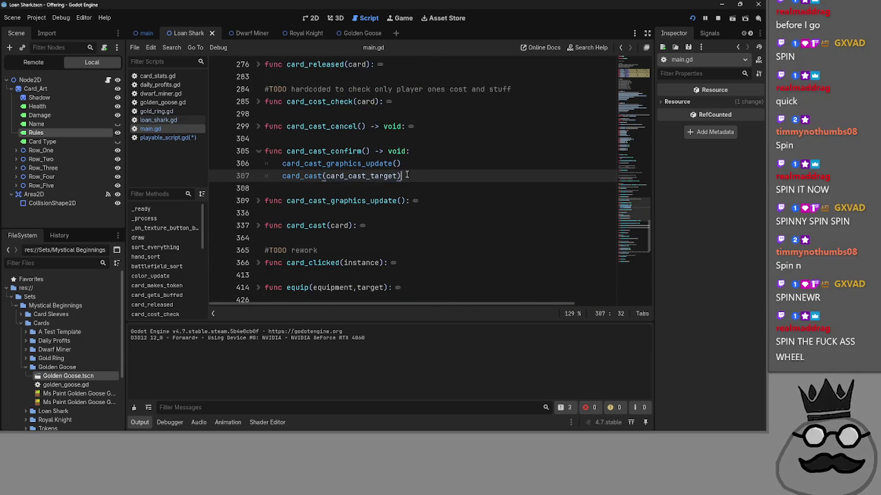
pyautogui.click(252, 150)
pyautogui.click(259, 126)
pyautogui.click(259, 126)
pyautogui.scroll(4, 301, 172)
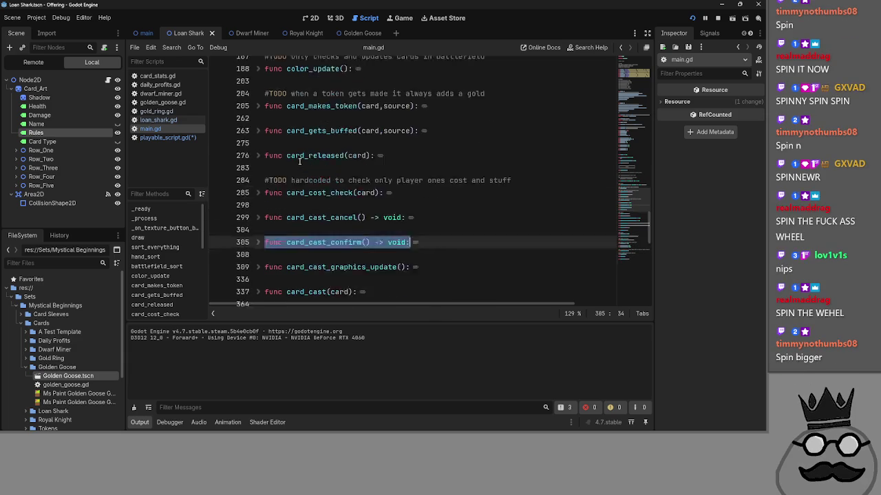
# Step: Expand card_gets_buffed and select its body, lines 264–274, then clear the selection
pyautogui.click(264, 225)
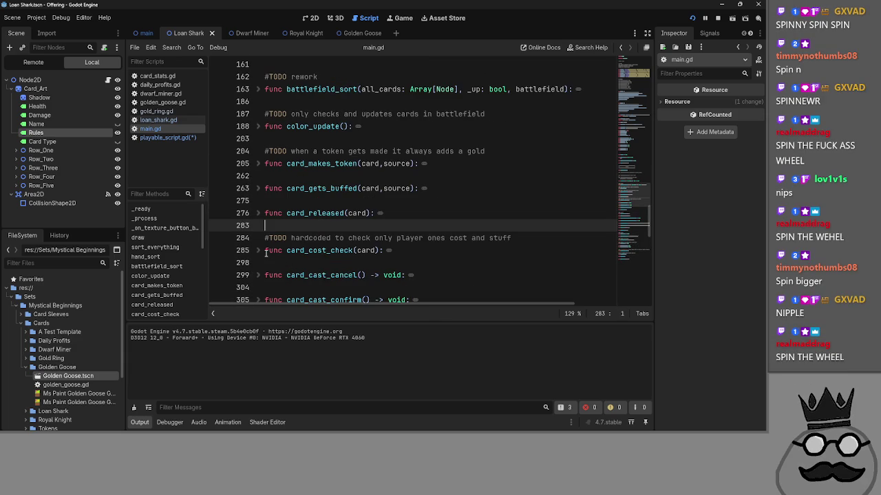
pyautogui.scroll(2, 265, 253)
pyautogui.scroll(3, 266, 254)
pyautogui.scroll(-3, 265, 253)
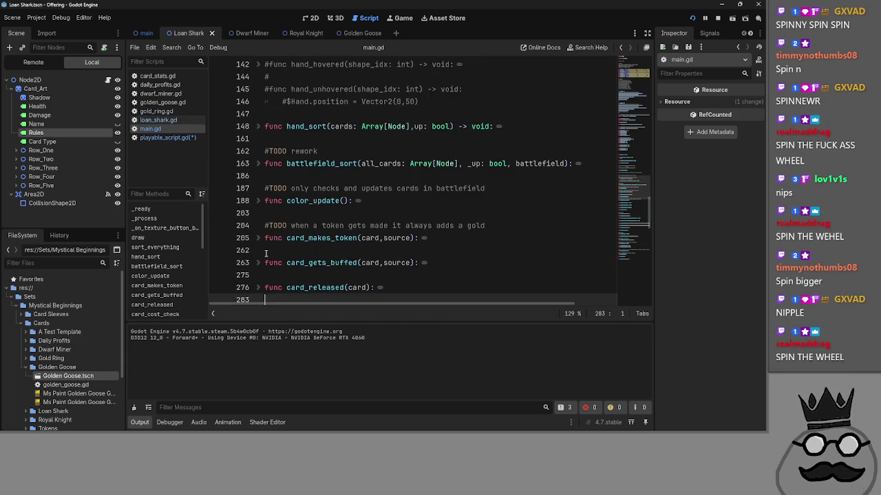
pyautogui.click(263, 226)
pyautogui.scroll(-2, 275, 227)
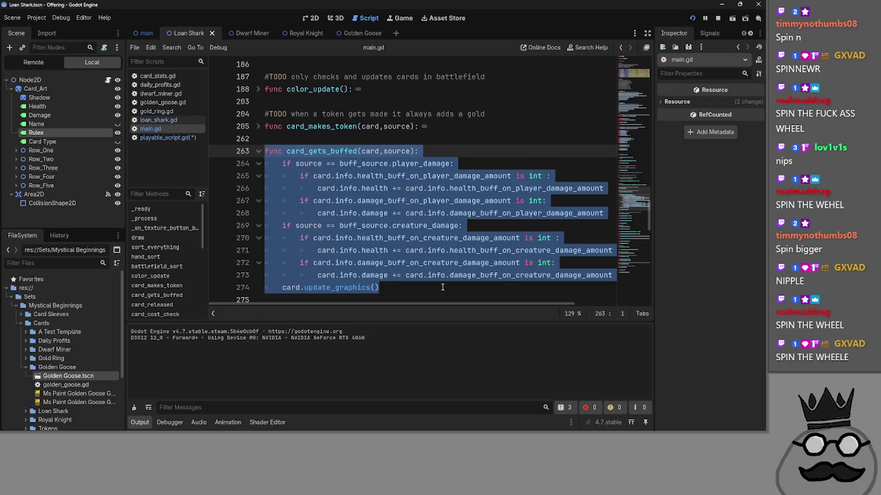
pyautogui.click(443, 287)
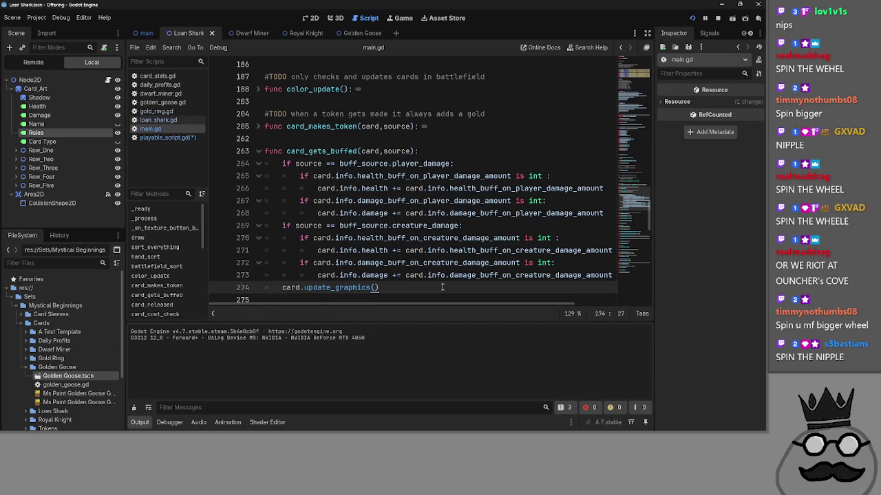
pyautogui.scroll(-1, 431, 251)
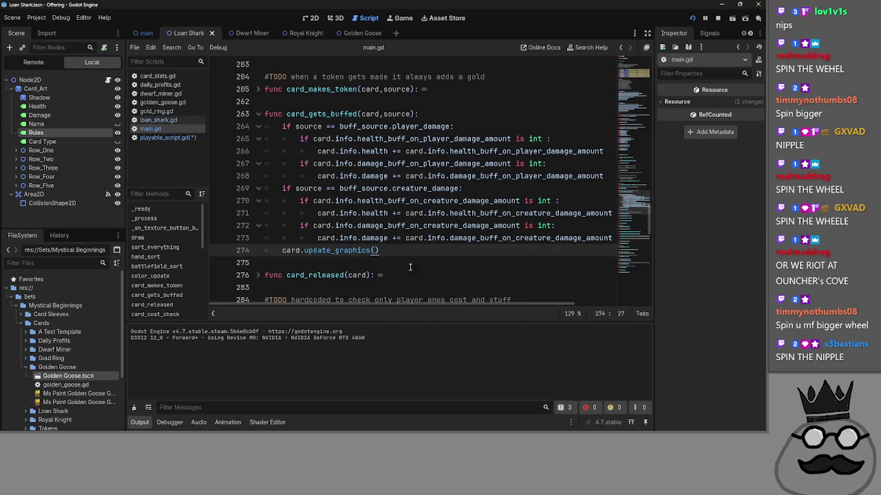
pyautogui.moveTo(396, 304)
pyautogui.mouseDown()
pyautogui.moveTo(411, 307)
pyautogui.moveTo(390, 307)
pyautogui.mouseUp()
pyautogui.moveTo(385, 246)
pyautogui.mouseDown()
pyautogui.moveTo(324, 234)
pyautogui.moveTo(265, 177)
pyautogui.moveTo(259, 112)
pyautogui.mouseUp()
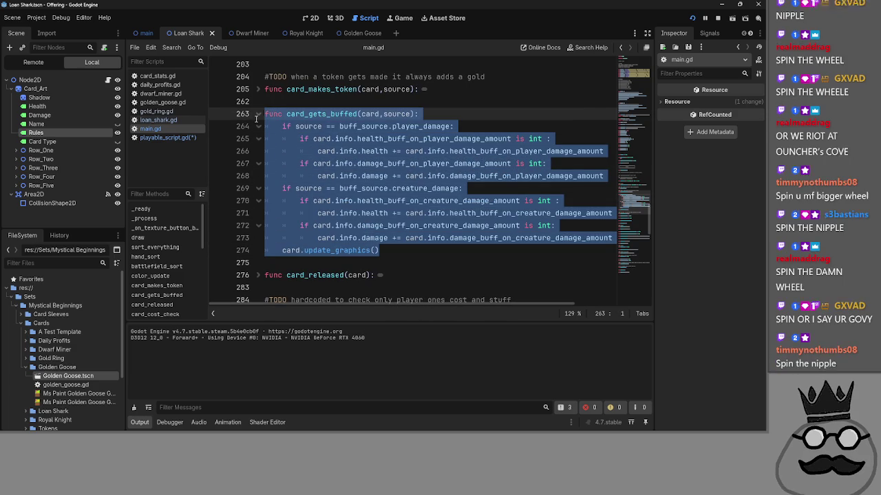
pyautogui.click(435, 245)
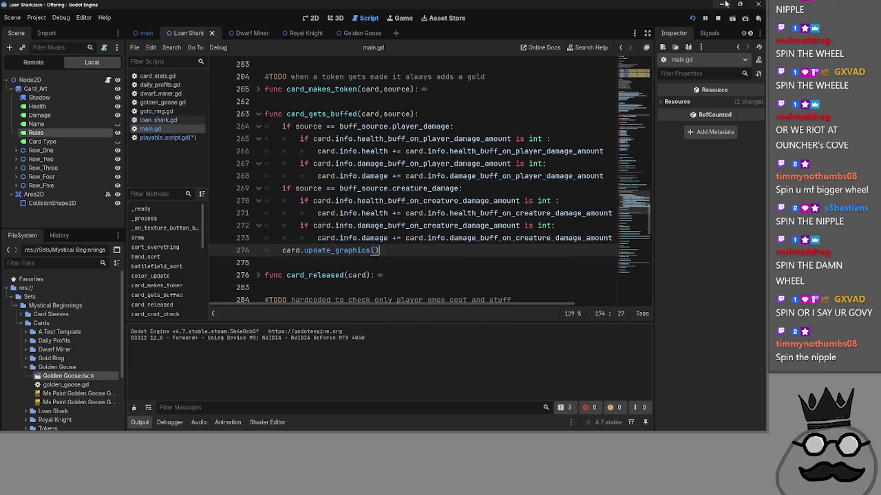
# Step: Switch to the running game, then maximize the Twitch prediction manager window
pyautogui.press('F5')
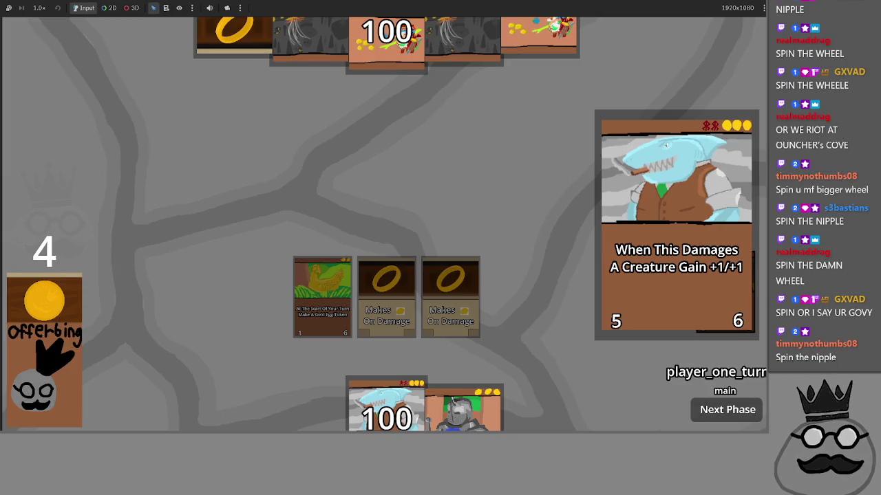
pyautogui.hotkey('alt', 'Tab')
pyautogui.click(488, 108)
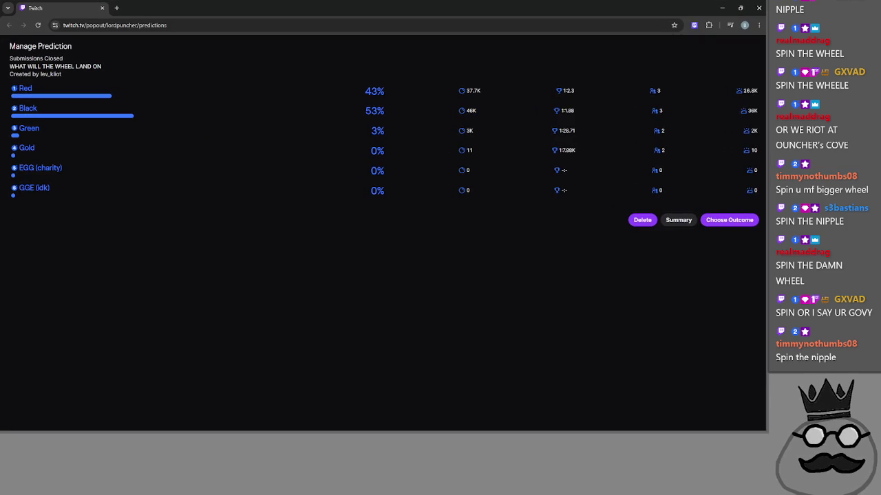
# Step: Bring the wheelofnames.com Roulette window forward and maximize it
pyautogui.hotkey('alt', 'Tab')
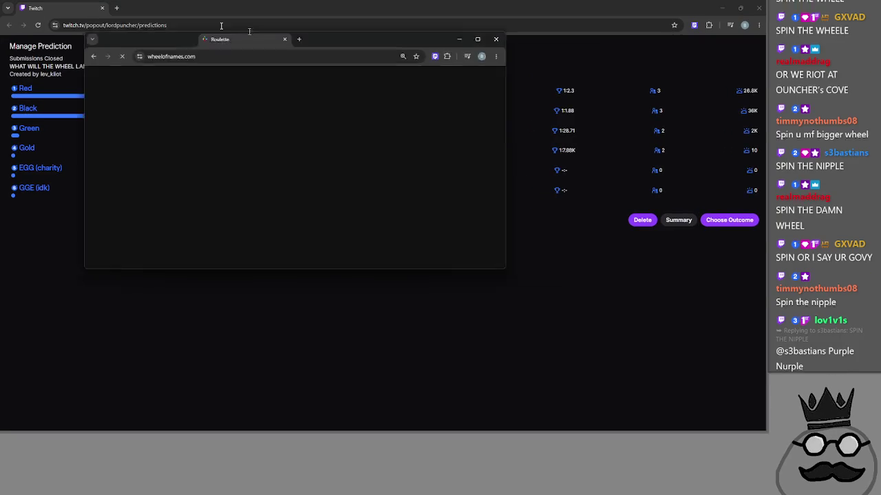
pyautogui.moveTo(334, 39); pyautogui.dragTo(335, 1)
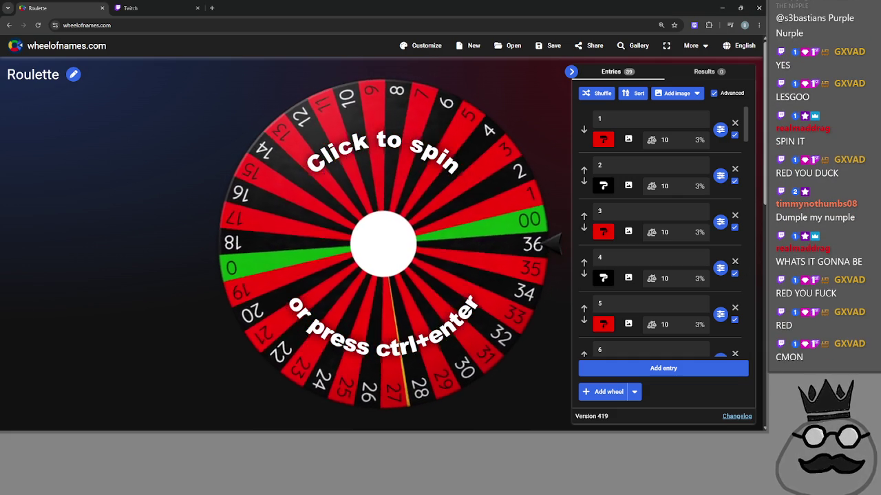
# Step: Review the prediction totals: Red's 37.7K points against Black's 53% and 46K
pyautogui.click(138, 8)
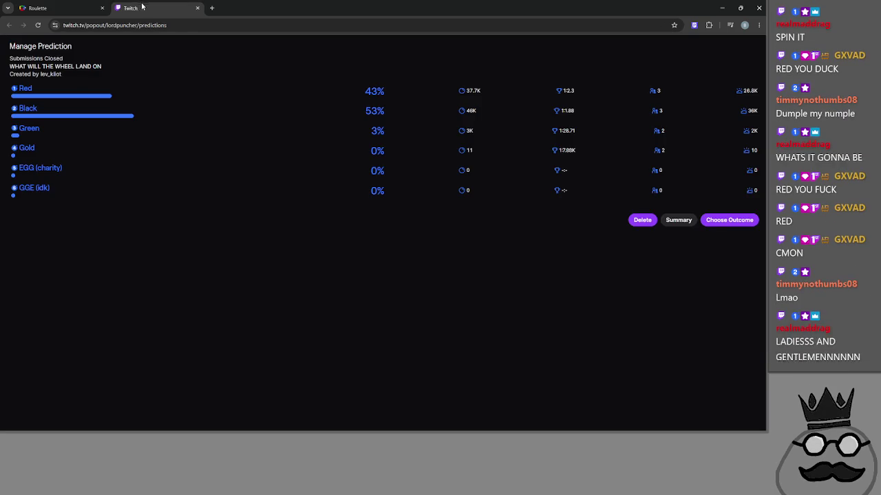
pyautogui.moveTo(499, 91); pyautogui.dragTo(428, 92)
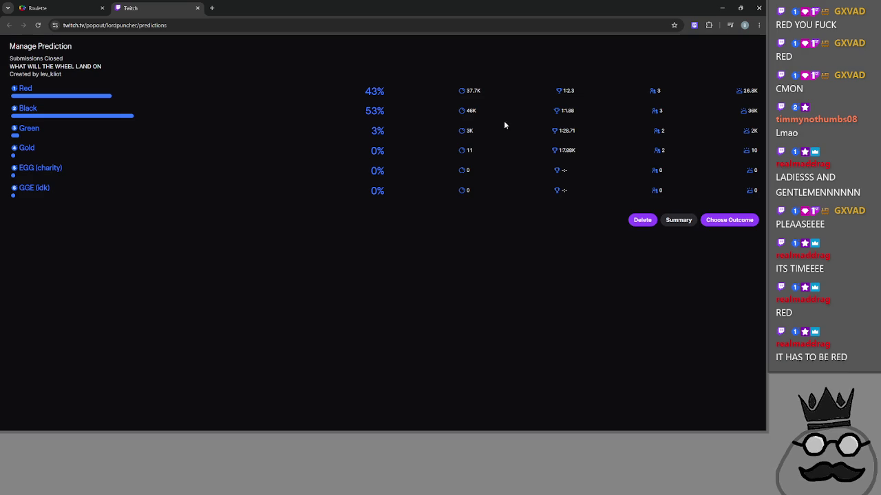
pyautogui.moveTo(483, 112); pyautogui.dragTo(464, 92)
pyautogui.click(485, 116)
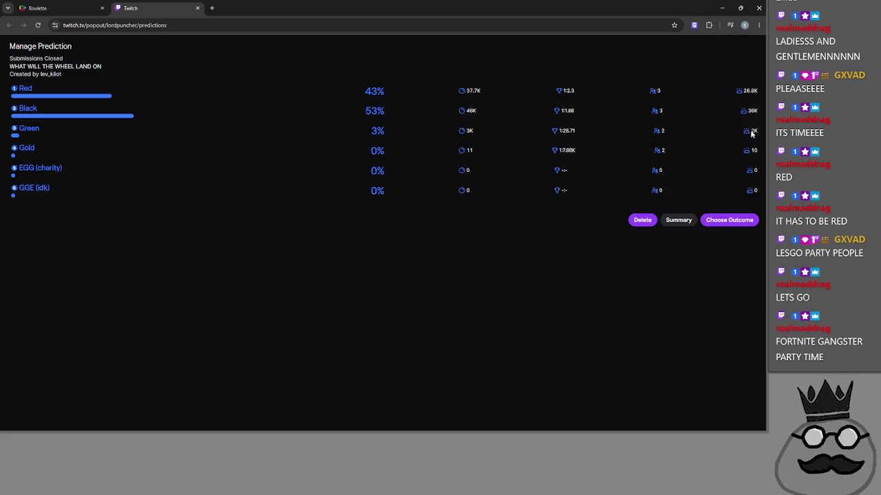
pyautogui.moveTo(753, 130)
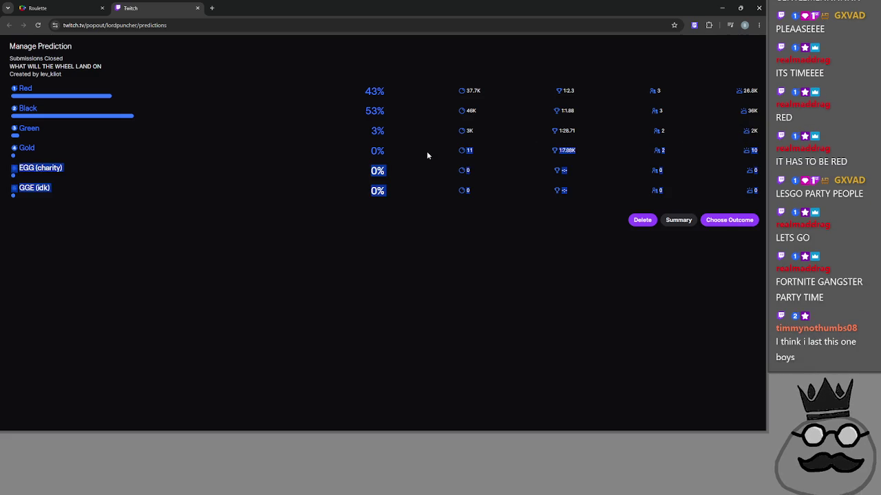
pyautogui.moveTo(753, 150)
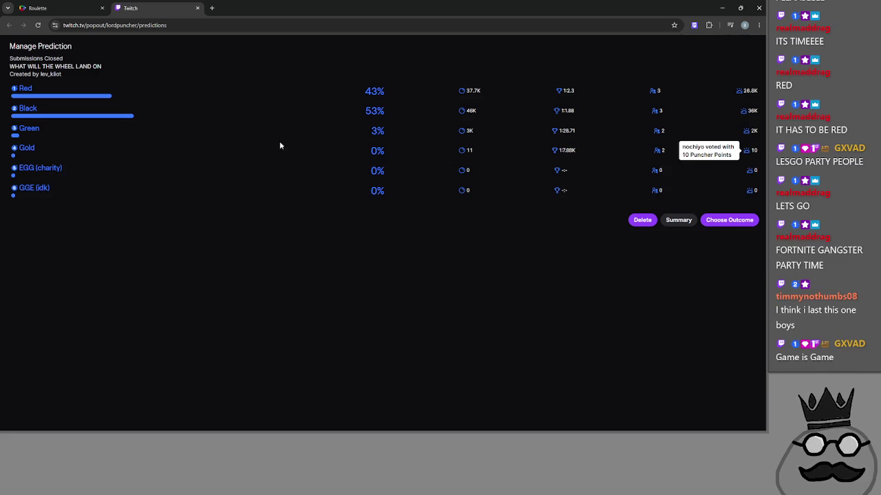
# Step: Spin the Roulette wheel, which lands on red 5, and compare it with the prediction page
pyautogui.click(42, 8)
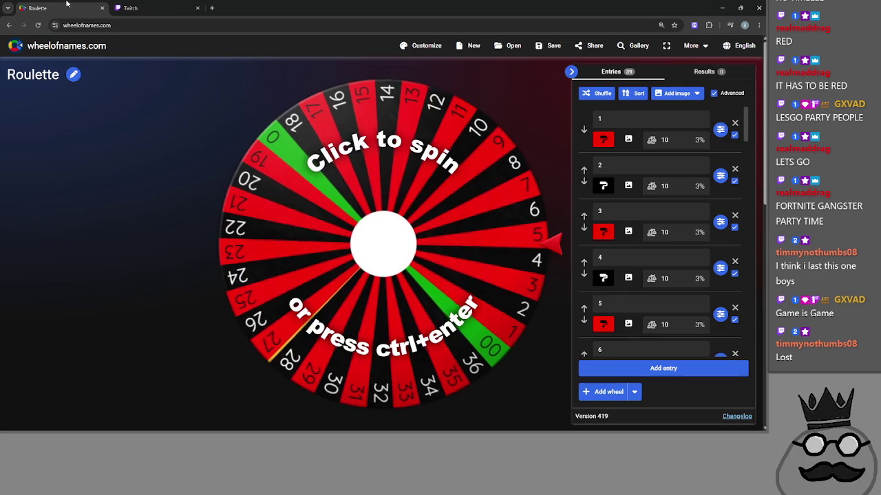
pyautogui.click(421, 251)
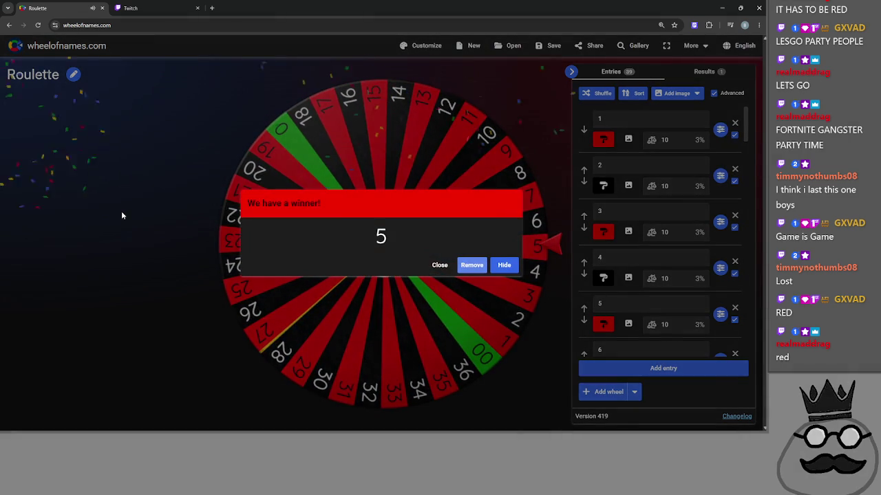
pyautogui.click(143, 4)
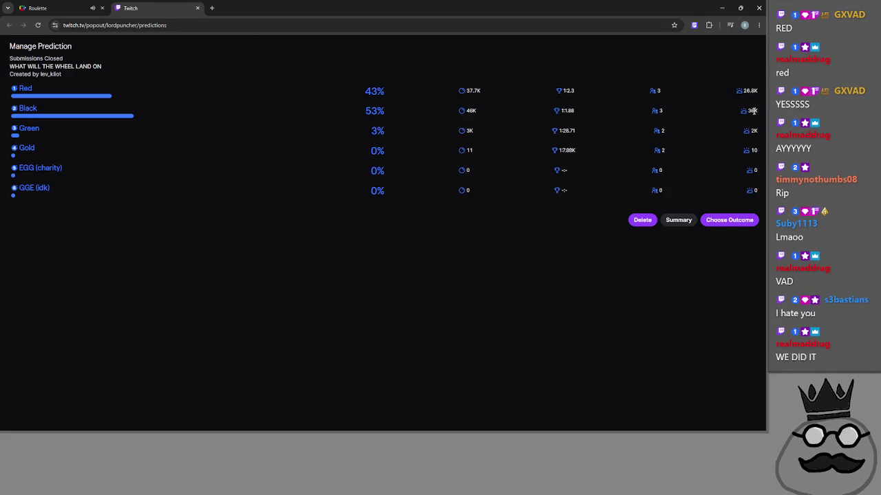
pyautogui.moveTo(753, 110)
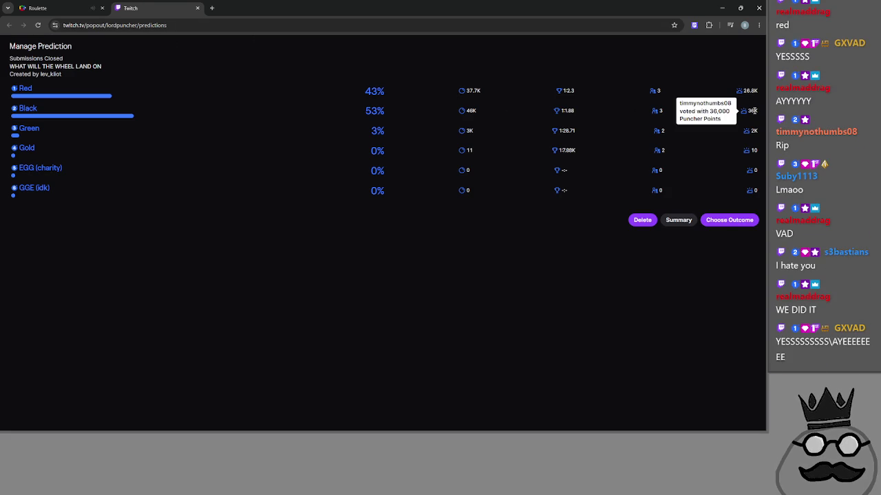
pyautogui.click(69, 8)
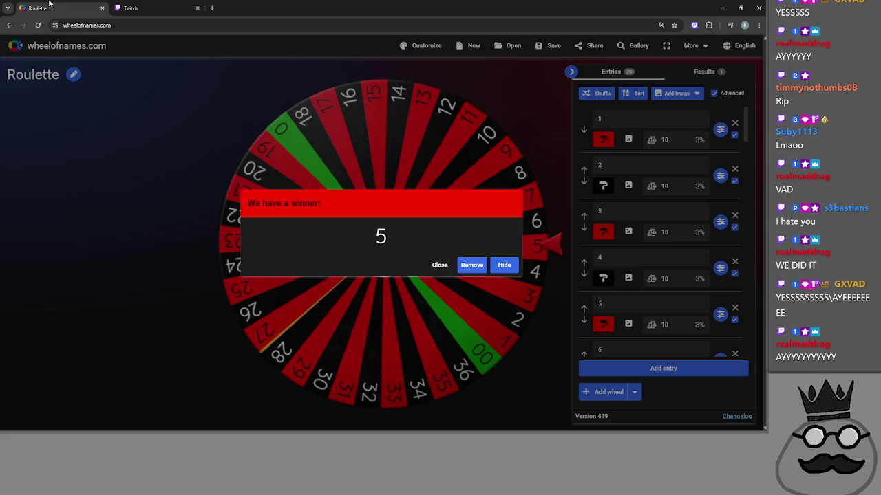
pyautogui.click(165, 5)
pyautogui.click(59, 7)
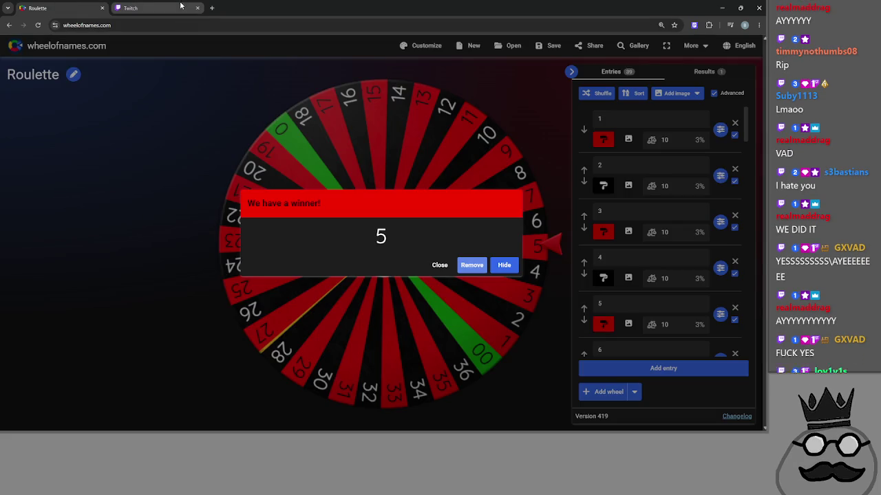
pyautogui.click(138, 8)
pyautogui.click(728, 221)
# Step: Settle the prediction with Red as the winning outcome, confirm it, and close the browser
pyautogui.click(104, 85)
pyautogui.click(62, 8)
pyautogui.click(136, 7)
pyautogui.click(41, 7)
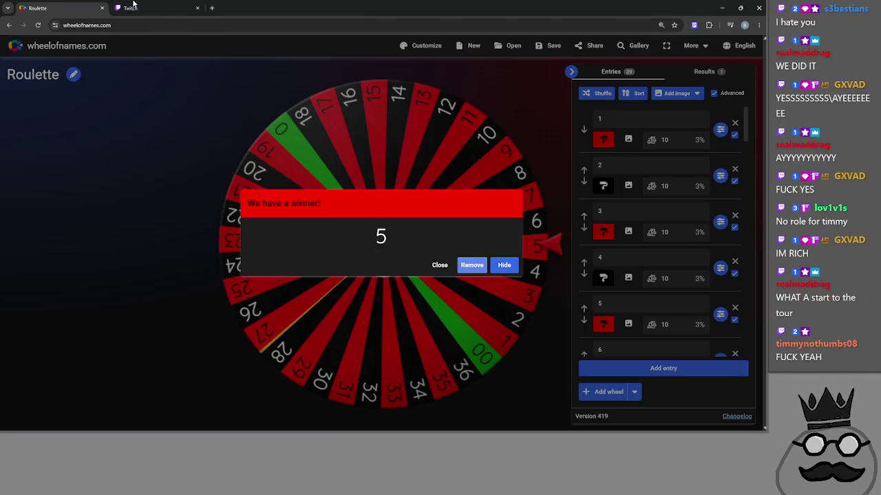
pyautogui.click(137, 7)
pyautogui.click(41, 7)
pyautogui.click(137, 8)
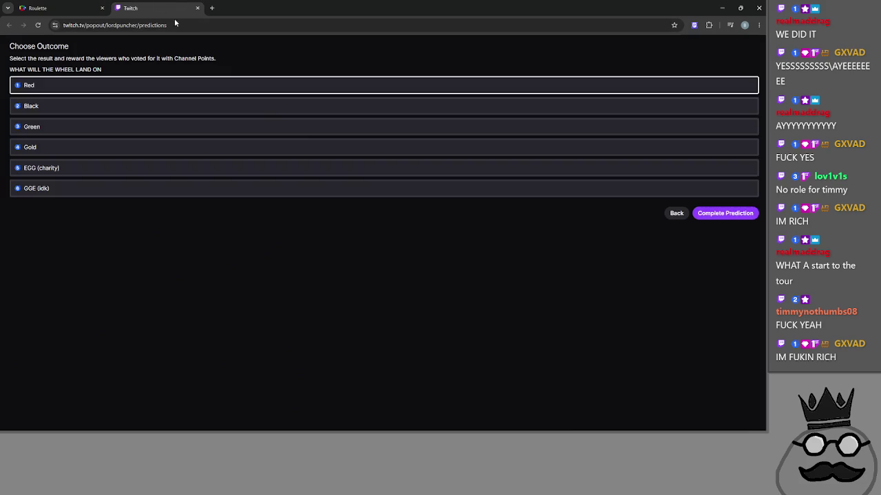
pyautogui.click(736, 218)
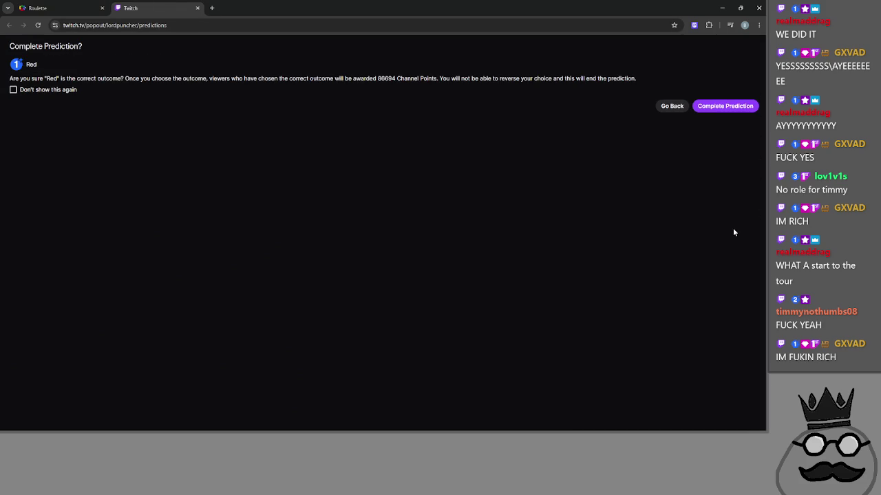
pyautogui.click(704, 107)
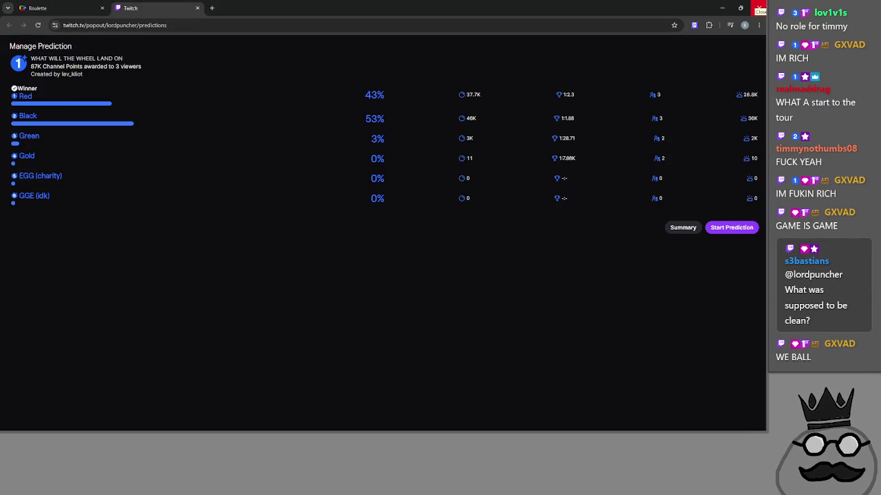
pyautogui.click(759, 9)
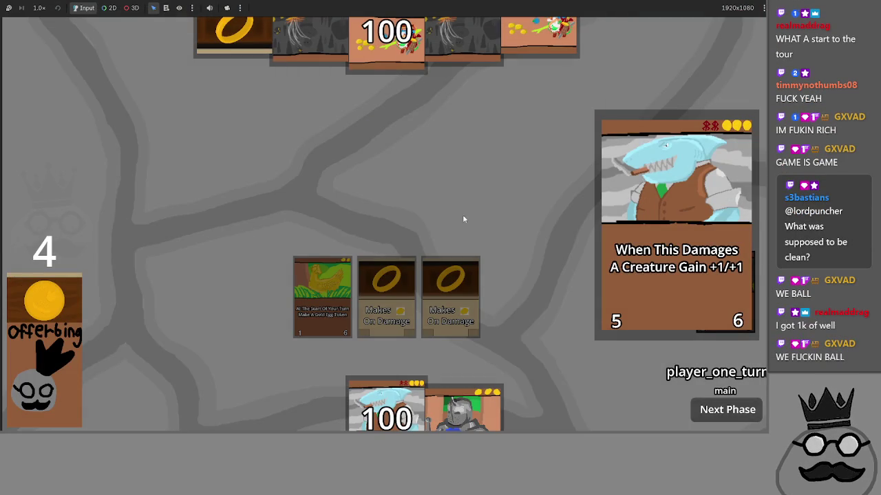
# Step: Return to main.gd and test-fold the player_damage and creature_damage branches of card_gets_buffed
pyautogui.hotkey('alt', 'Tab')
pyautogui.click(486, 204)
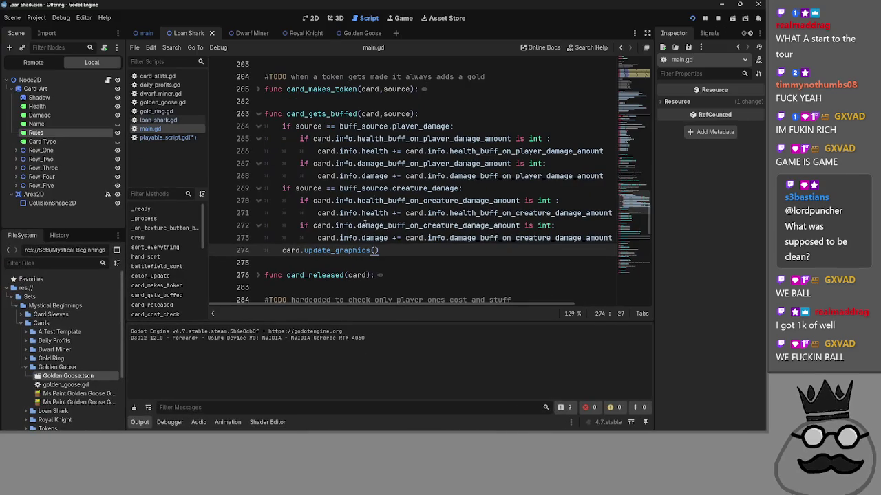
pyautogui.moveTo(466, 251)
pyautogui.mouseDown()
pyautogui.moveTo(296, 201)
pyautogui.moveTo(279, 126)
pyautogui.mouseUp()
pyautogui.click(279, 127)
pyautogui.click(259, 127)
pyautogui.click(259, 138)
pyautogui.click(382, 139)
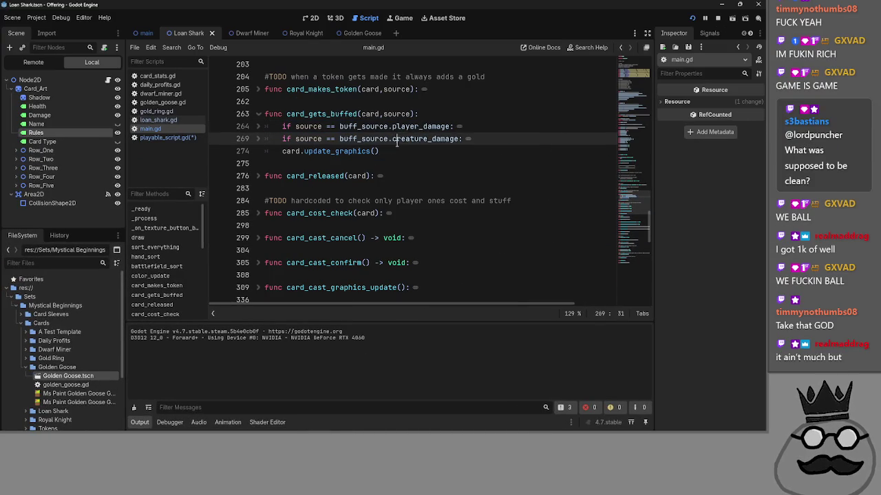
pyautogui.doubleClick(427, 139)
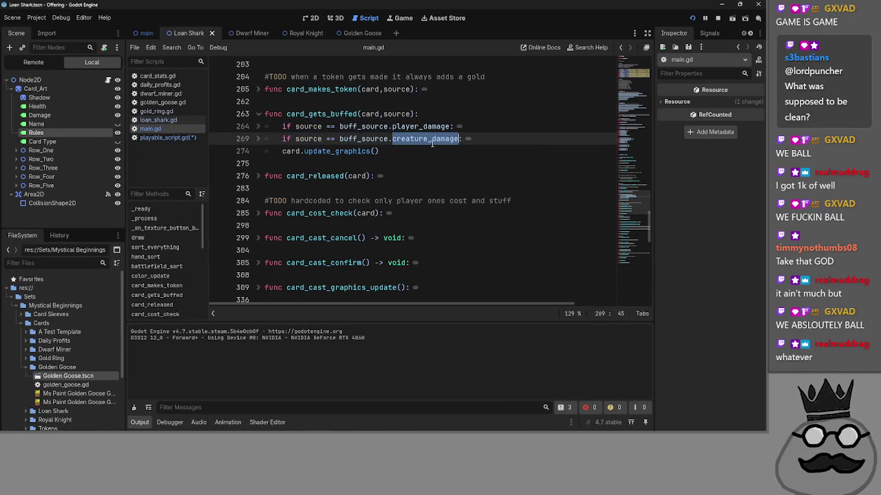
pyautogui.click(259, 138)
pyautogui.click(259, 127)
# Step: Inspect the health and damage buff identifiers on lines 265–268
pyautogui.click(438, 139)
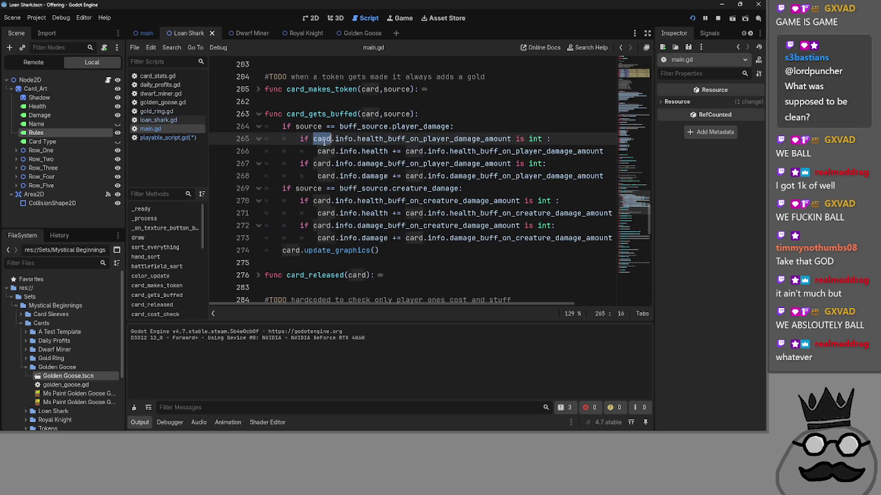
pyautogui.doubleClick(438, 139)
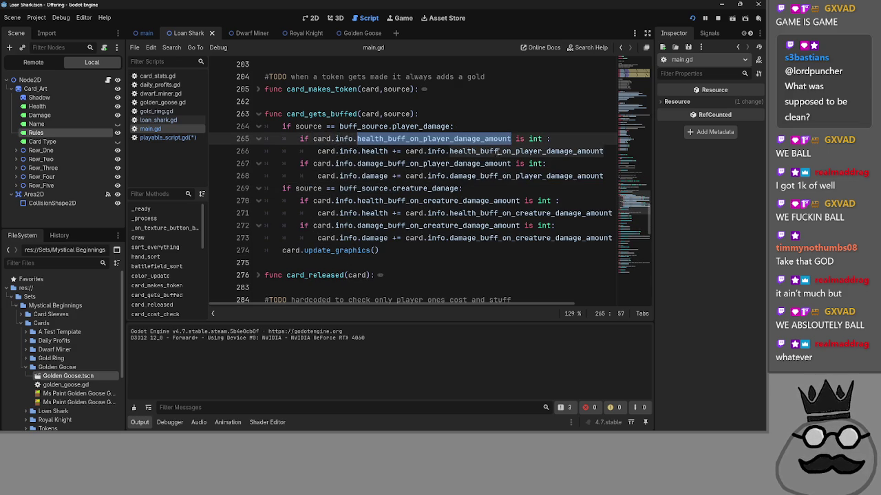
pyautogui.doubleClick(532, 138)
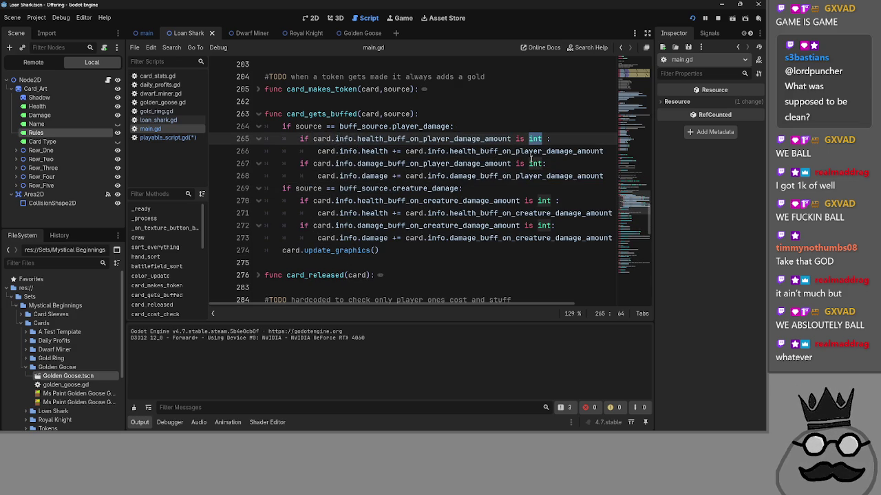
pyautogui.doubleClick(531, 151)
pyautogui.click(335, 156)
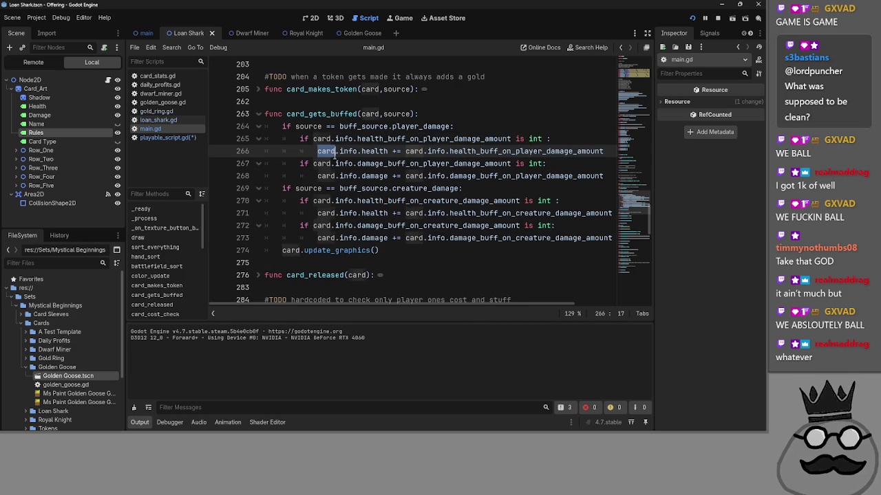
pyautogui.doubleClick(375, 151)
pyautogui.doubleClick(494, 151)
pyautogui.click(487, 176)
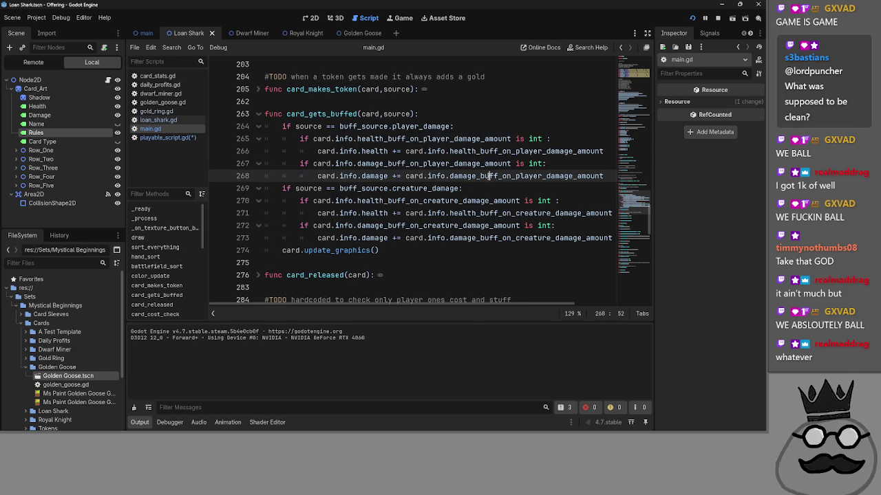
# Step: Fold the buff checks at lines 265, 267, 270 and 272
pyautogui.click(259, 138)
pyautogui.click(258, 151)
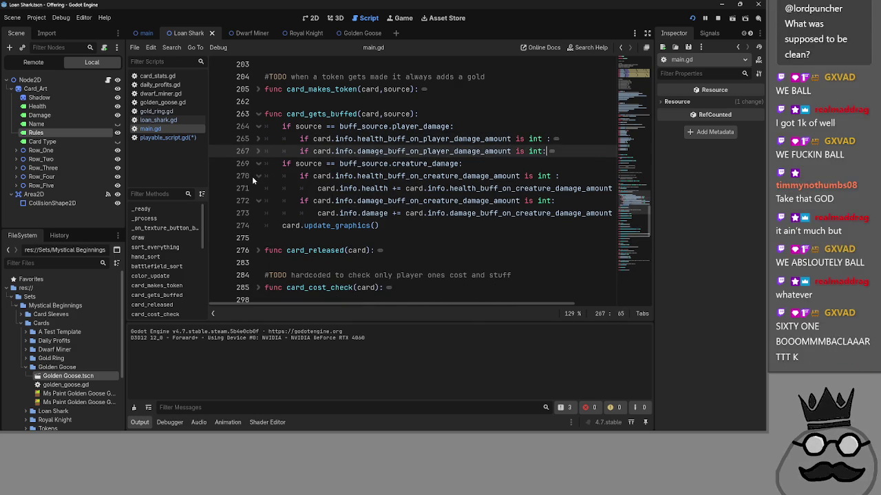
pyautogui.click(258, 175)
pyautogui.click(258, 188)
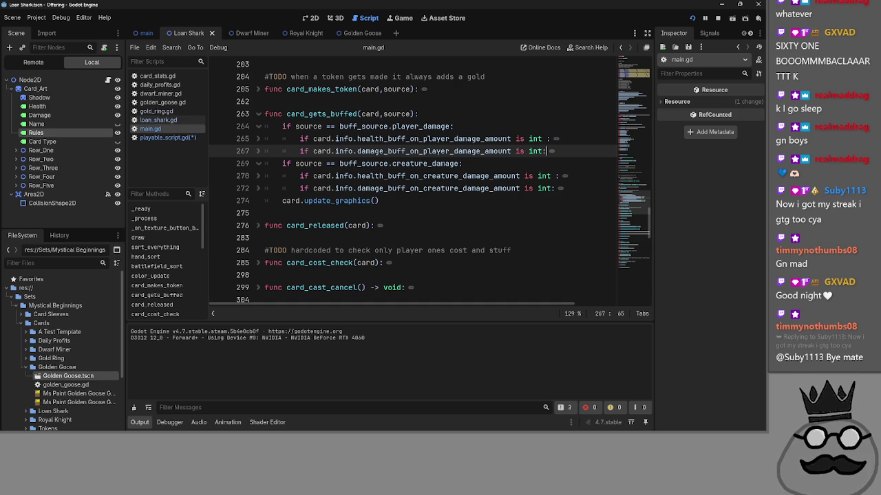
# Step: Select and review card_gets_buffed's body, lines 264–274, then deselect it
pyautogui.click(388, 199)
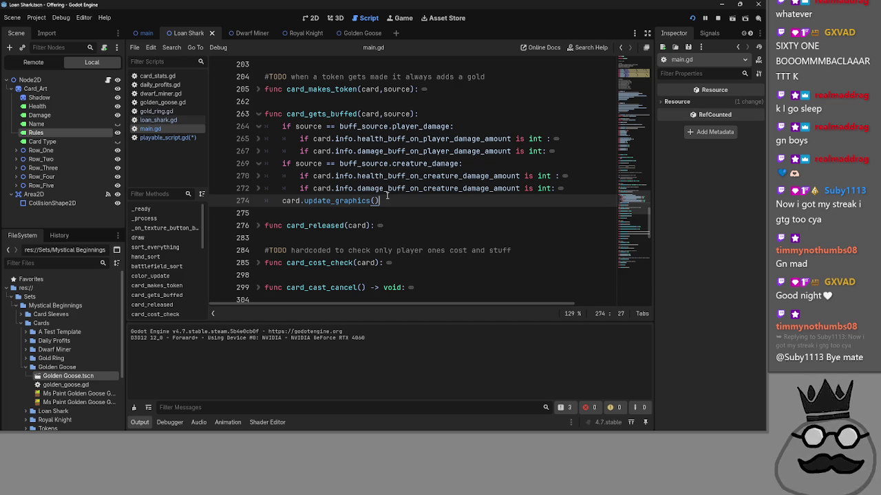
pyautogui.moveTo(388, 196); pyautogui.dragTo(253, 193)
pyautogui.click(401, 202)
pyautogui.moveTo(400, 202)
pyautogui.mouseDown()
pyautogui.moveTo(289, 176)
pyautogui.moveTo(249, 124)
pyautogui.mouseUp()
pyautogui.click(469, 212)
pyautogui.click(435, 199)
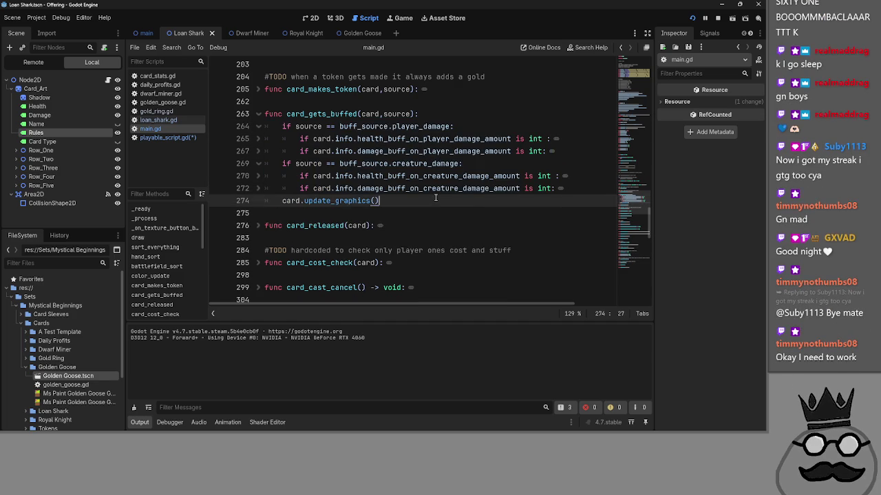
pyautogui.moveTo(434, 199)
pyautogui.mouseDown()
pyautogui.moveTo(263, 125)
pyautogui.moveTo(263, 113)
pyautogui.moveTo(358, 196)
pyautogui.moveTo(263, 126)
pyautogui.mouseUp()
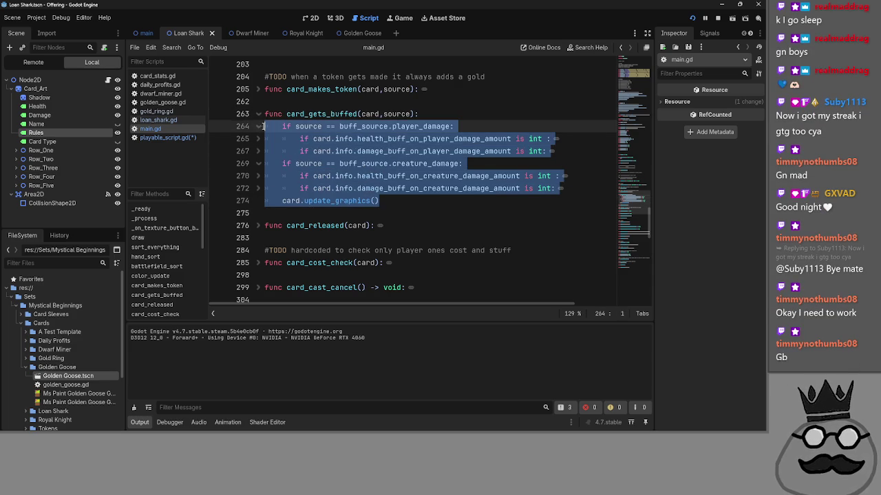
pyautogui.click(412, 201)
pyautogui.keyDown('shift'); pyautogui.click(263, 126); pyautogui.keyUp('shift')
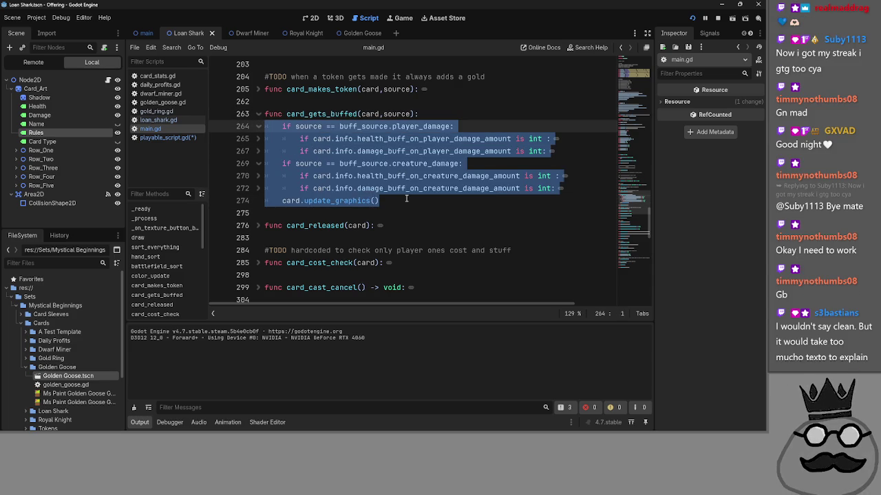
pyautogui.click(406, 199)
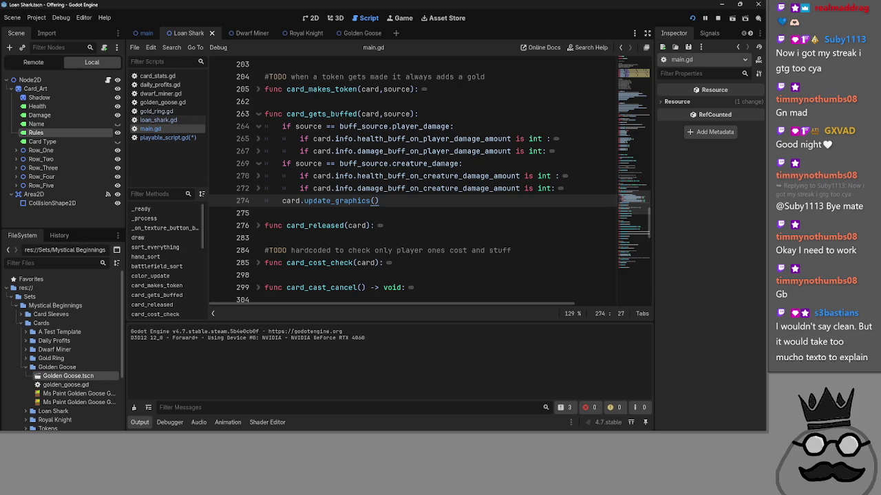
# Step: Toggle the if-blocks at lines 264 and 269, leaving both folded
pyautogui.click(258, 164)
pyautogui.click(256, 127)
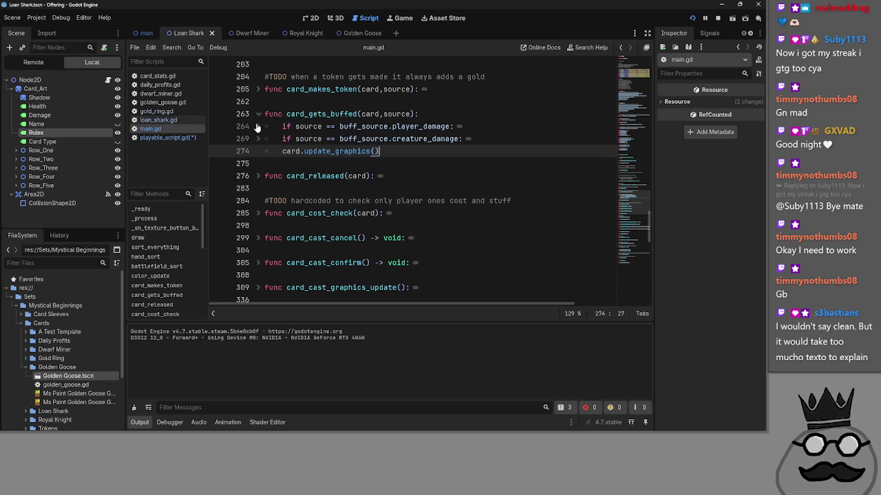
pyautogui.click(257, 127)
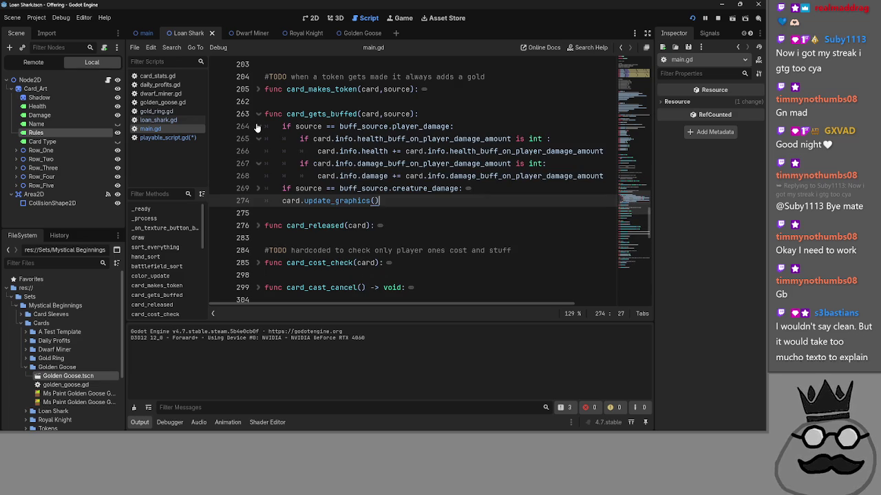
pyautogui.click(256, 126)
pyautogui.click(257, 127)
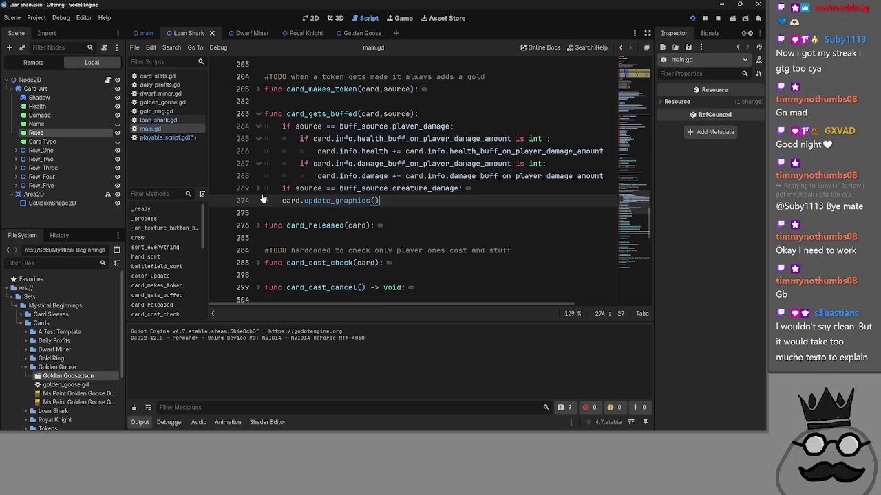
pyautogui.click(257, 188)
pyautogui.click(256, 188)
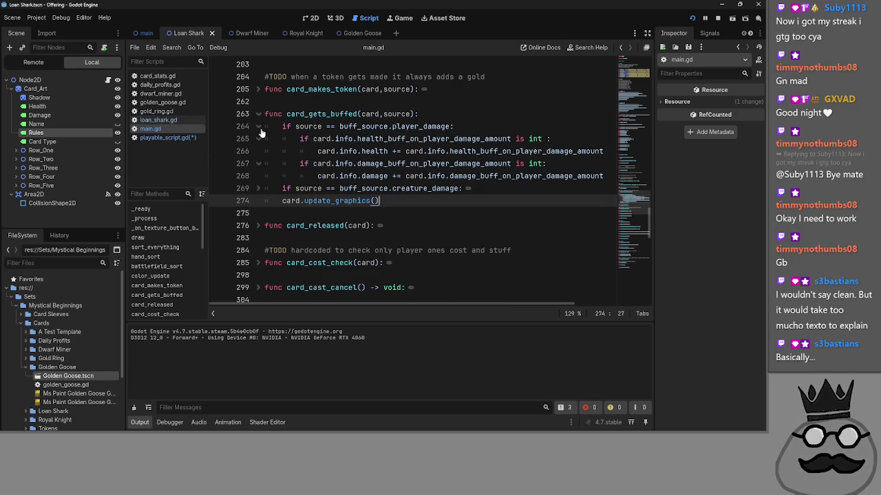
pyautogui.click(257, 126)
# Step: Collapse card_gets_buffed to its signature line
pyautogui.click(258, 114)
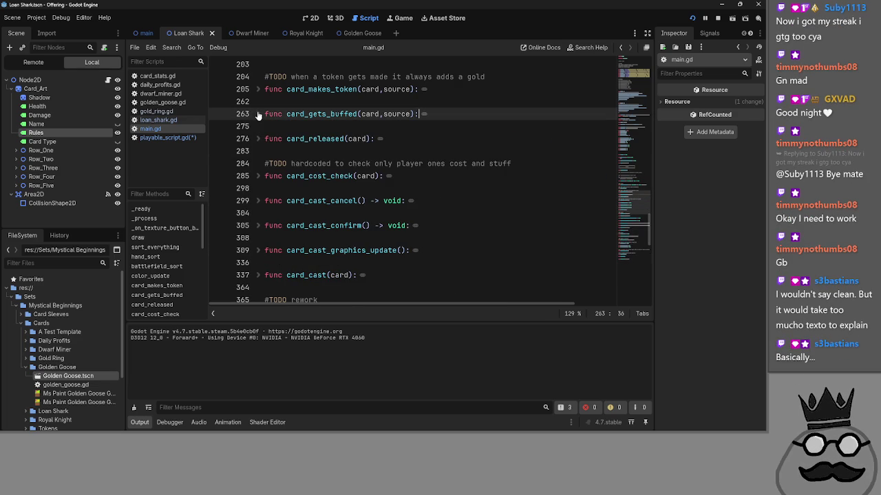
pyautogui.click(394, 138)
pyautogui.click(390, 130)
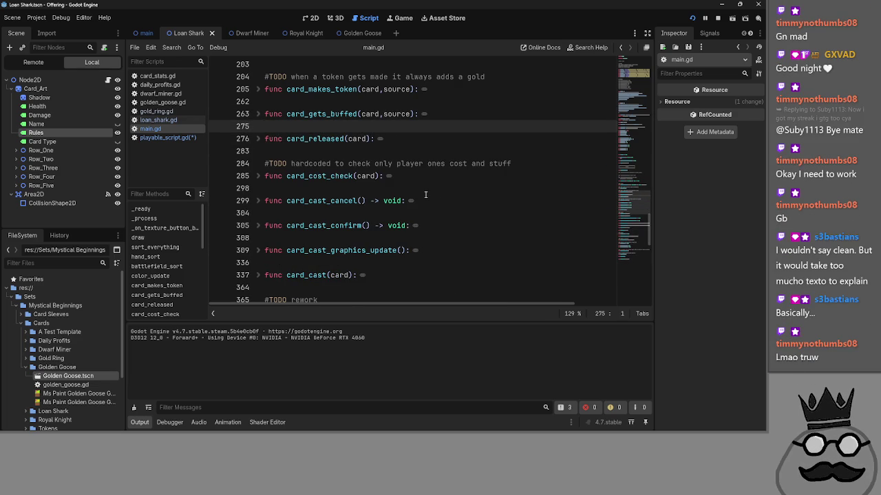
pyautogui.scroll(2, 429, 200)
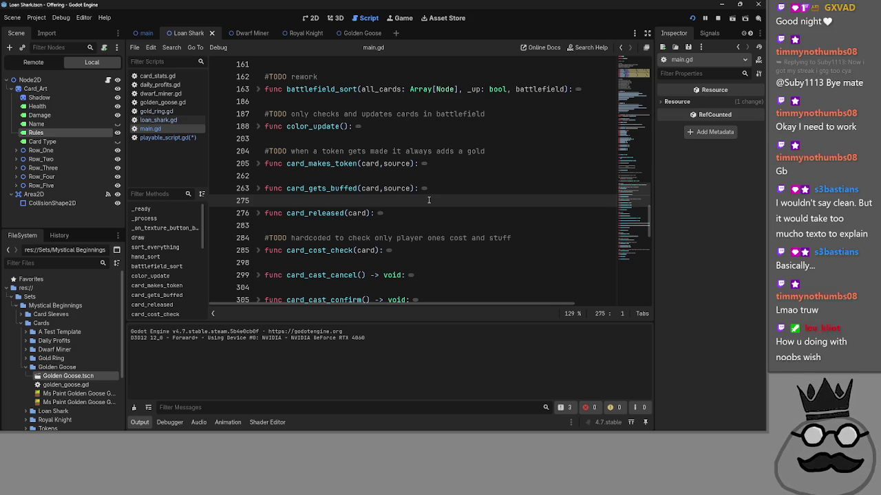
# Step: Check the running Offering game and return to main.gd
pyautogui.hotkey('alt', 'Tab')
pyautogui.press('Tab')
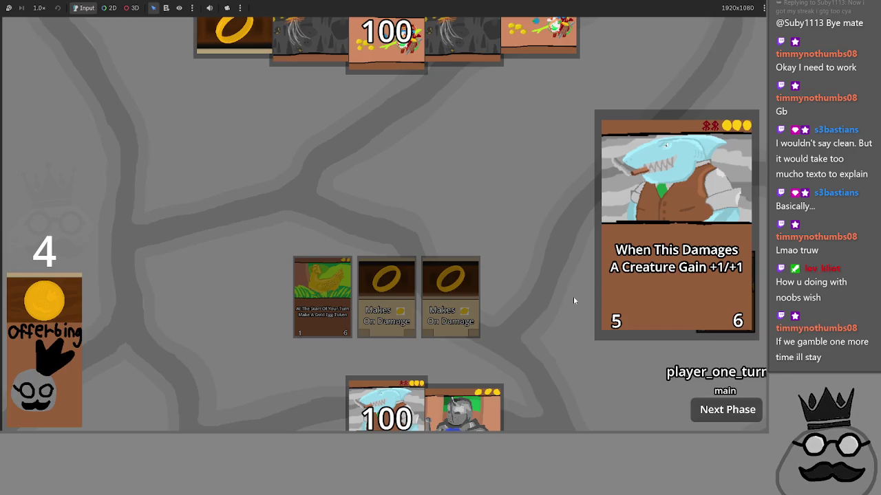
pyautogui.hotkey('alt', 'Tab')
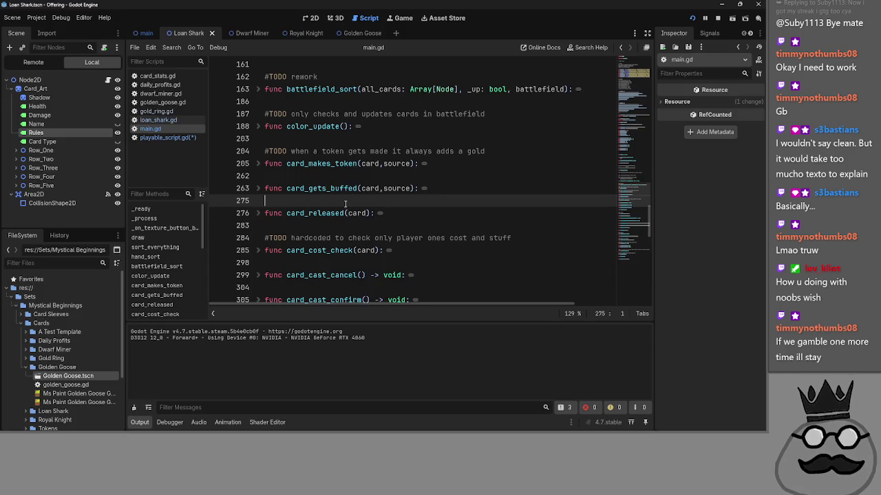
# Step: Briefly expand battlefield_sort to inspect its body, then fold it back
pyautogui.click(337, 176)
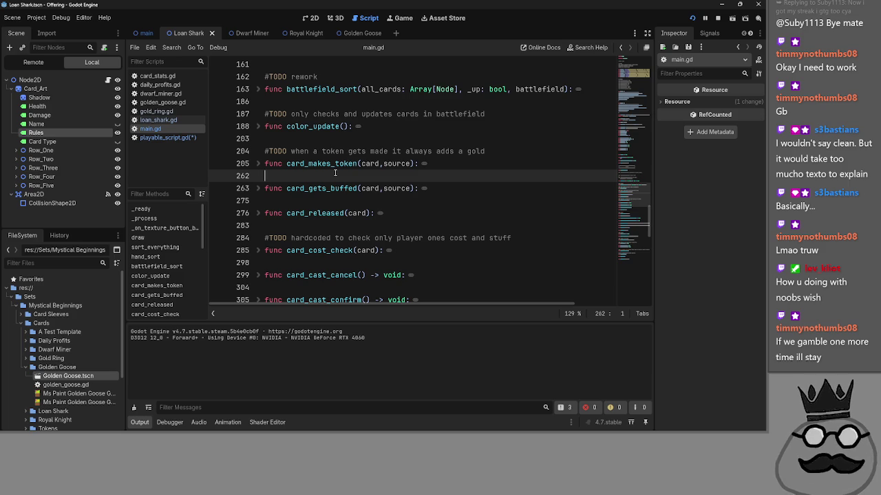
pyautogui.scroll(2, 336, 172)
pyautogui.click(337, 173)
pyautogui.click(338, 140)
pyautogui.click(334, 176)
pyautogui.click(337, 141)
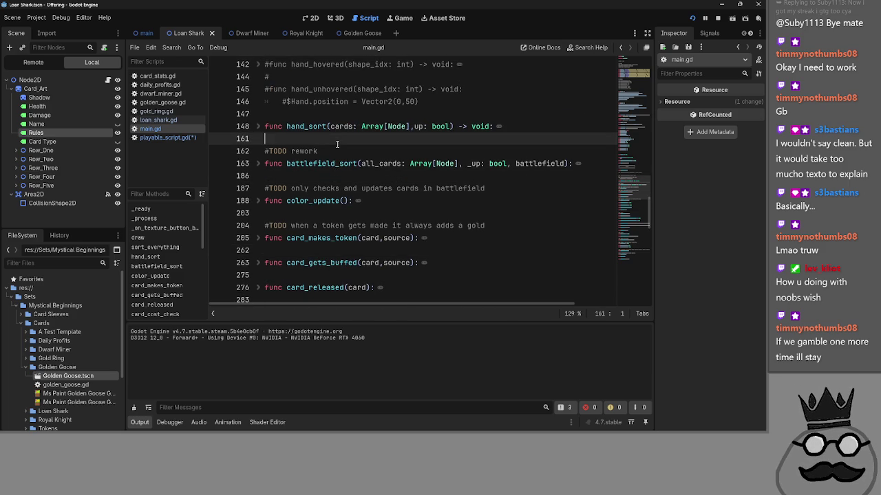
pyautogui.click(333, 177)
pyautogui.click(259, 163)
pyautogui.click(259, 163)
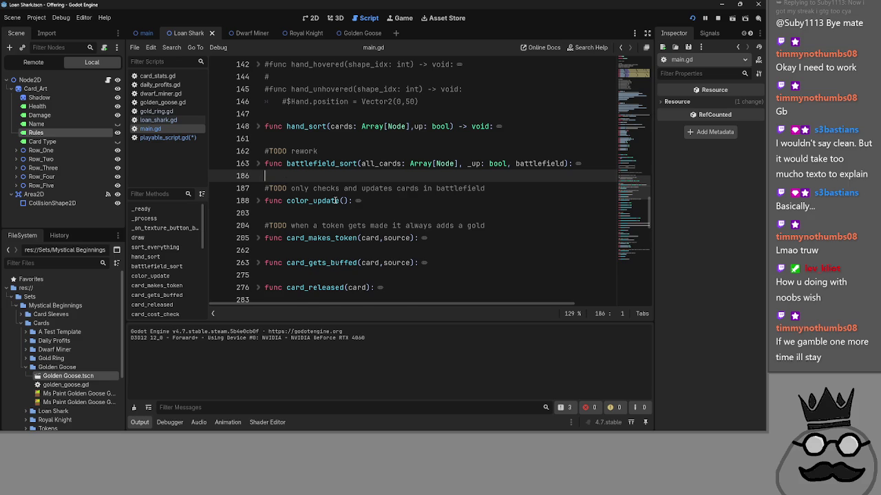
# Step: Scroll up to the deck_one and deck_two card arrays
pyautogui.scroll(1, 377, 215)
pyautogui.scroll(8, 377, 215)
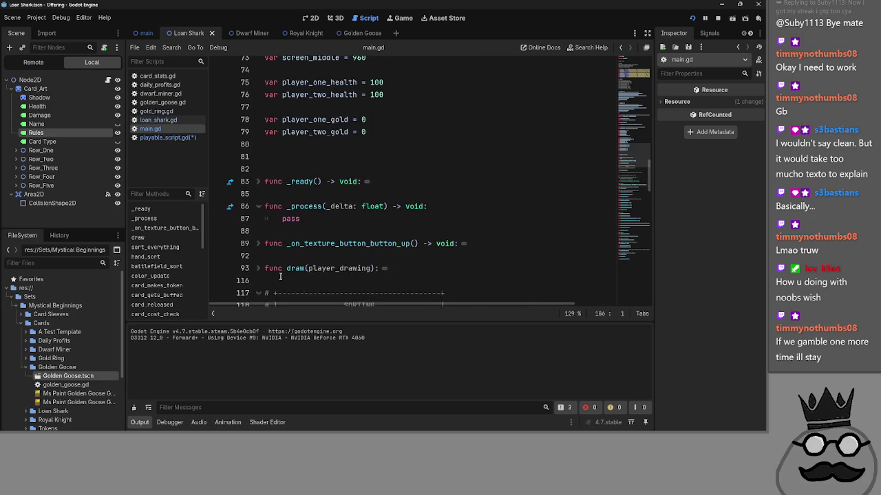
pyautogui.scroll(5, 280, 276)
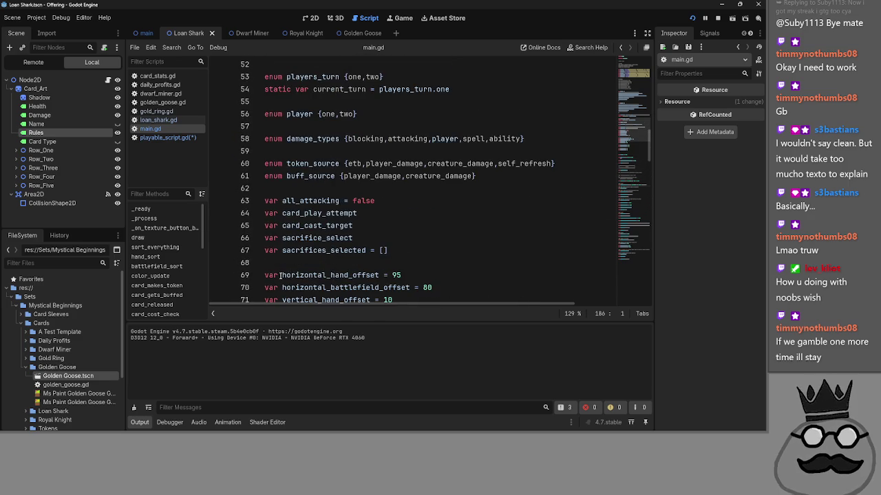
pyautogui.scroll(2, 289, 248)
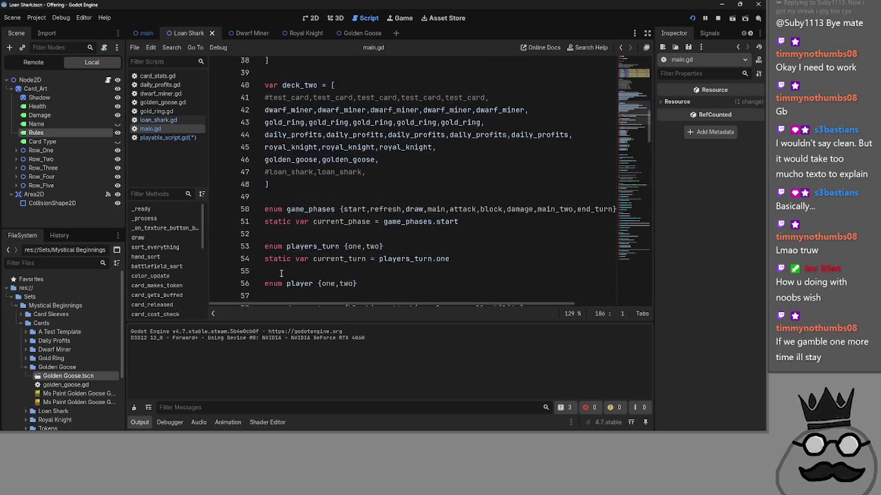
pyautogui.click(298, 217)
pyautogui.scroll(2, 299, 218)
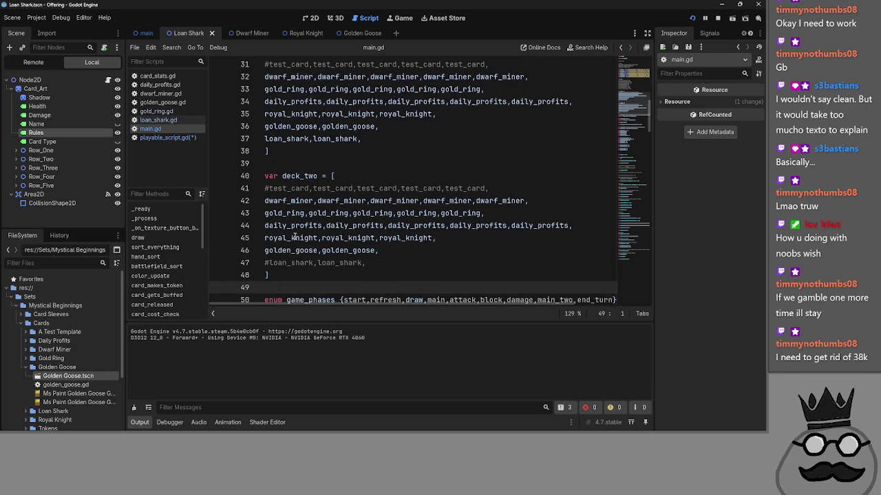
pyautogui.click(386, 261)
pyautogui.scroll(1, 325, 277)
pyautogui.scroll(-1, 326, 277)
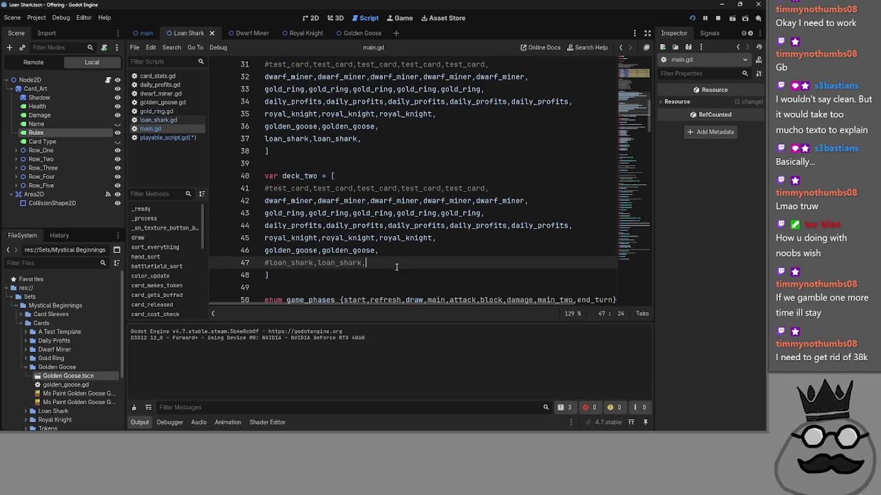
pyautogui.keyDown('shift'); pyautogui.click(290, 262); pyautogui.keyUp('shift')
pyautogui.keyDown('shift'); pyautogui.click(264, 263); pyautogui.keyUp('shift')
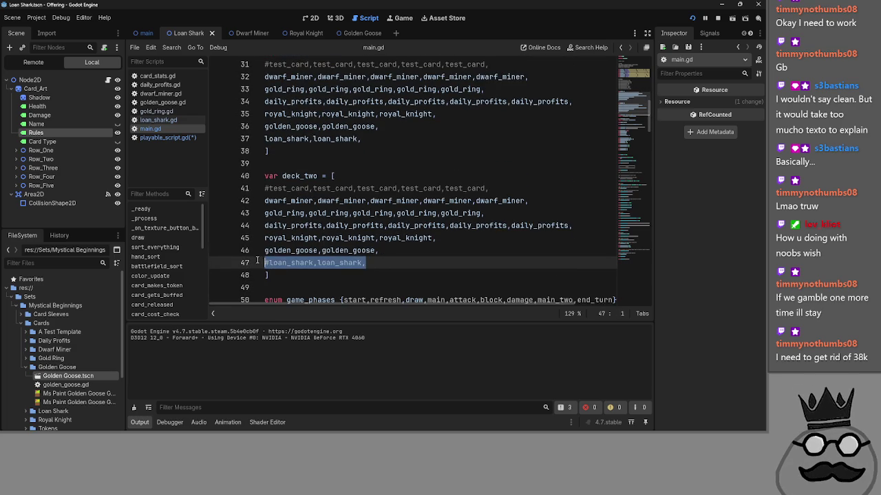
pyautogui.click(400, 267)
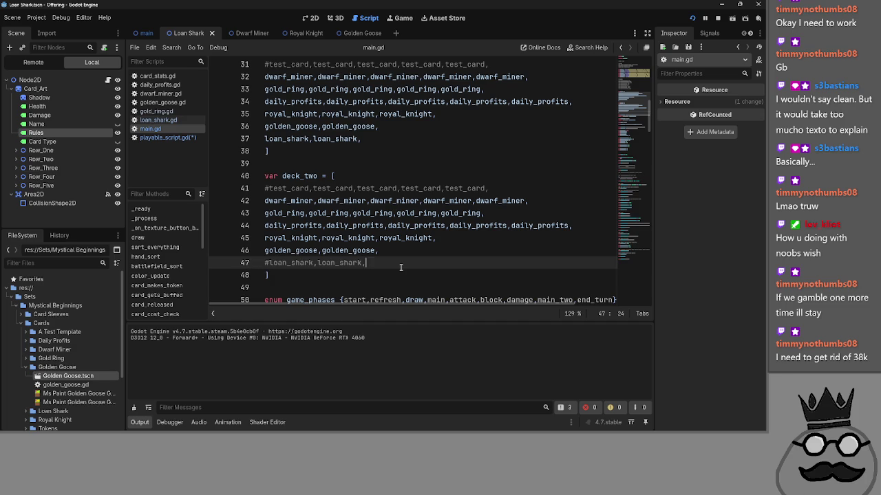
pyautogui.scroll(2, 401, 267)
pyautogui.scroll(-5, 399, 268)
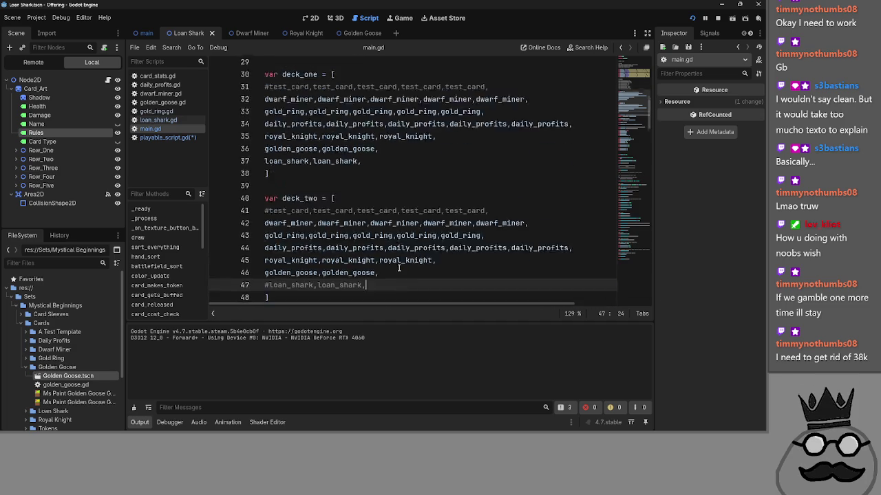
pyautogui.click(334, 214)
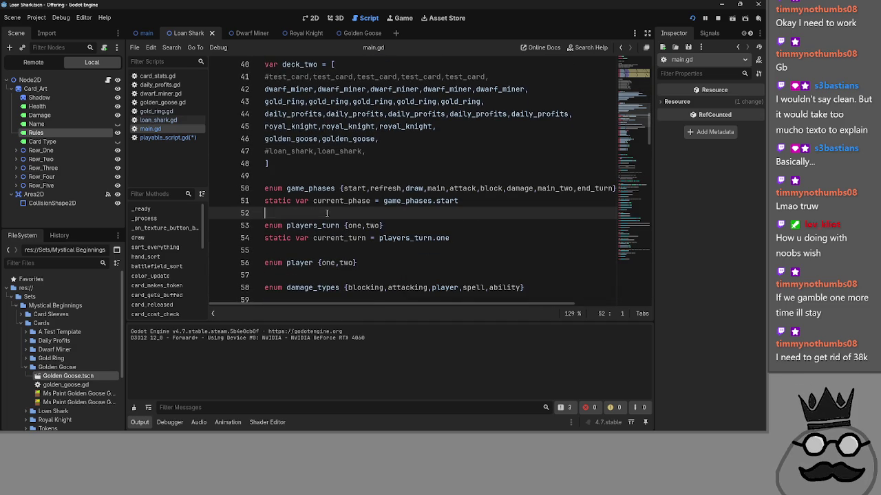
pyautogui.hotkey('alt', 'Tab')
pyautogui.hotkey('alt', 'Tab')
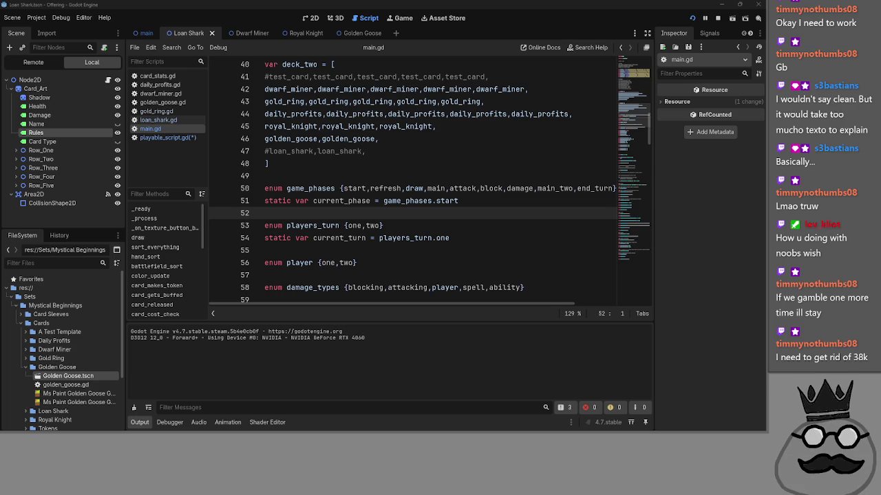
pyautogui.hotkey('alt', 'Tab')
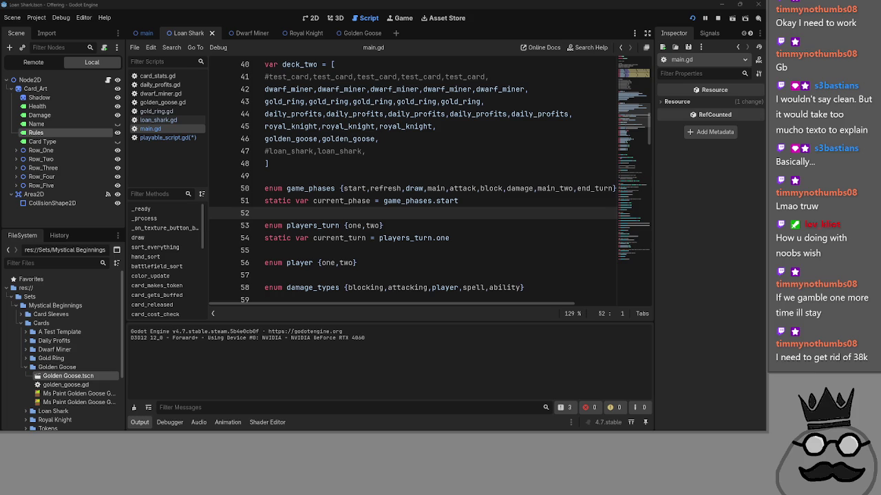
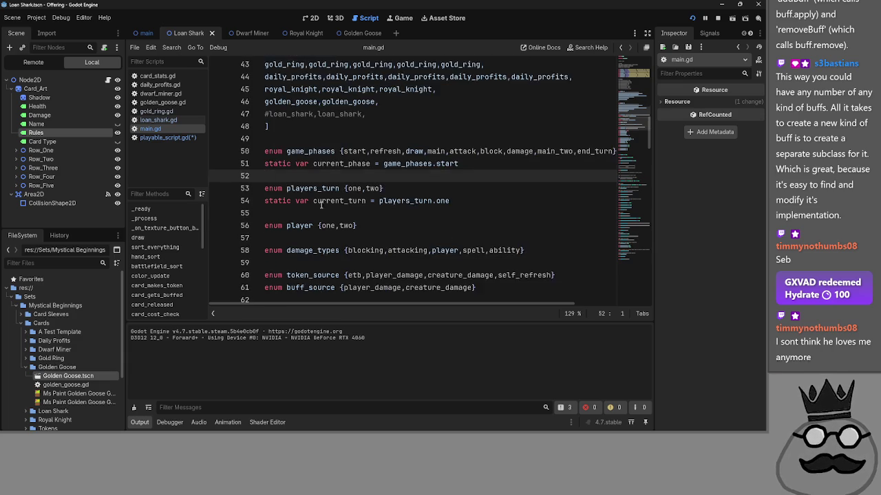
# Step: Scroll through main.gd, reviewing the code between lines 55 and 120
pyautogui.scroll(-2, 337, 210)
pyautogui.click(344, 175)
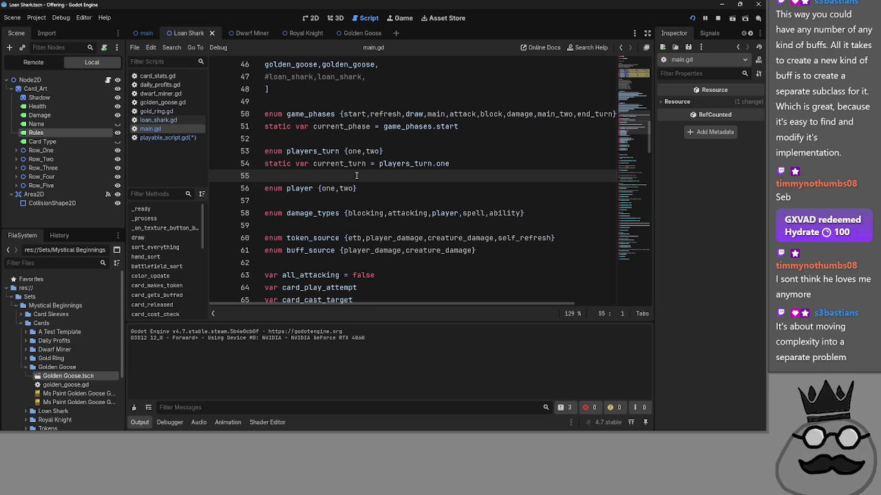
pyautogui.scroll(7, 356, 175)
pyautogui.scroll(-8, 300, 231)
pyautogui.scroll(-12, 299, 230)
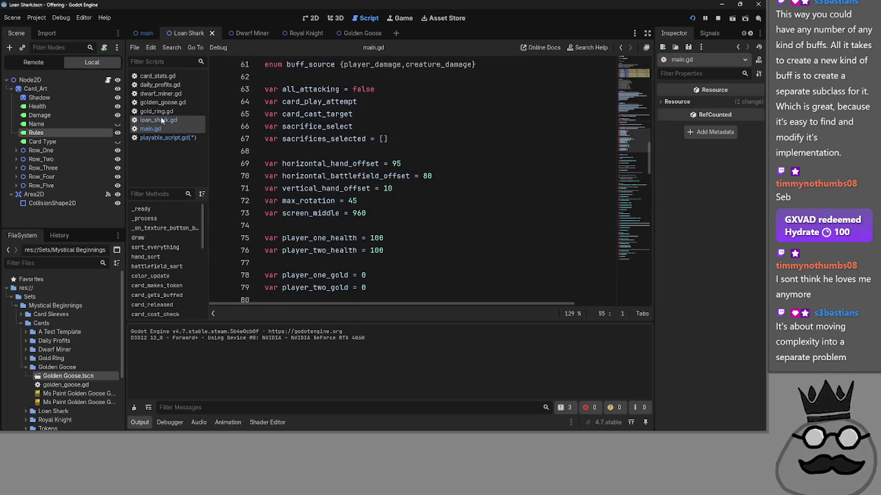
pyautogui.scroll(8, 285, 167)
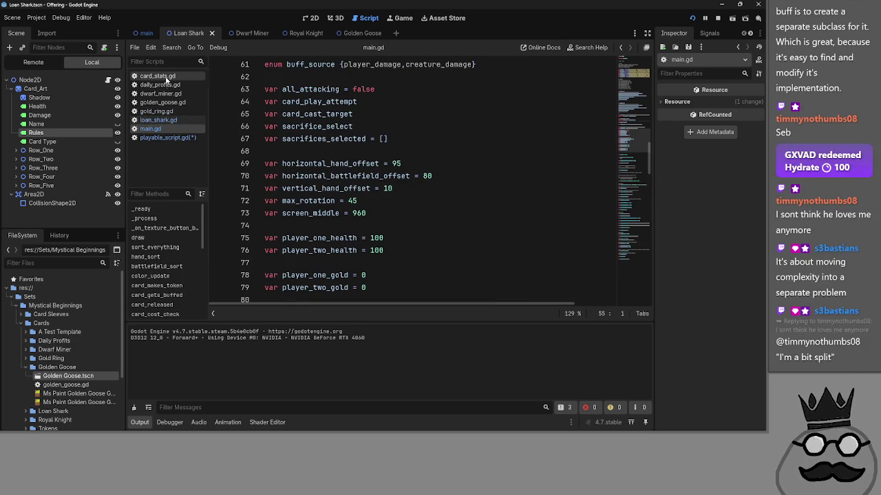
pyautogui.scroll(-8, 336, 191)
pyautogui.scroll(-10, 336, 190)
pyautogui.scroll(3, 289, 195)
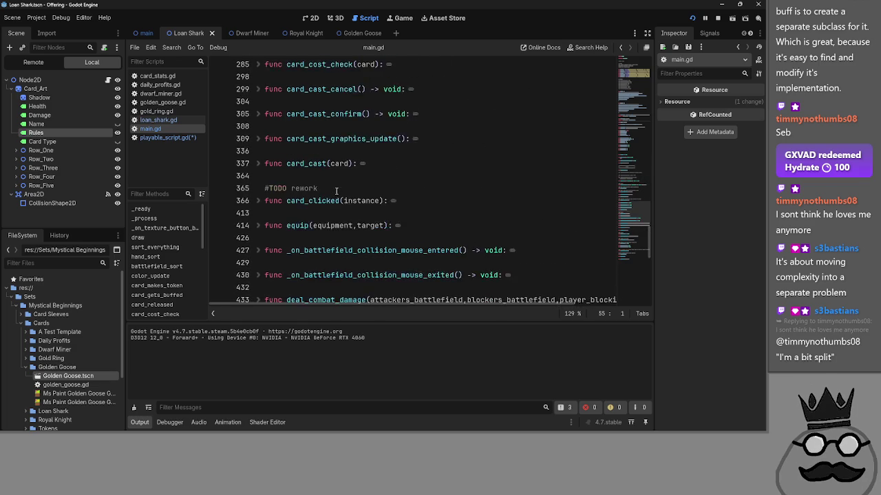
pyautogui.scroll(-10, 274, 198)
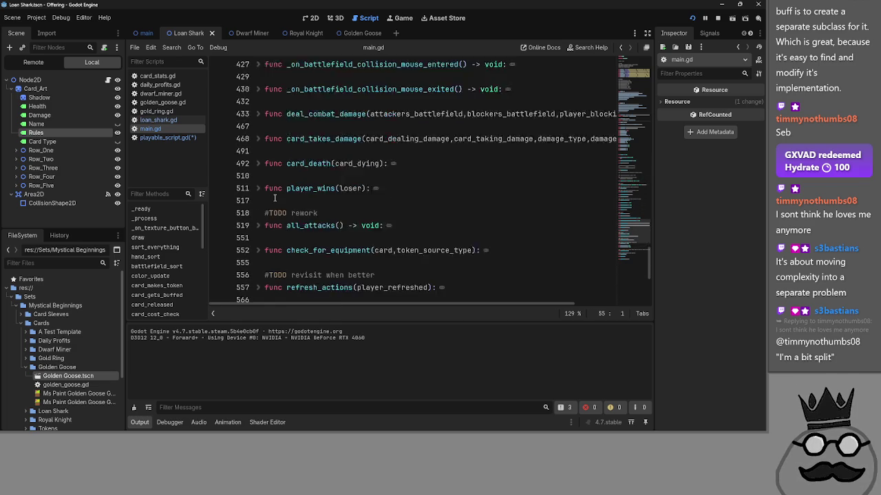
pyautogui.scroll(-3, 274, 198)
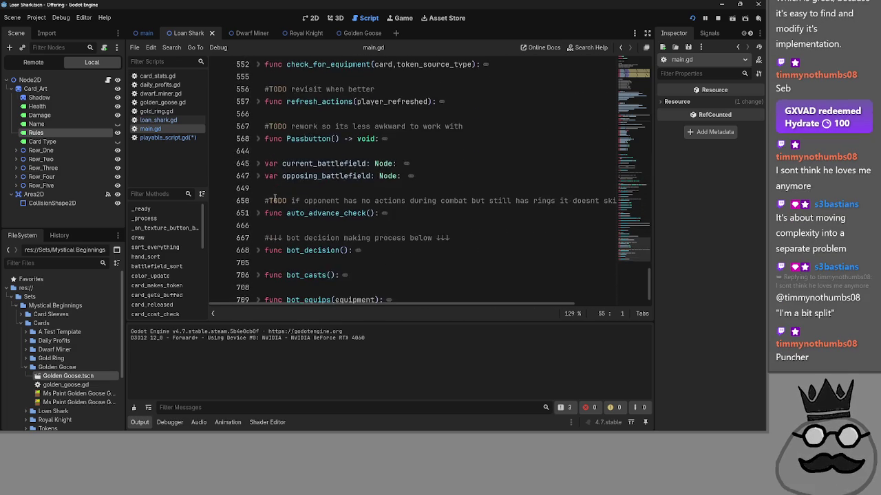
pyautogui.scroll(8, 275, 198)
pyautogui.scroll(15, 275, 198)
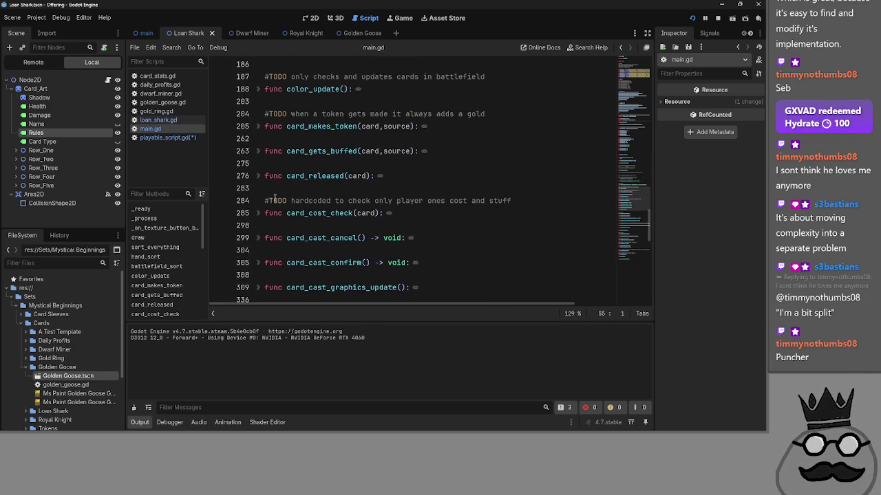
pyautogui.scroll(1, 275, 198)
pyautogui.moveTo(447, 207); pyautogui.dragTo(275, 182)
pyautogui.click(372, 183)
pyautogui.scroll(-3, 365, 232)
pyautogui.press('Down')
pyautogui.press('Down')
pyautogui.press('Down')
pyautogui.scroll(-10, 366, 231)
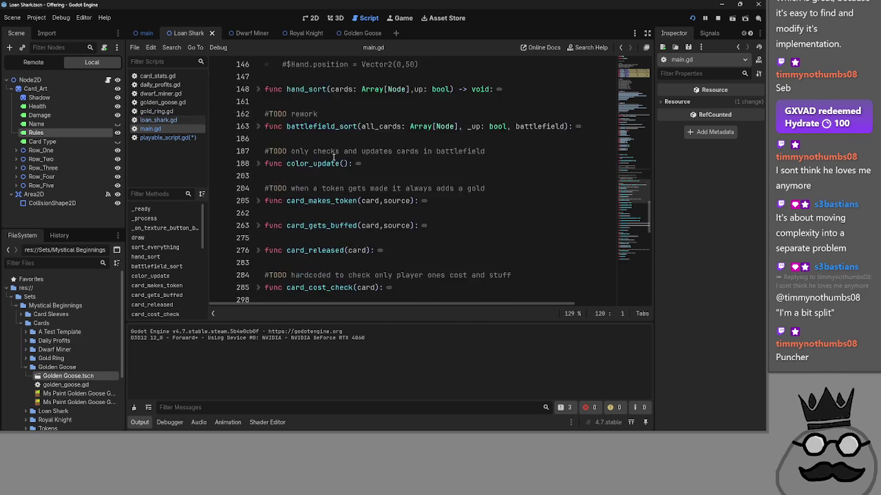
# Step: Unfold card_gets_buffed to read its health_buff_on_creature_damage_amount logic, then fold it back up
pyautogui.click(258, 76)
pyautogui.scroll(2, 305, 226)
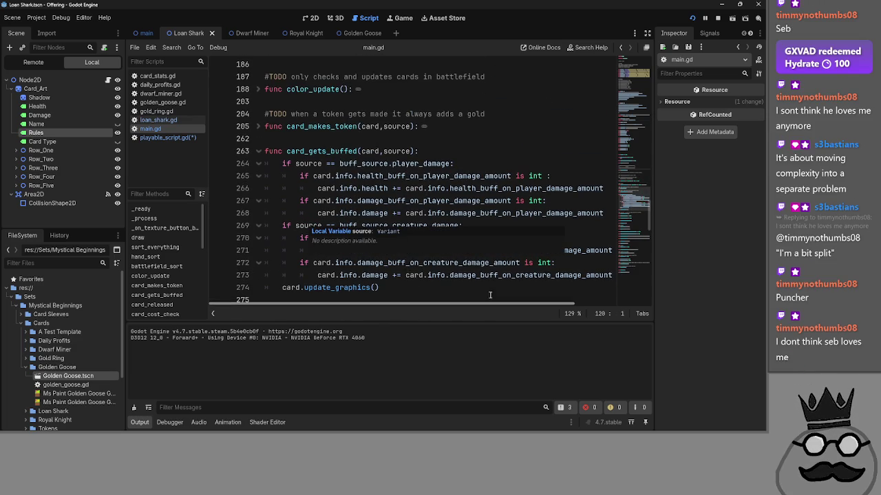
pyautogui.scroll(-2, 410, 234)
pyautogui.scroll(2, 411, 234)
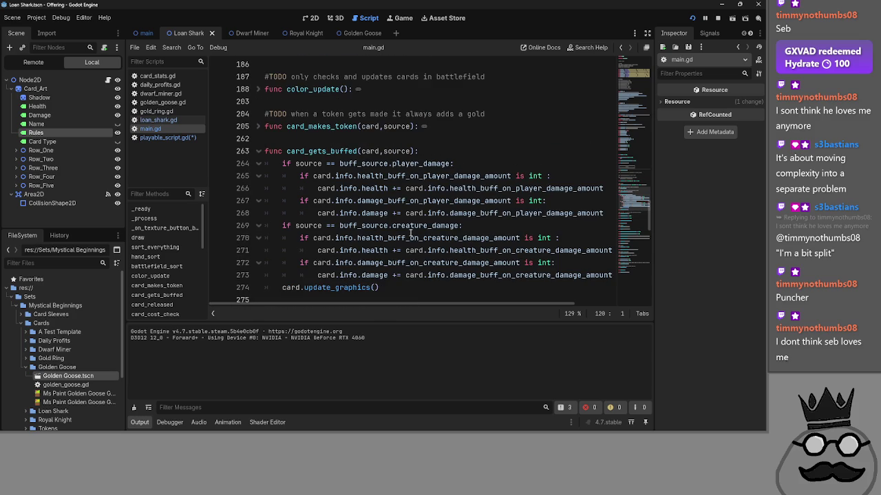
pyautogui.scroll(-1, 335, 175)
pyautogui.moveTo(396, 250)
pyautogui.mouseDown()
pyautogui.moveTo(384, 249)
pyautogui.moveTo(296, 163)
pyautogui.moveTo(275, 125)
pyautogui.mouseUp()
pyautogui.click(427, 246)
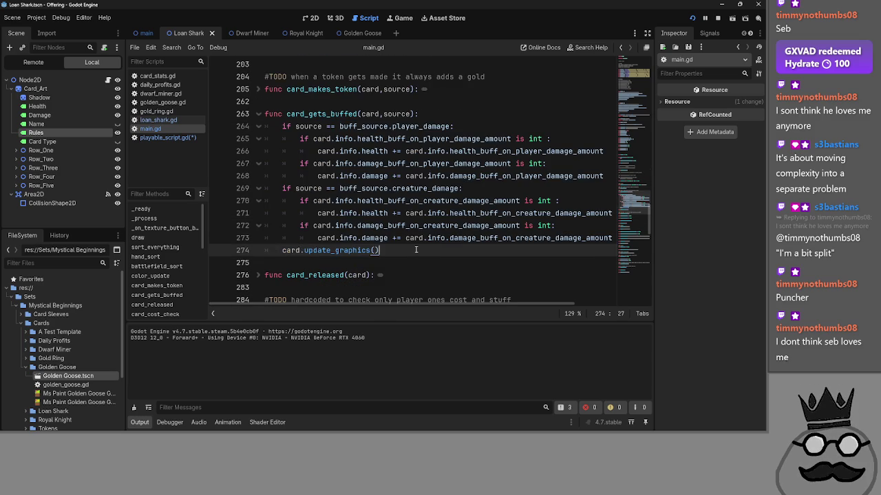
pyautogui.moveTo(375, 303)
pyautogui.mouseDown()
pyautogui.moveTo(458, 303)
pyautogui.moveTo(389, 295)
pyautogui.mouseUp()
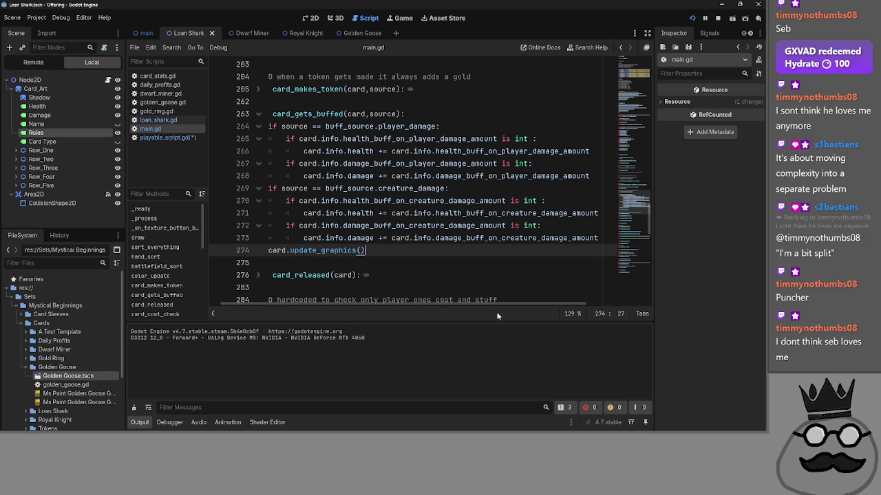
pyautogui.click(608, 238)
pyautogui.hotkey('shift', 'Home')
pyautogui.press('Left')
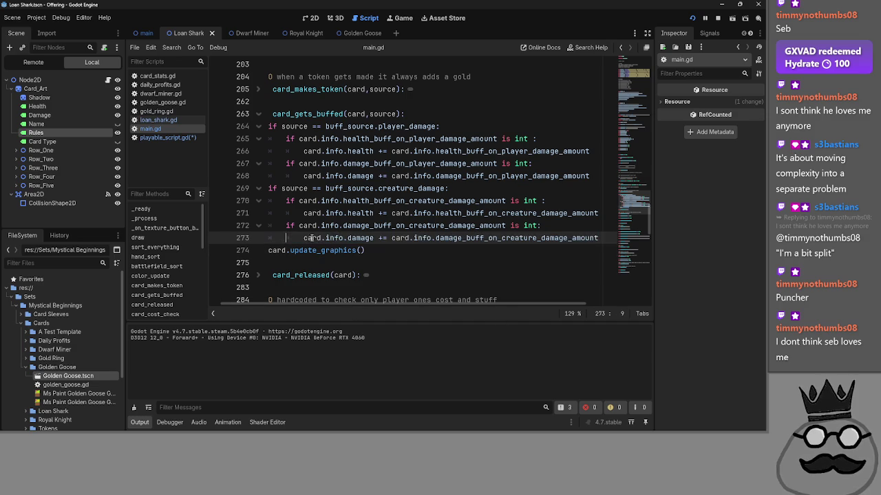
pyautogui.doubleClick(602, 213)
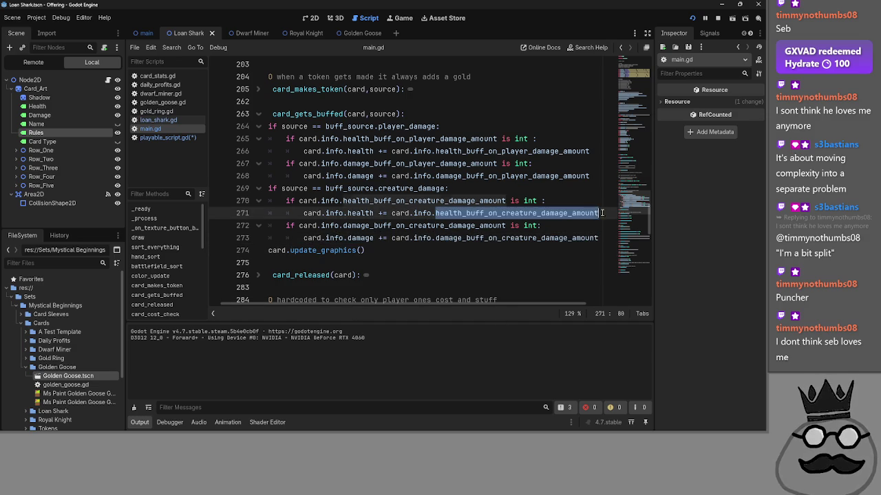
pyautogui.click(293, 213)
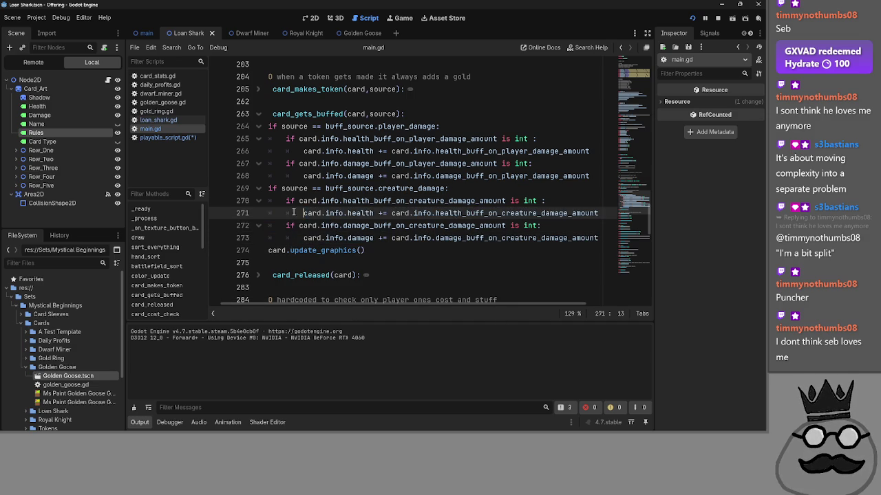
pyautogui.moveTo(342, 305); pyautogui.dragTo(262, 300)
pyautogui.click(273, 101)
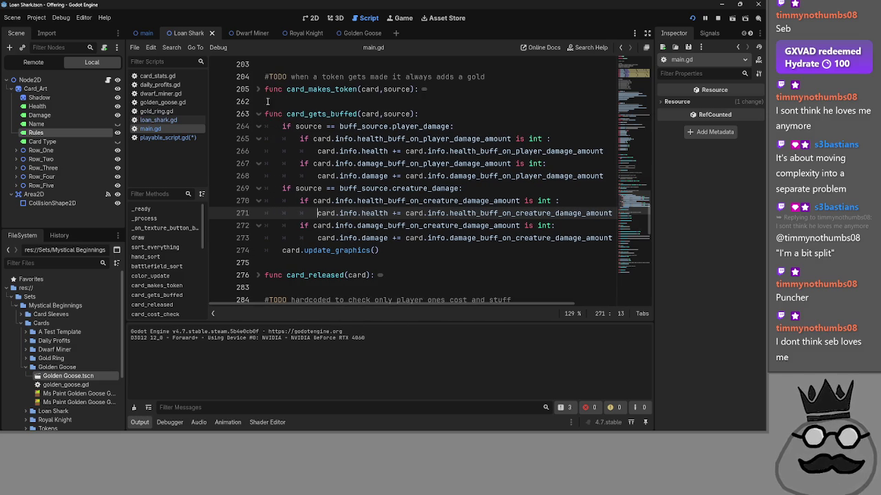
pyautogui.click(259, 113)
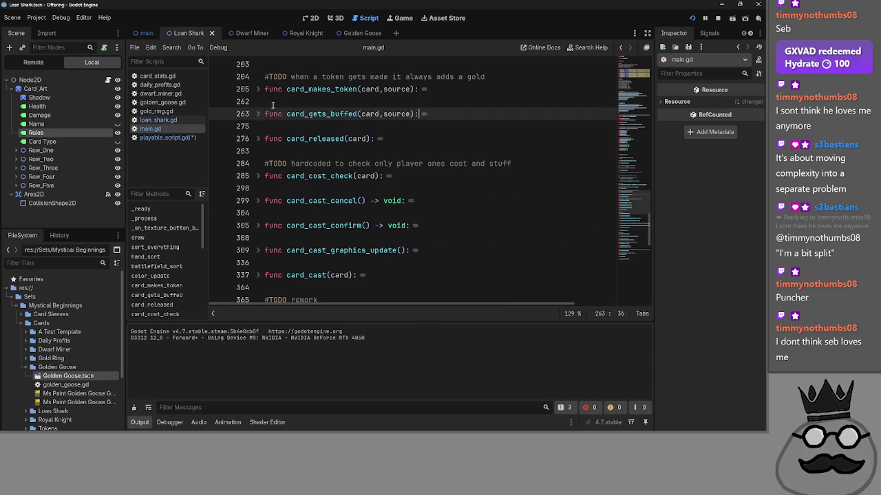
# Step: Check the Loan Shark base stats in loan_shark.gd, then return to main.gd
pyautogui.click(159, 120)
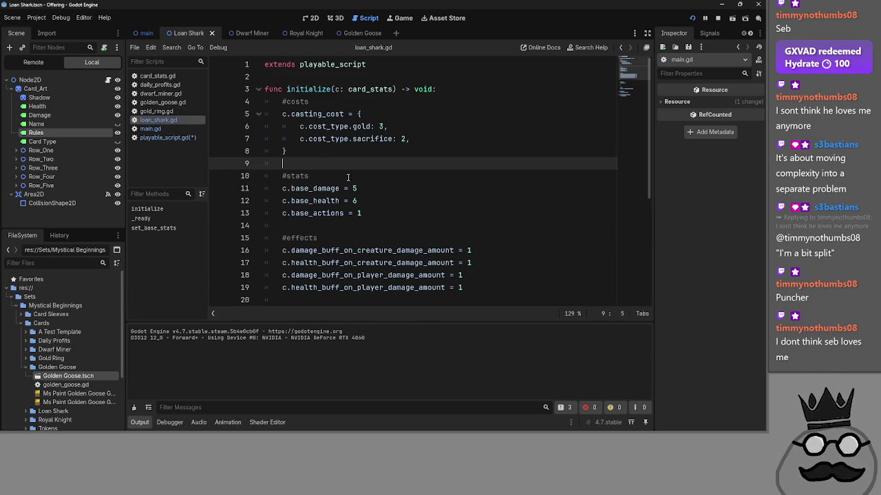
pyautogui.click(400, 191)
pyautogui.click(396, 203)
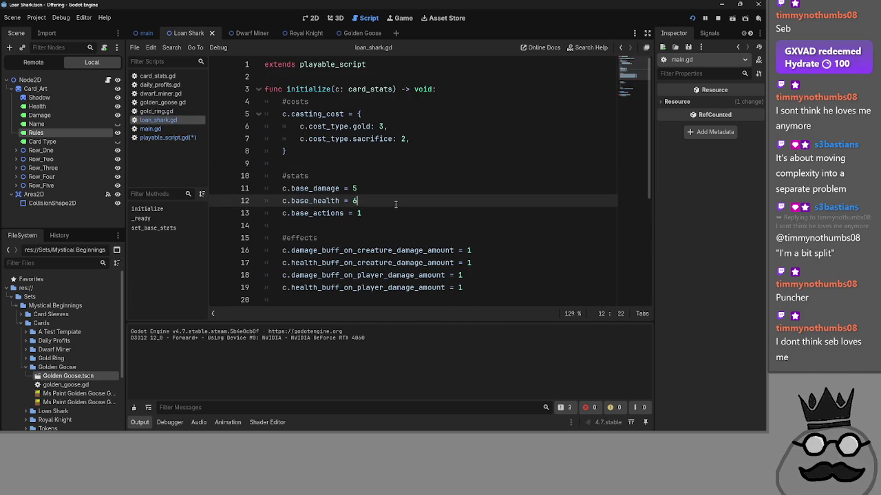
pyautogui.click(162, 101)
pyautogui.click(162, 130)
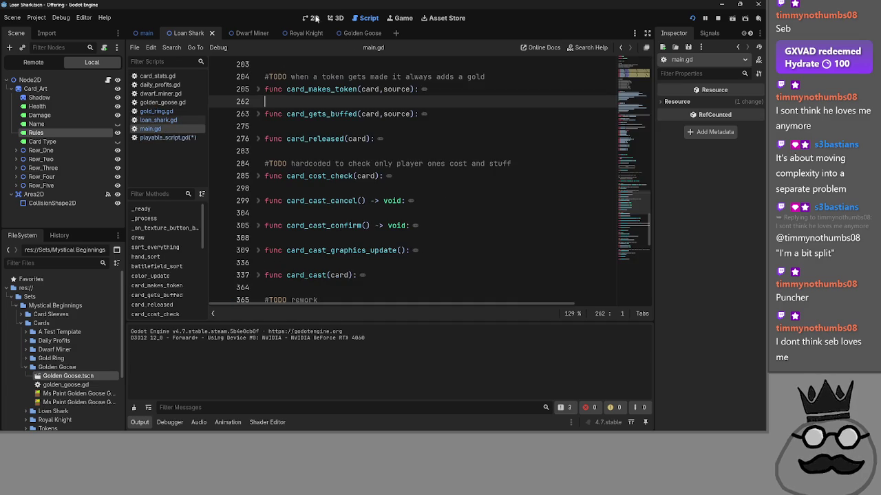
# Step: View the Loan Shark card scene in 2D, return to the script, then stop and relaunch the game
pyautogui.click(310, 18)
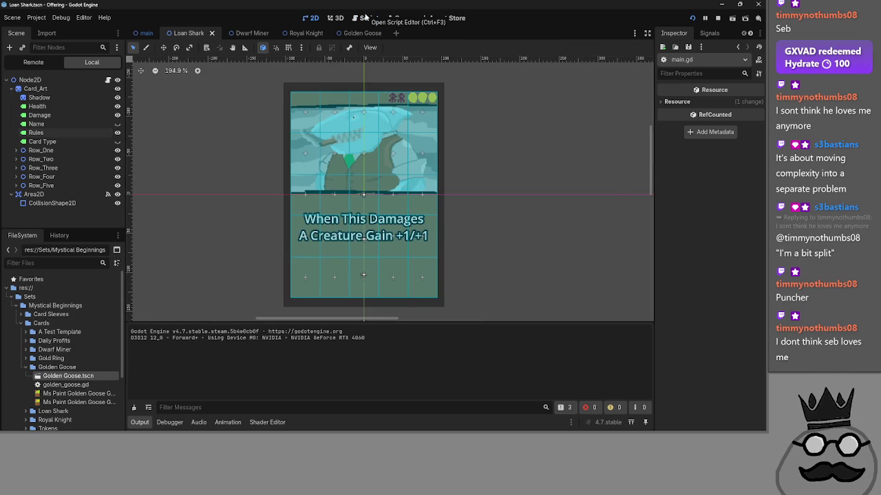
pyautogui.click(366, 16)
pyautogui.click(713, 18)
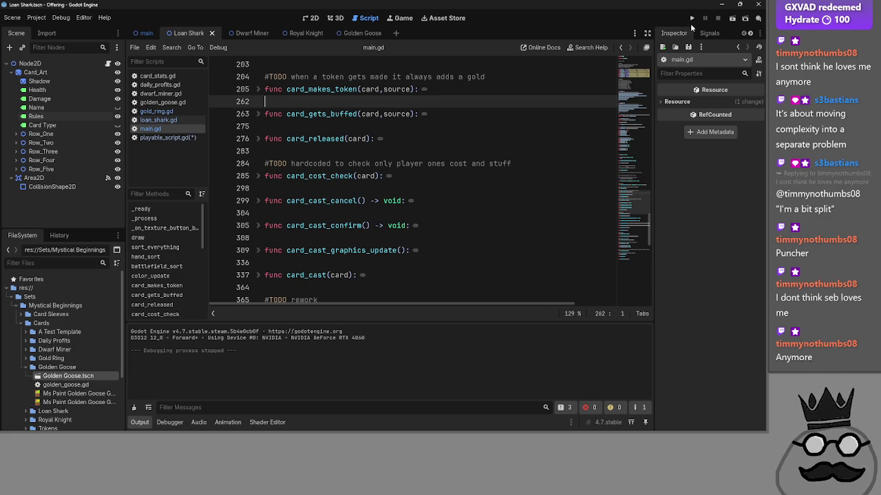
pyautogui.click(692, 19)
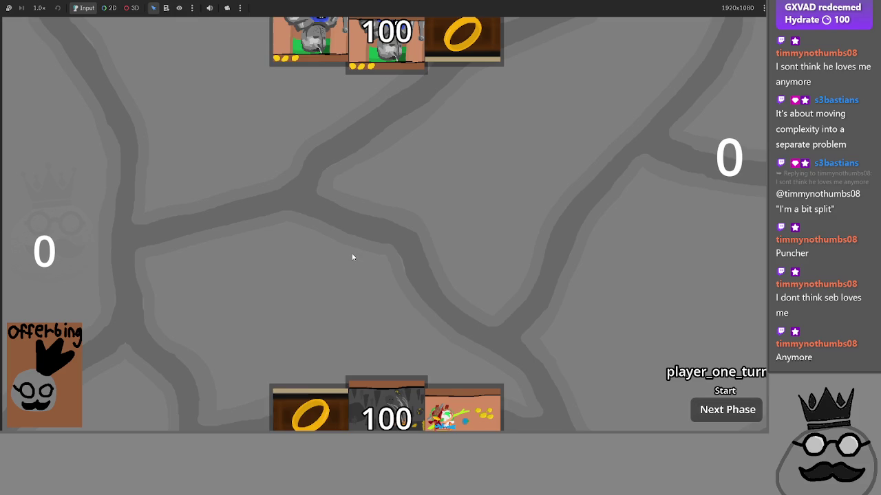
# Step: Test dragging a hand card, open playable_script.gd, and rerun the game with F5
pyautogui.moveTo(379, 369); pyautogui.dragTo(390, 258)
pyautogui.moveTo(386, 325); pyautogui.dragTo(384, 330)
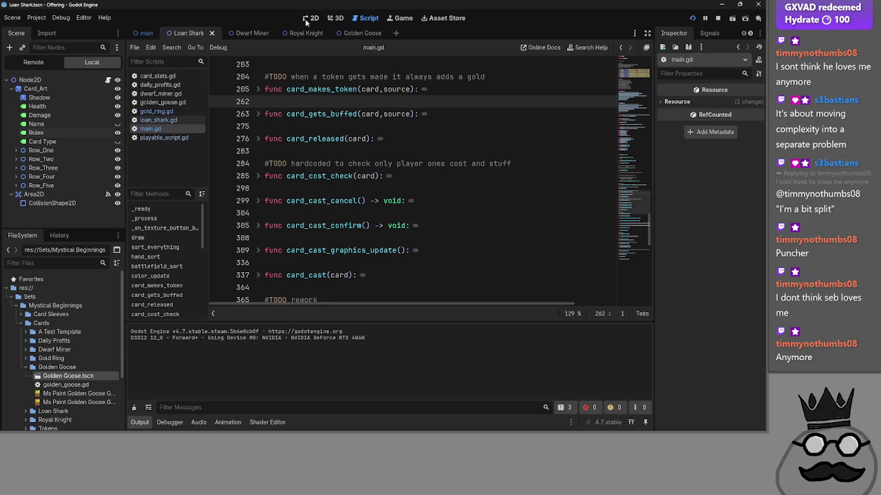
pyautogui.click(309, 17)
pyautogui.click(366, 18)
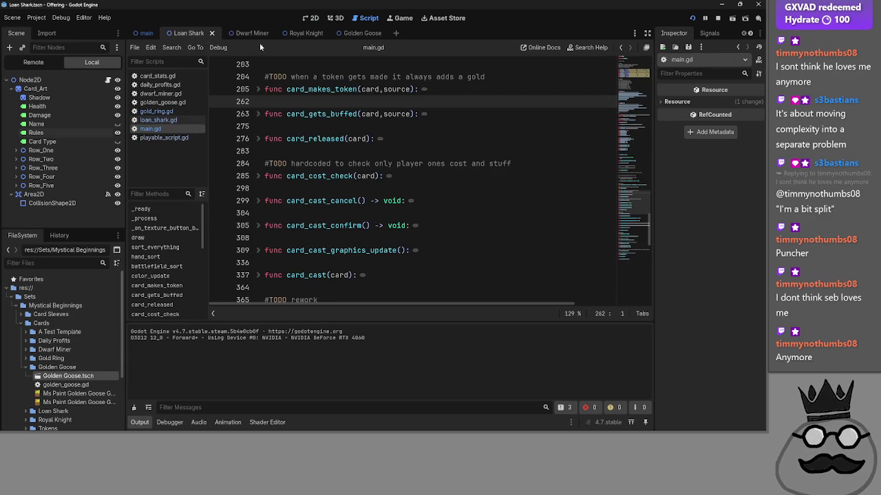
pyautogui.click(162, 138)
pyautogui.press('F5')
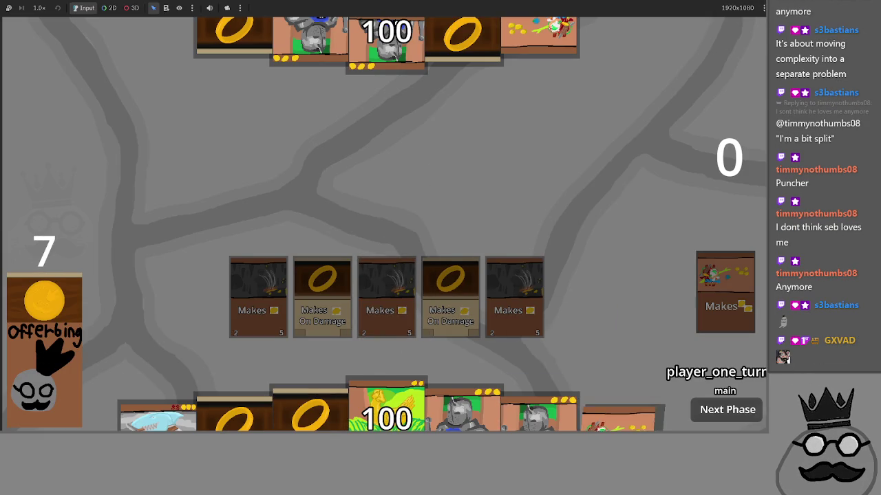
# Step: Play the gold ring and chicken cards, then cast the shark by sacrificing two board cards
pyautogui.click(557, 375)
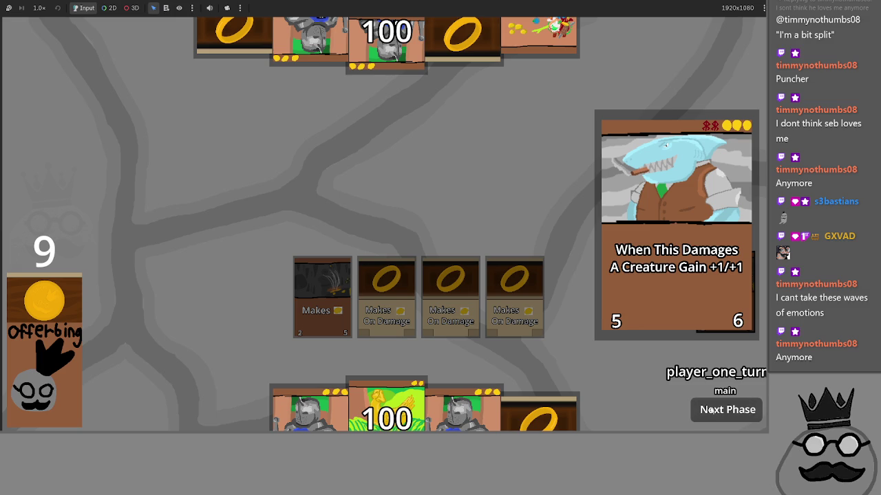
pyautogui.moveTo(541, 415); pyautogui.dragTo(510, 248)
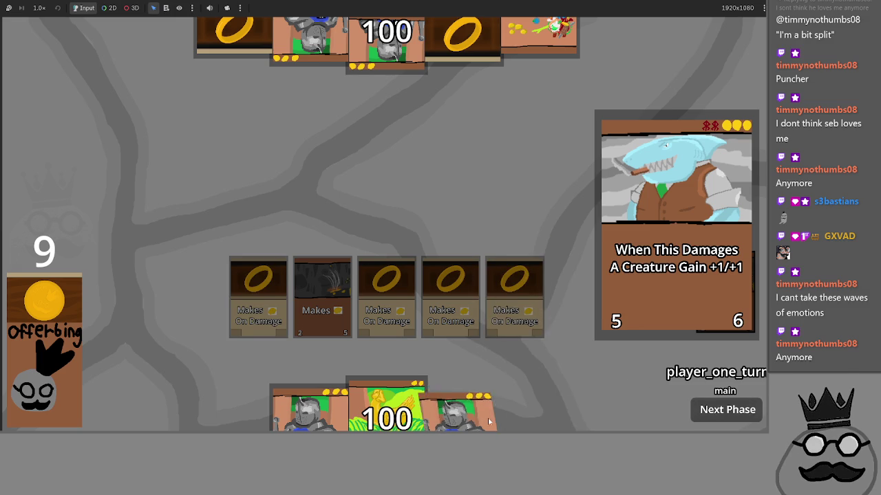
pyautogui.moveTo(462, 405); pyautogui.dragTo(457, 241)
pyautogui.moveTo(382, 410); pyautogui.dragTo(371, 265)
pyautogui.moveTo(333, 407); pyautogui.dragTo(334, 236)
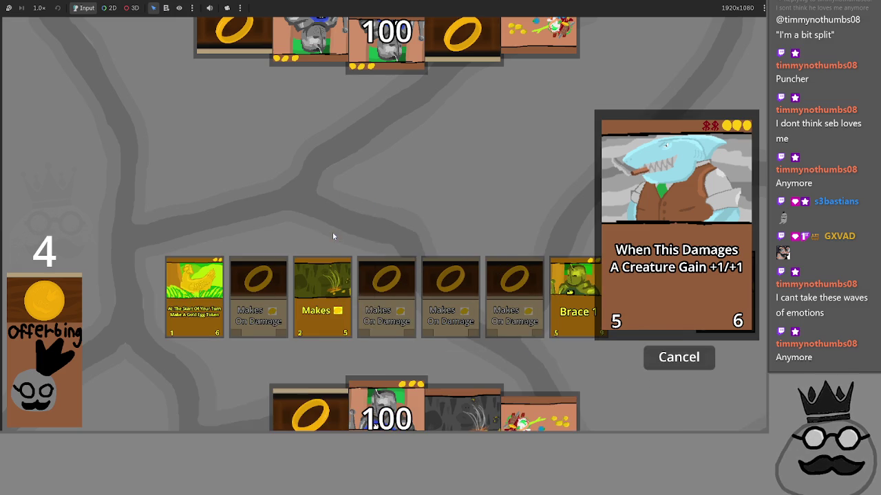
pyautogui.click(575, 296)
pyautogui.click(322, 295)
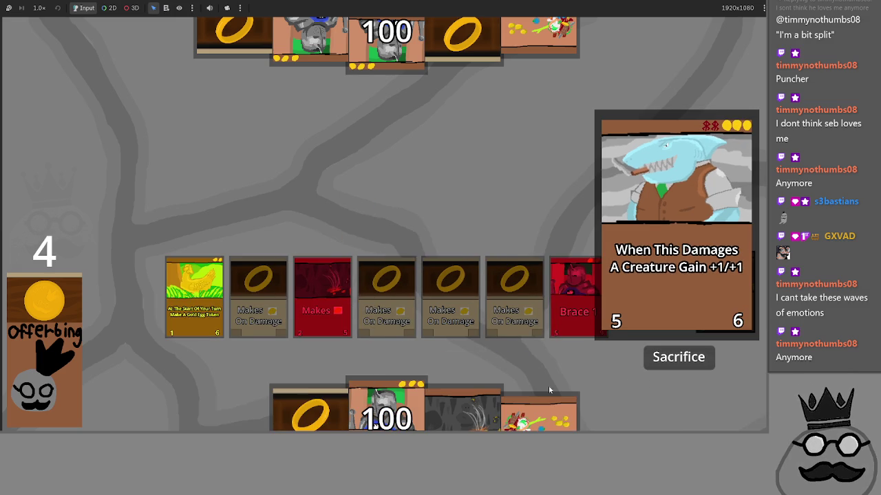
pyautogui.click(678, 359)
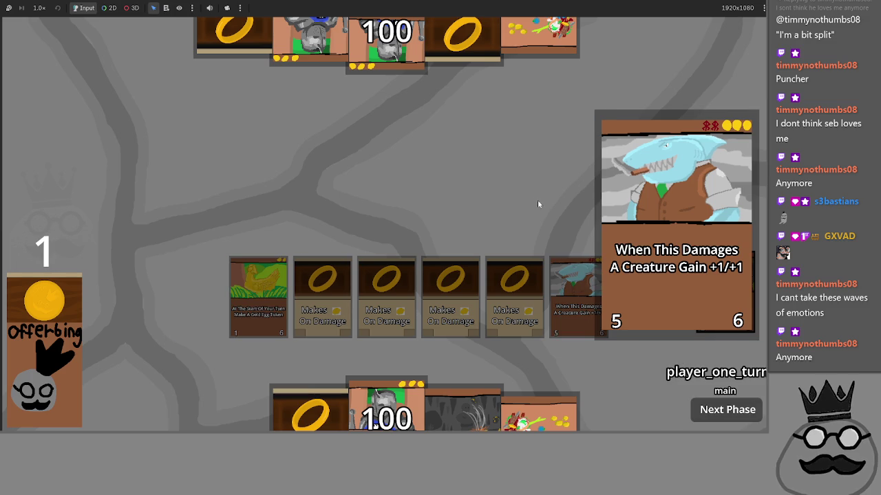
pyautogui.hotkey('ctrl', 'F3')
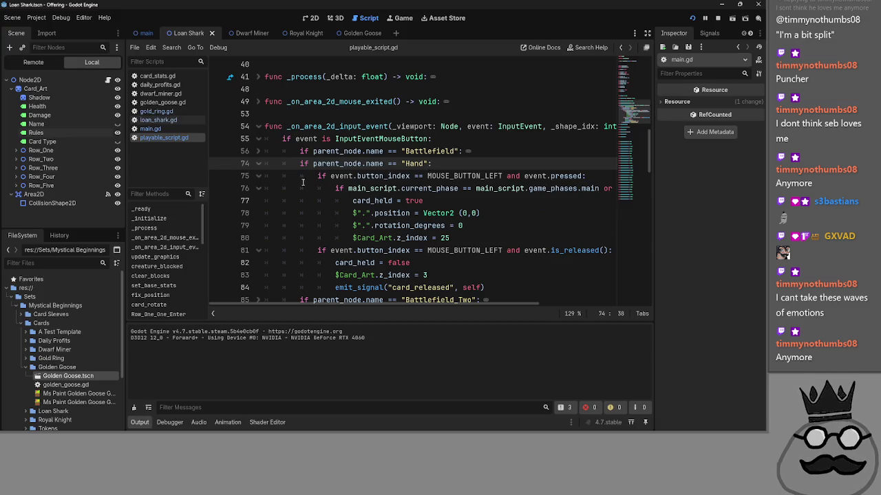
# Step: Open main.gd and scroll to the state variable declarations near the top
pyautogui.click(168, 128)
pyautogui.scroll(15, 387, 222)
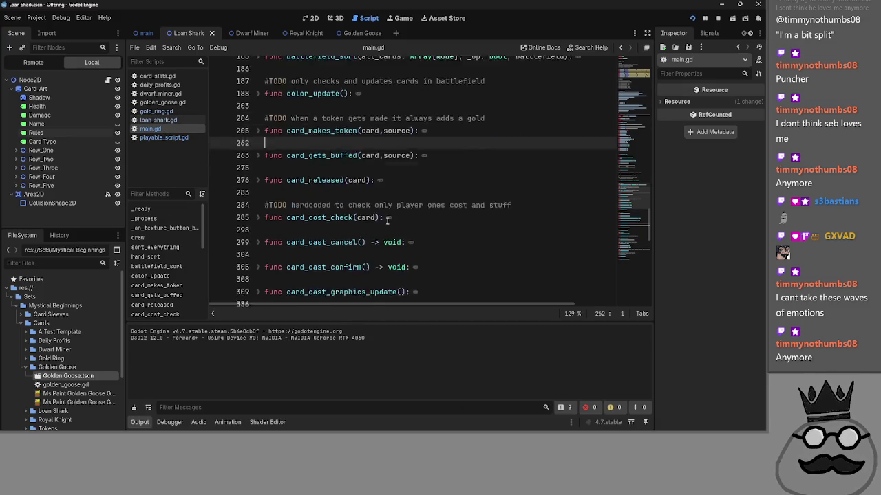
pyautogui.scroll(2, 387, 222)
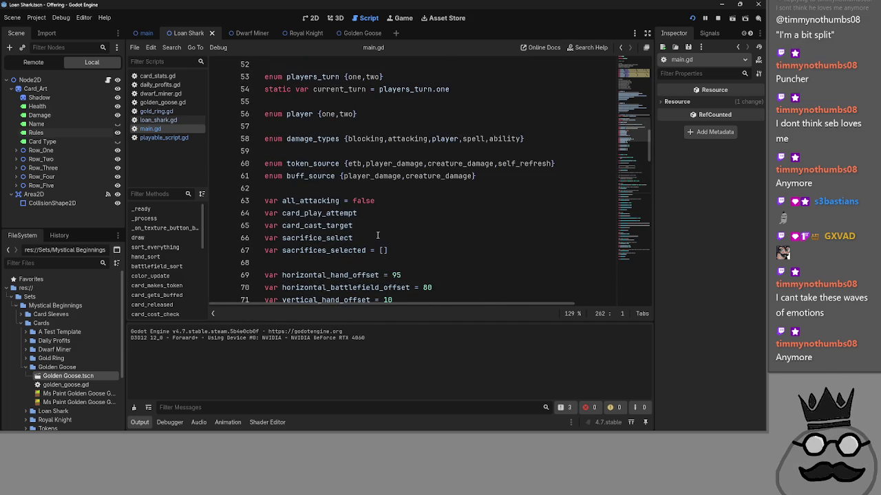
pyautogui.scroll(-3, 377, 235)
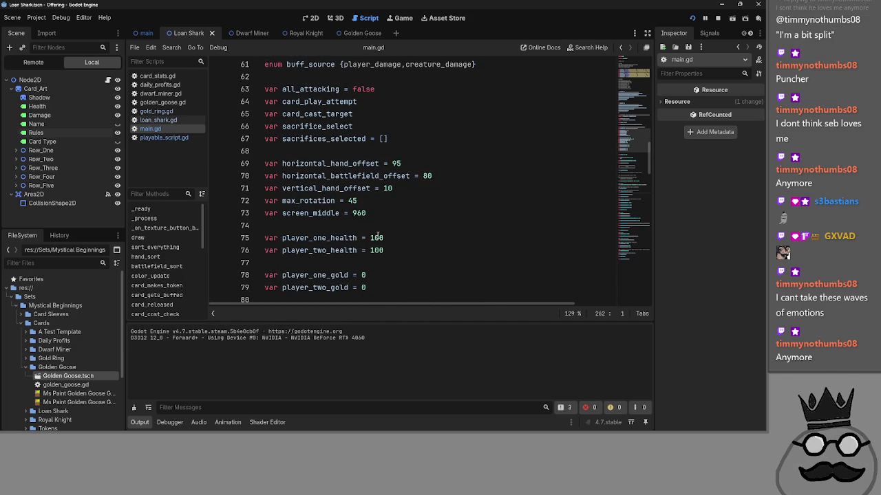
pyautogui.scroll(6, 375, 233)
pyautogui.scroll(-2, 373, 230)
# Step: Add a trial 'var card' line after line 62, remove it, and bring the game back with F5
pyautogui.click(372, 187)
pyautogui.press('Return')
pyautogui.write('var card')
pyautogui.hotkey('ctrl', 'shift', 'Left')
pyautogui.hotkey('ctrl', 'shift', 'Left')
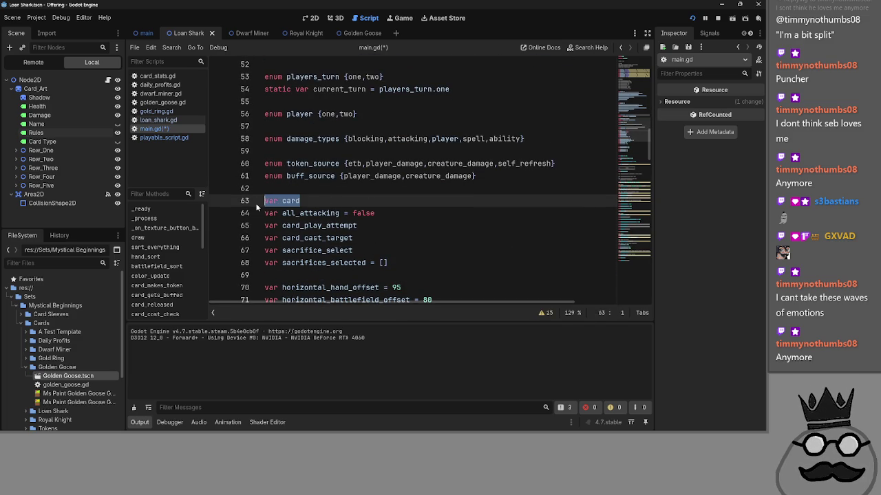
pyautogui.press('BackSpace')
pyautogui.press('BackSpace')
pyautogui.press('F5')
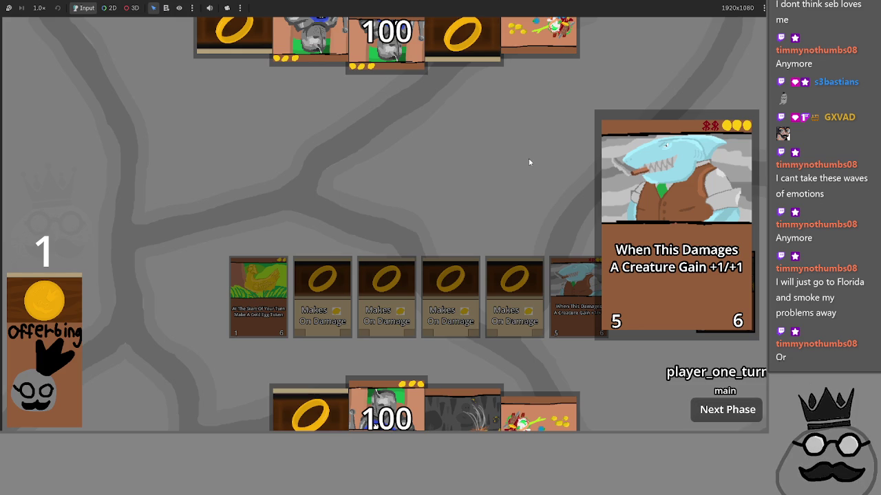
# Step: Return from the game to main.gd and inspect the card_play_attempt variable line
pyautogui.press('F8')
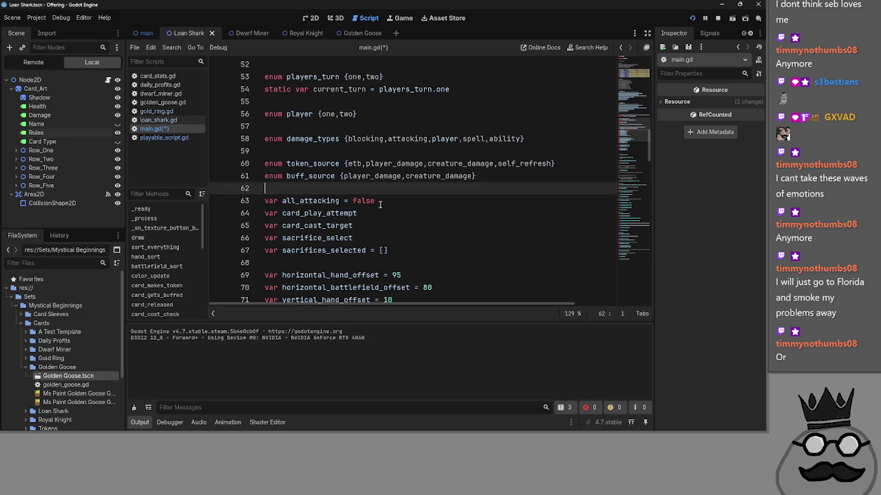
pyautogui.click(328, 214)
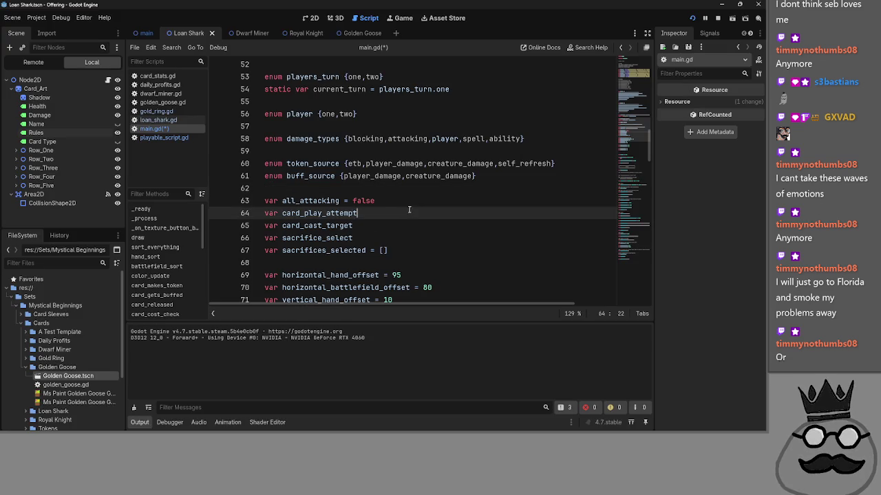
pyautogui.doubleClick(329, 213)
pyautogui.click(326, 238)
pyautogui.click(326, 226)
pyautogui.click(326, 214)
pyautogui.click(327, 226)
pyautogui.click(327, 213)
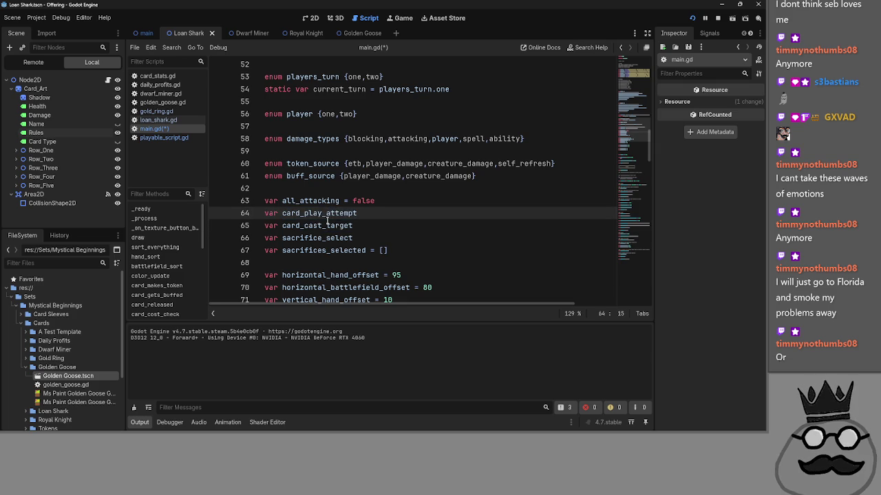
pyautogui.doubleClick(326, 226)
pyautogui.doubleClick(328, 213)
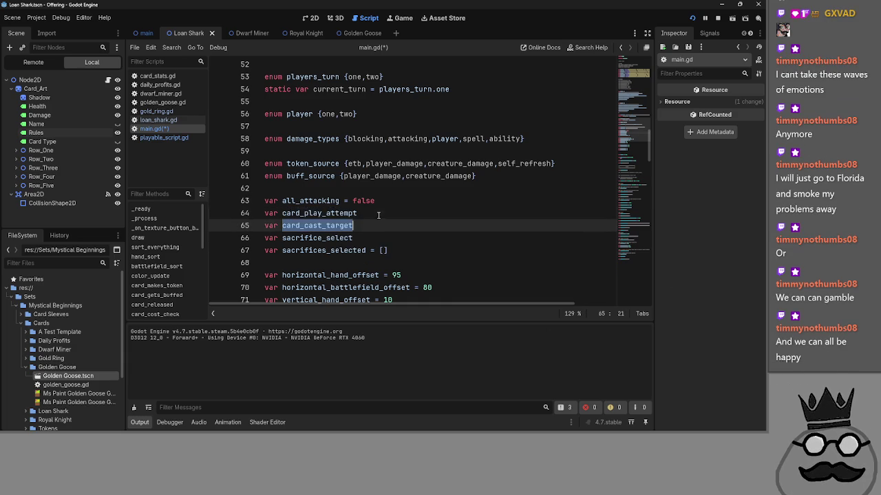
pyautogui.press('Right')
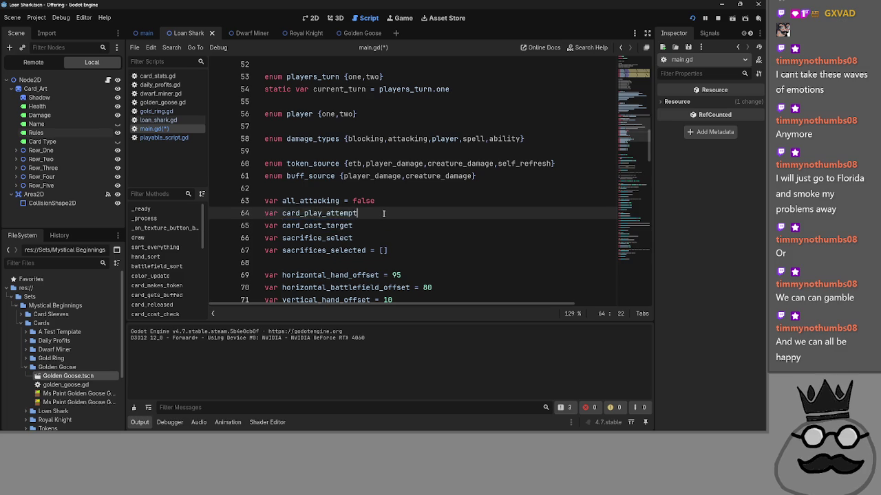
pyautogui.press('Down')
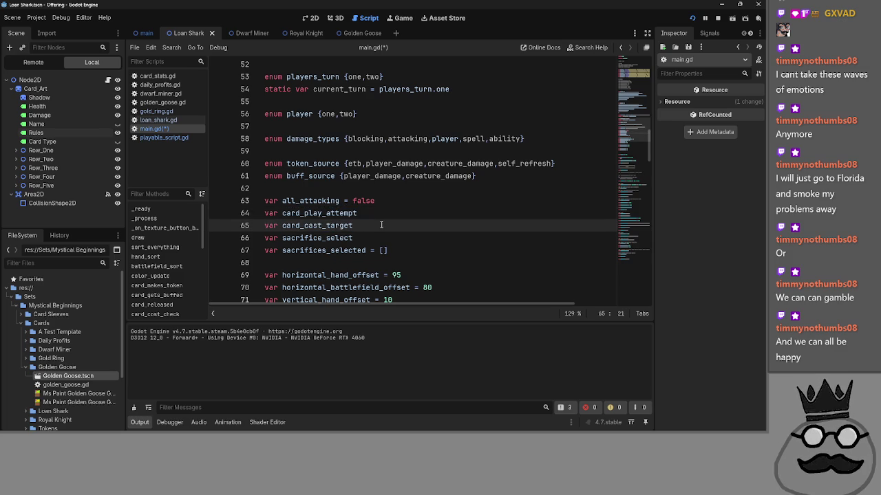
# Step: Alternately select the card_play_attempt and card_cast_target names on lines 64–65 to compare them
pyautogui.scroll(7, 381, 225)
pyautogui.scroll(-9, 375, 200)
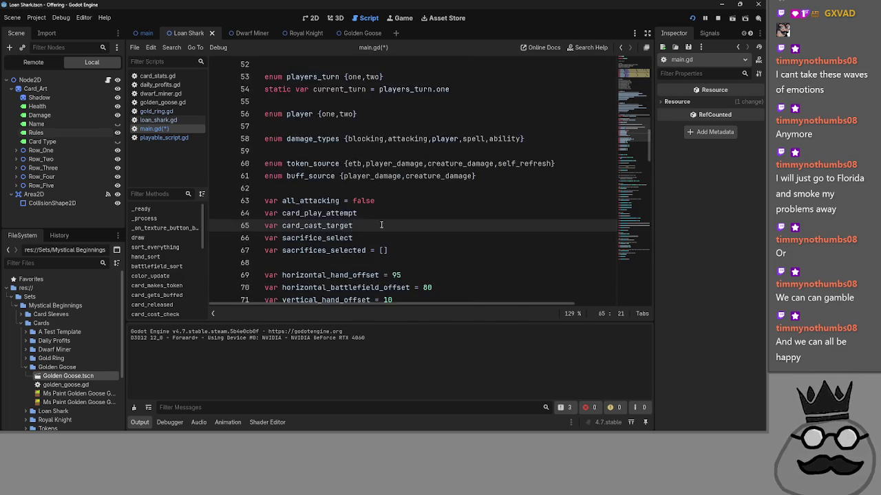
pyautogui.scroll(3, 373, 186)
pyautogui.click(373, 177)
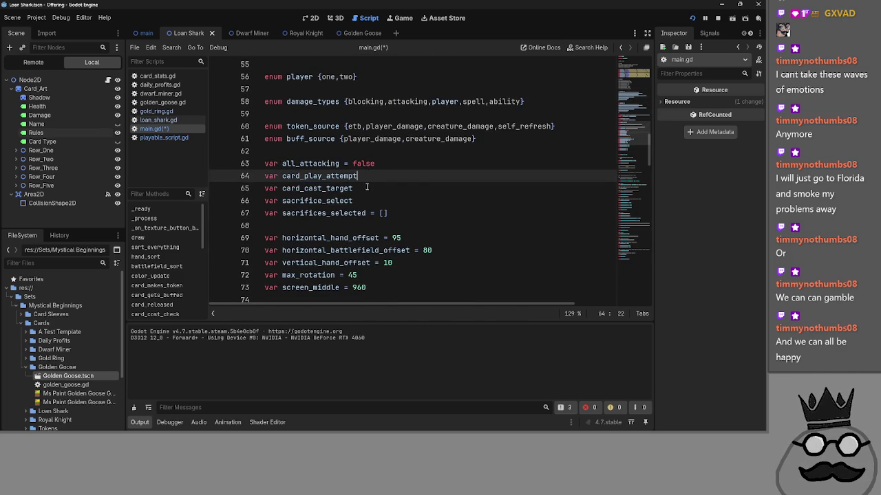
pyautogui.press('Down')
pyautogui.press('Up')
pyautogui.press('Down')
pyautogui.press('Up')
pyautogui.doubleClick(376, 176)
pyautogui.doubleClick(377, 188)
pyautogui.doubleClick(376, 176)
pyautogui.doubleClick(376, 188)
pyautogui.doubleClick(386, 176)
pyautogui.doubleClick(386, 188)
pyautogui.doubleClick(387, 176)
pyautogui.doubleClick(389, 188)
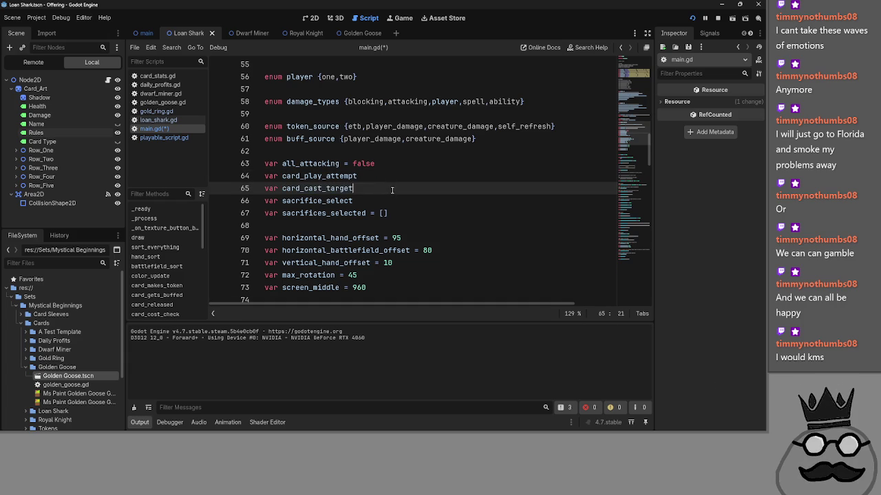
pyautogui.doubleClick(390, 178)
pyautogui.doubleClick(389, 189)
pyautogui.doubleClick(389, 177)
pyautogui.doubleClick(387, 195)
pyautogui.doubleClick(387, 187)
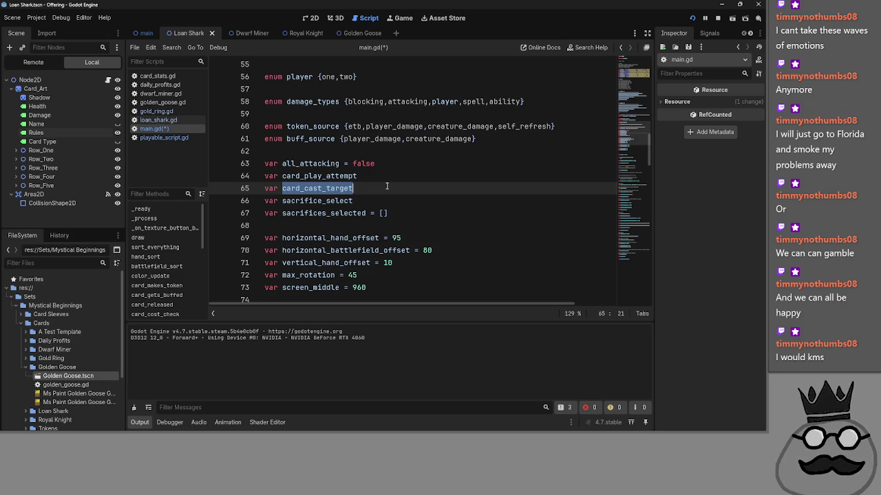
pyautogui.click(386, 180)
pyautogui.doubleClick(386, 177)
pyautogui.doubleClick(367, 188)
pyautogui.doubleClick(368, 177)
pyautogui.doubleClick(367, 185)
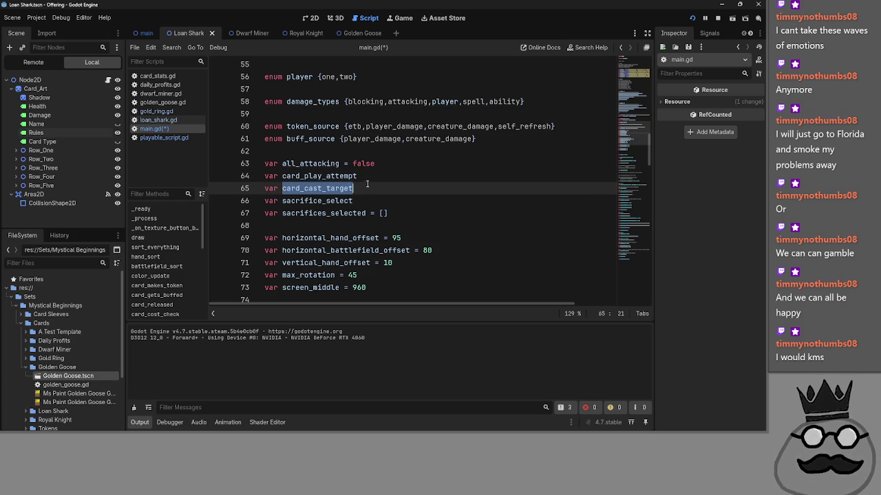
pyautogui.doubleClick(369, 178)
pyautogui.doubleClick(369, 187)
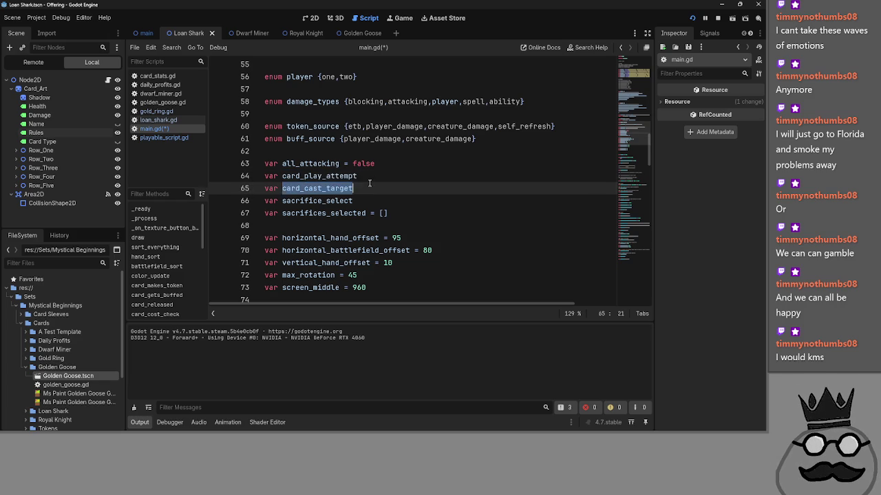
pyautogui.click(374, 189)
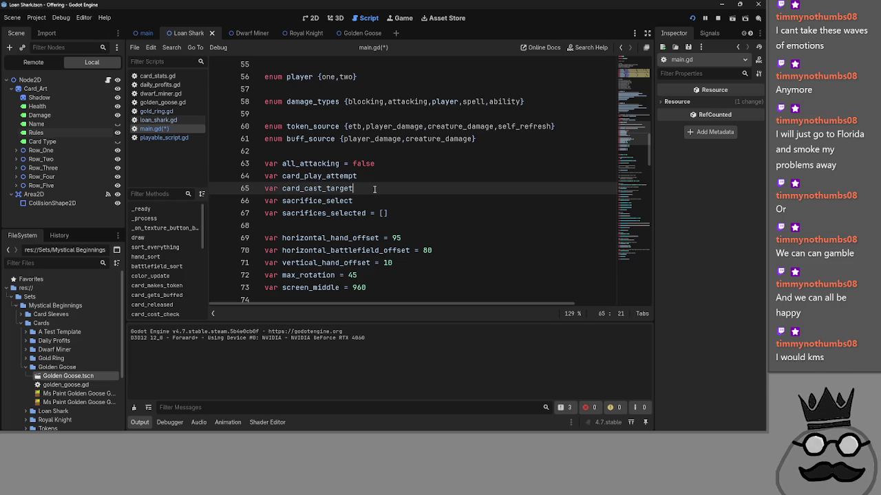
pyautogui.doubleClick(374, 189)
# Step: Draft a 'var card_cast' declaration after line 61, then delete it, leaving the variables unchanged
pyautogui.click(375, 178)
pyautogui.click(379, 152)
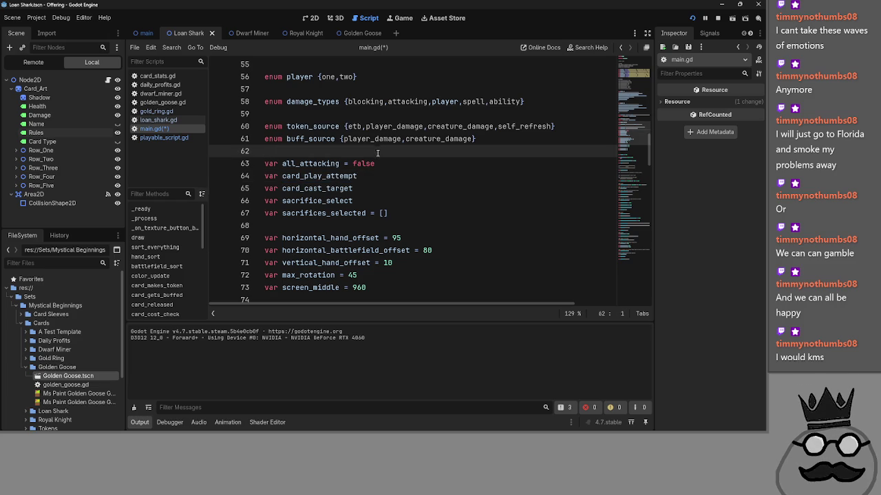
pyautogui.press('Return')
pyautogui.write('var card')
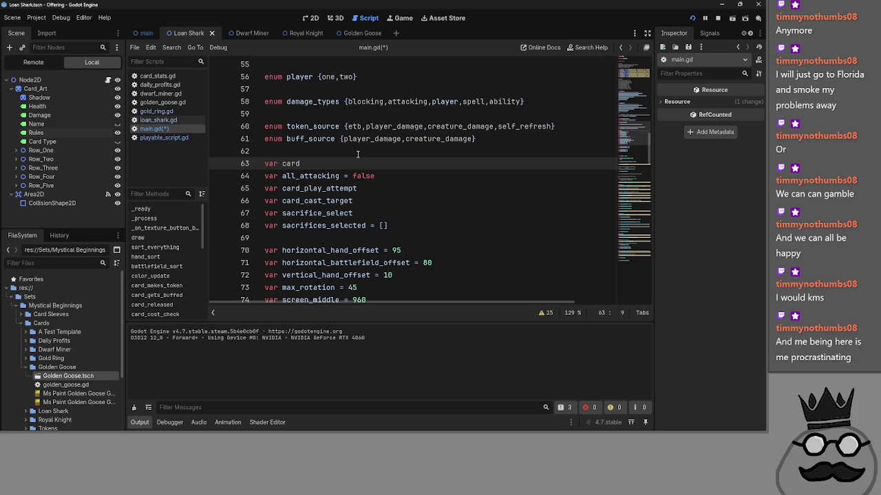
pyautogui.write('_cast')
pyautogui.press('BackSpace')
pyautogui.press('BackSpace')
pyautogui.press('BackSpace')
pyautogui.press('BackSpace')
pyautogui.press('BackSpace')
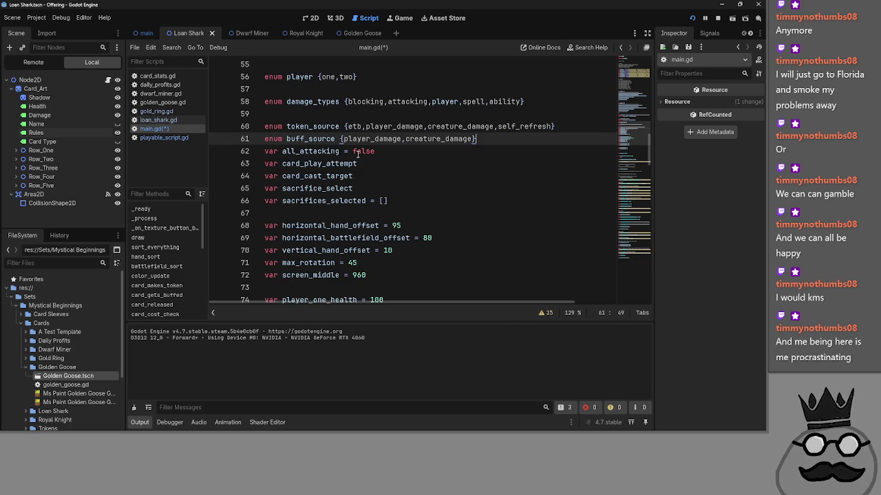
pyautogui.press('Return')
pyautogui.doubleClick(345, 176)
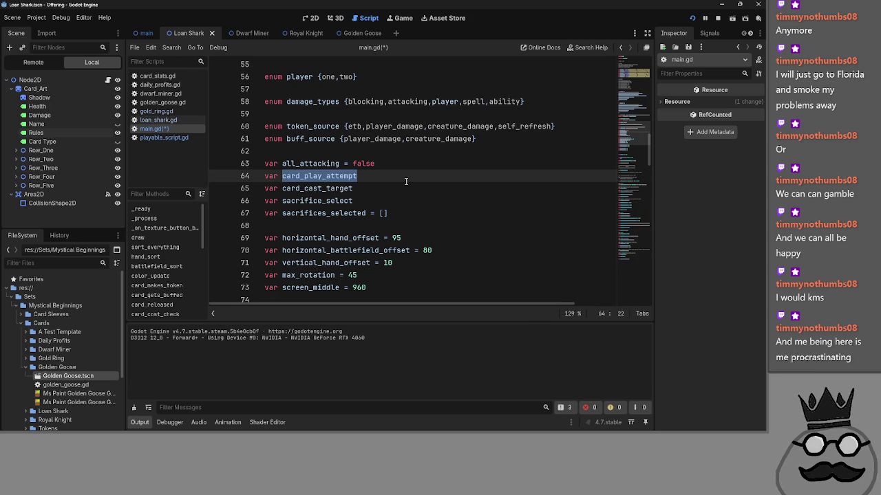
# Step: Peek inside card_cast_cancel and card_cast_confirm, leaving both functions folded
pyautogui.scroll(-15, 406, 181)
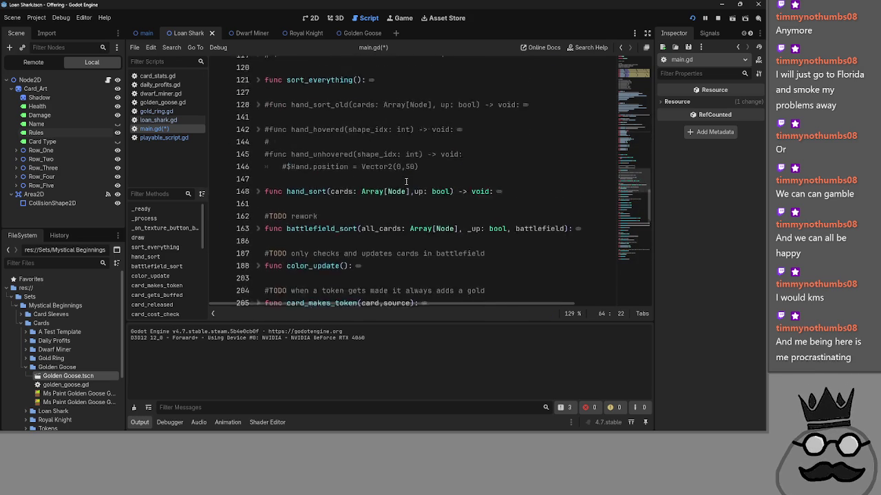
pyautogui.scroll(-10, 406, 181)
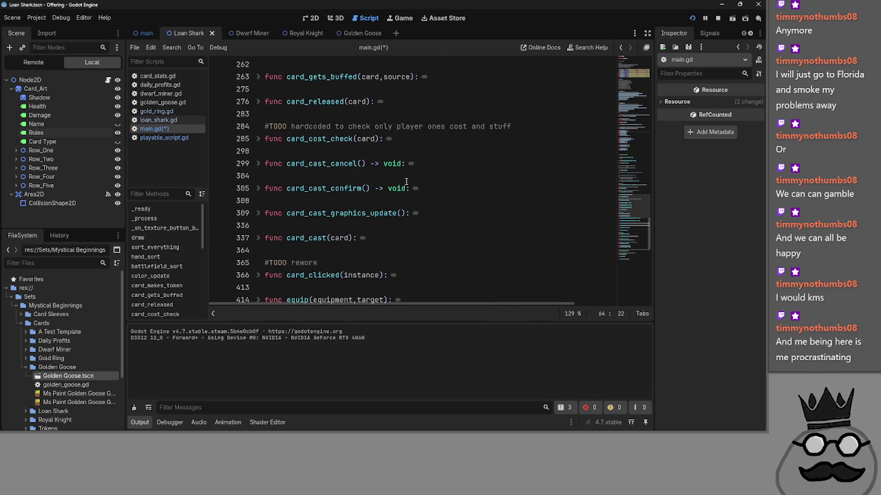
pyautogui.click(260, 164)
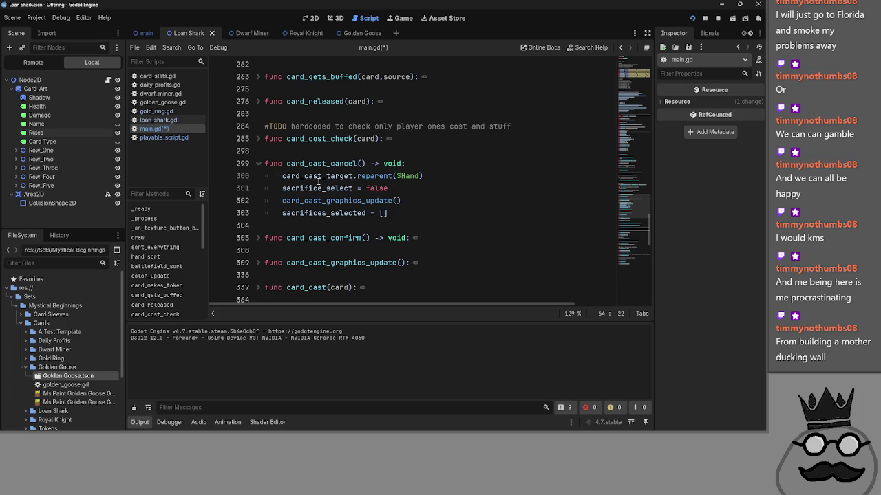
pyautogui.click(250, 164)
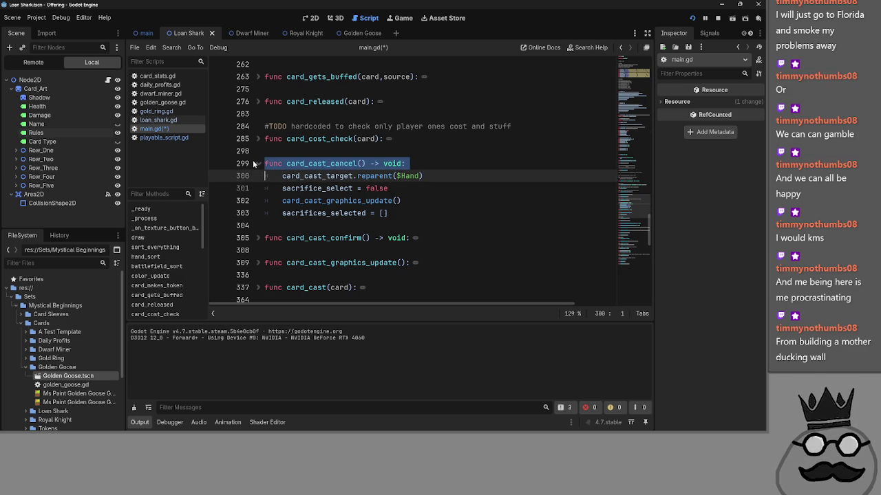
pyautogui.click(258, 163)
pyautogui.click(258, 188)
pyautogui.click(258, 188)
# Step: Fold card_cost_check and search main.gd for card_play_attempt, jumping to its match in card_released
pyautogui.click(258, 138)
pyautogui.scroll(-1, 262, 143)
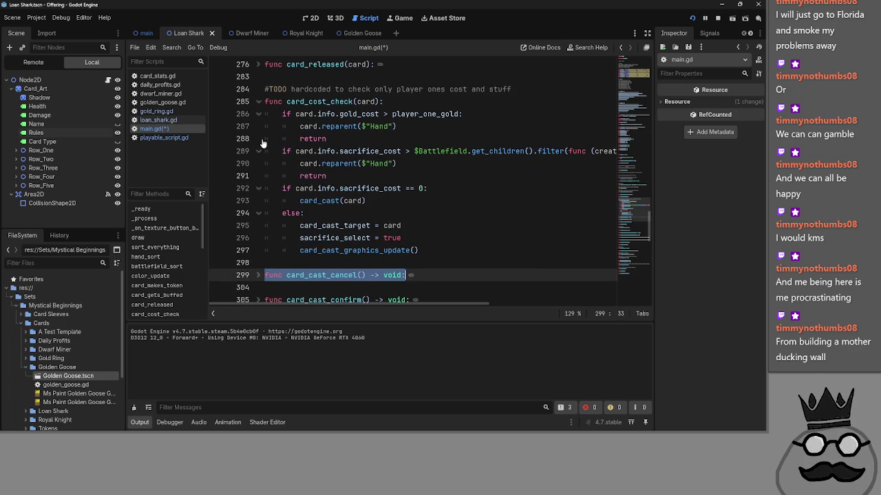
pyautogui.scroll(2, 262, 143)
pyautogui.click(260, 142)
pyautogui.scroll(6, 341, 217)
pyautogui.scroll(1, 340, 217)
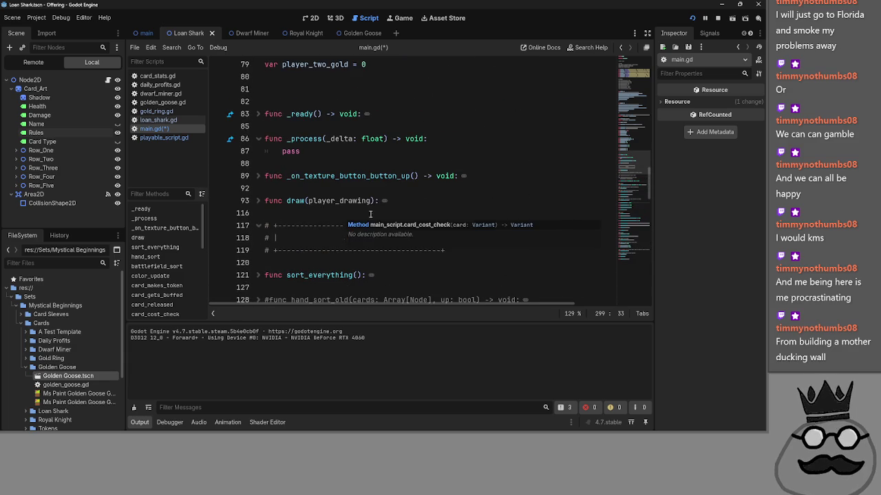
pyautogui.hotkey('ctrl', 'f')
pyautogui.press('Return')
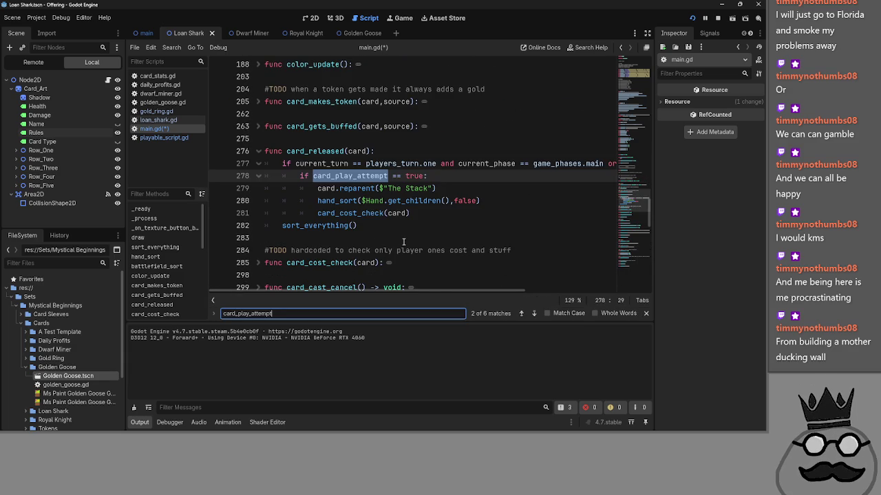
# Step: Step through the early card_play_attempt matches, reviewing the one at line 329
pyautogui.click(521, 314)
pyautogui.click(534, 314)
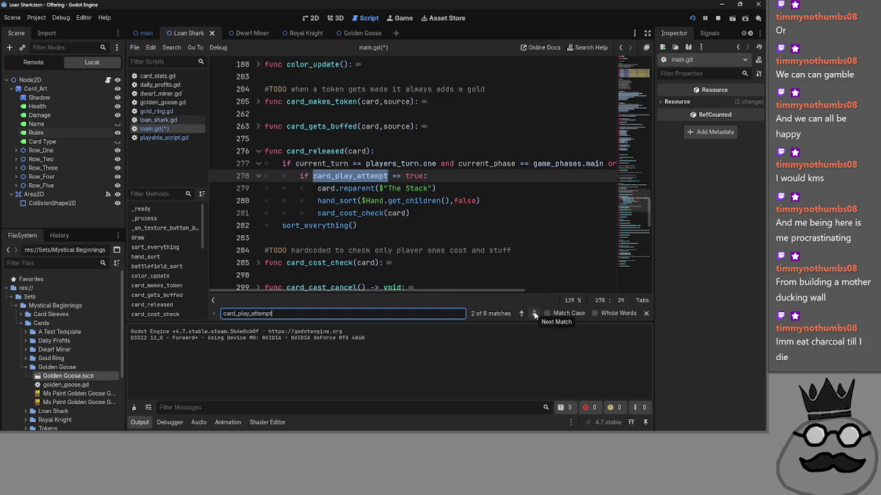
pyautogui.click(536, 315)
pyautogui.scroll(10, 513, 261)
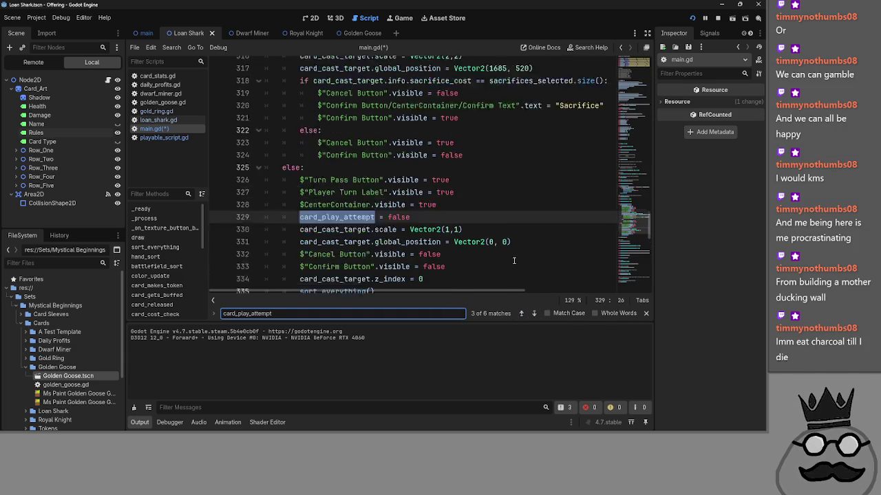
pyautogui.scroll(-6, 513, 261)
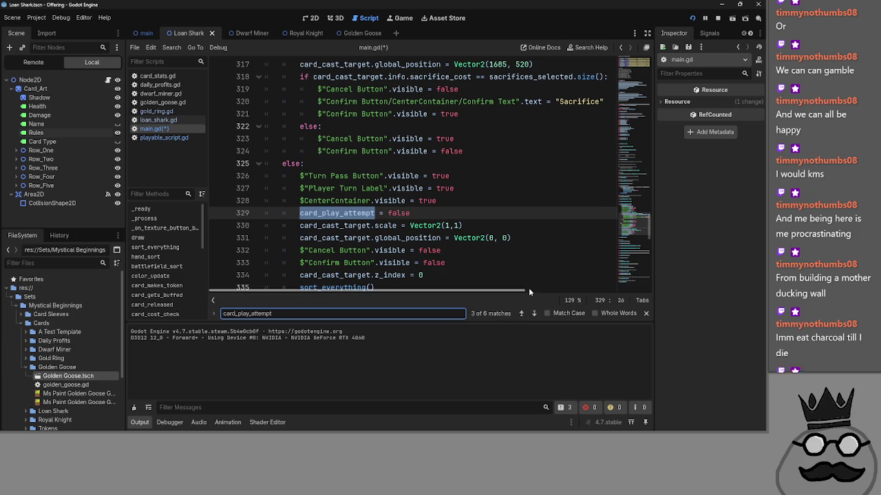
pyautogui.scroll(3, 520, 255)
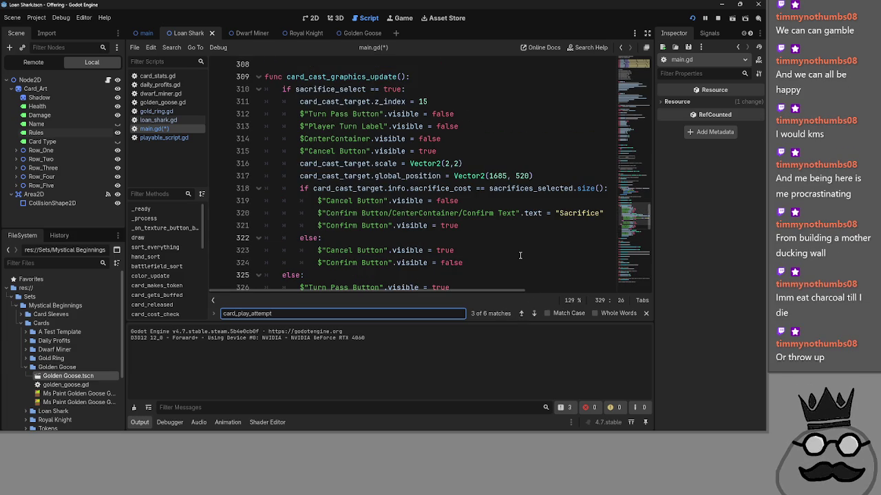
pyautogui.scroll(-3, 520, 255)
pyautogui.scroll(3, 520, 257)
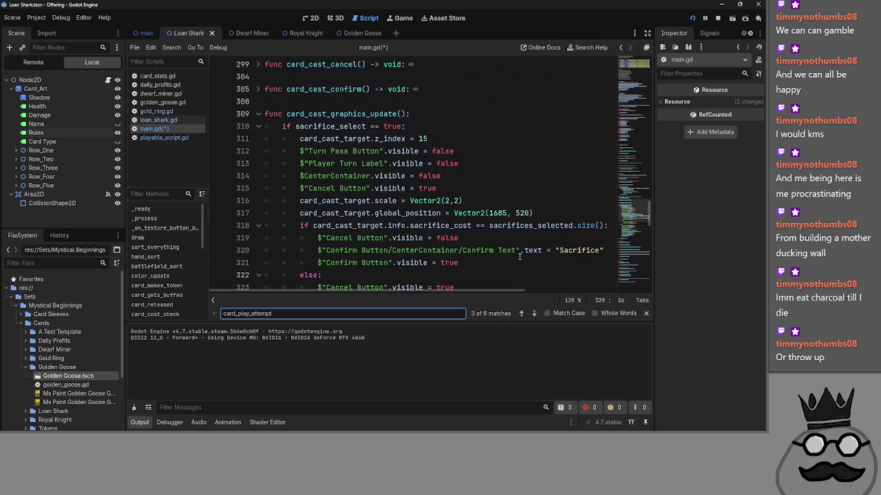
pyautogui.scroll(-3, 520, 256)
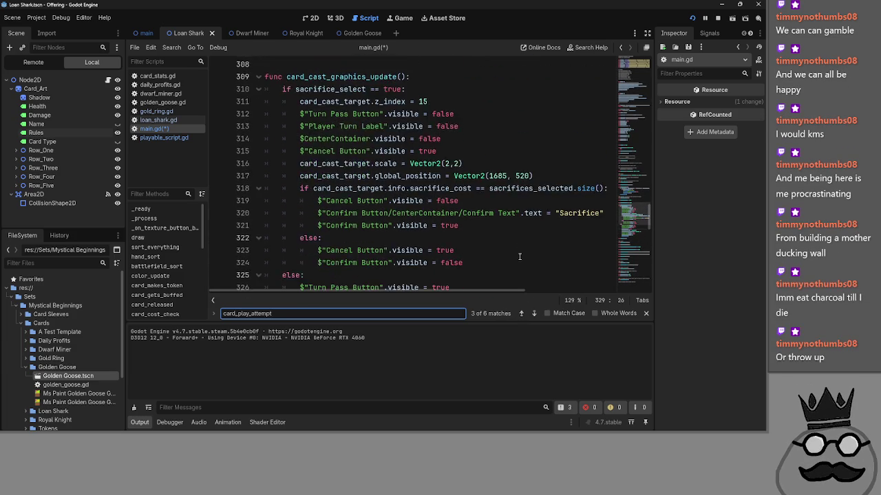
pyautogui.click(536, 314)
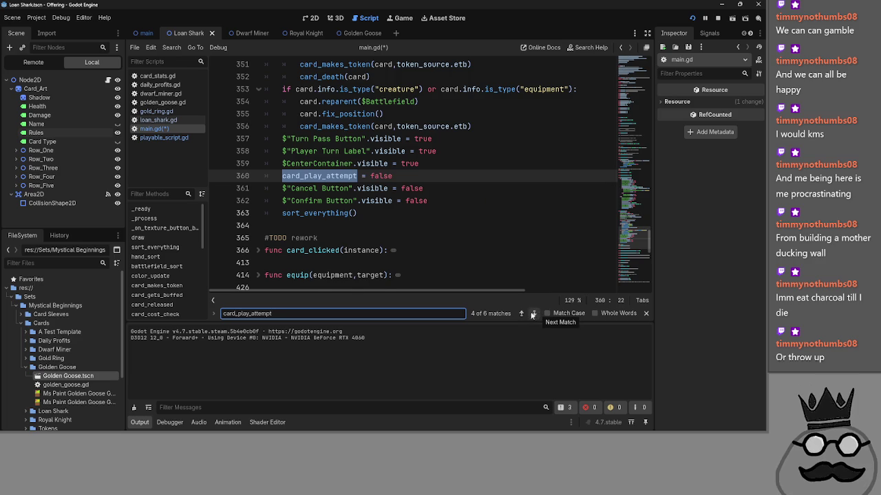
pyautogui.click(521, 313)
pyautogui.scroll(3, 520, 265)
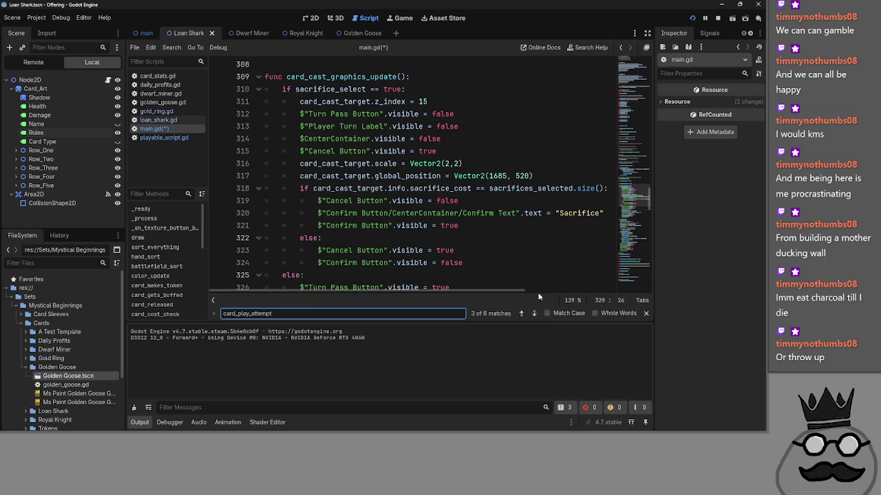
# Step: Advance through the remaining card_play_attempt matches at lines 360, 428 and the final one
pyautogui.click(534, 314)
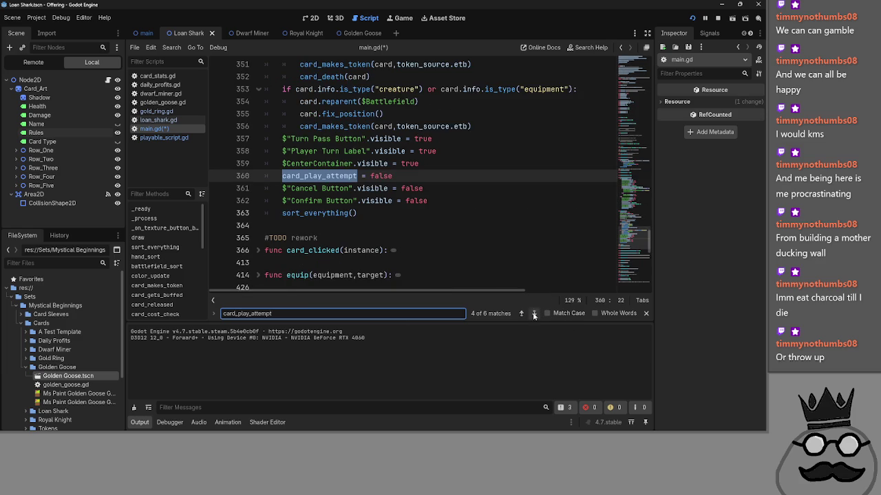
pyautogui.scroll(4, 525, 272)
pyautogui.scroll(3, 525, 272)
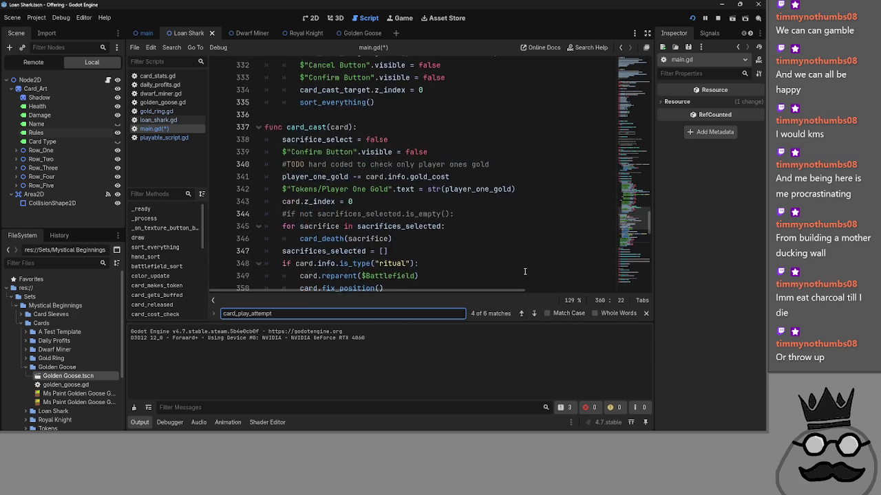
pyautogui.scroll(-4, 524, 272)
pyautogui.scroll(-1, 523, 272)
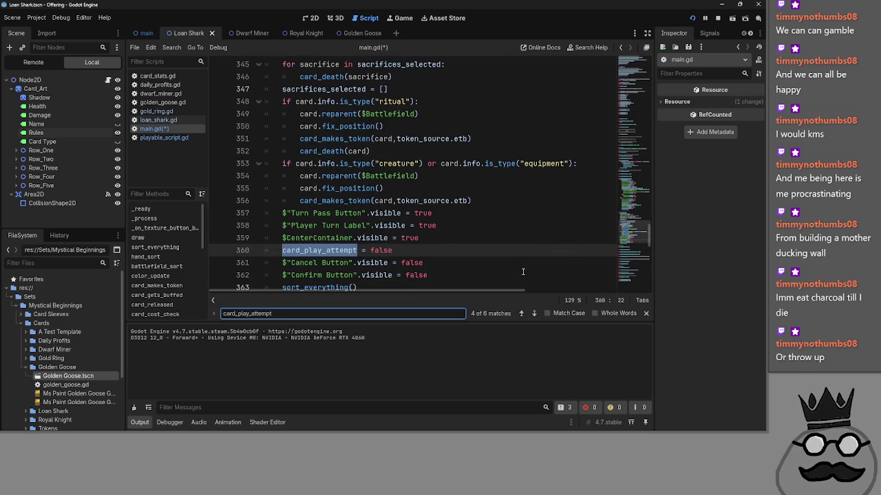
pyautogui.click(533, 313)
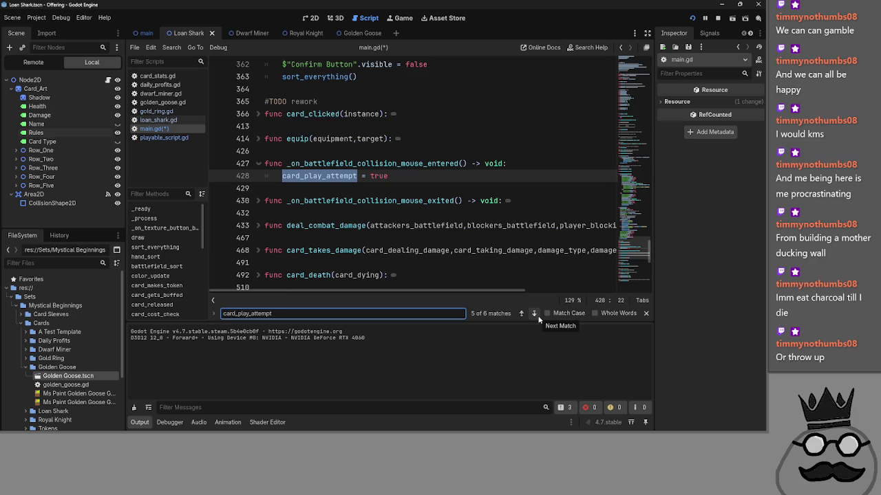
pyautogui.click(534, 313)
# Step: Check the mouse-exited and card_cast_graphics_update declarations, then collapse the card_released function
pyautogui.click(255, 163)
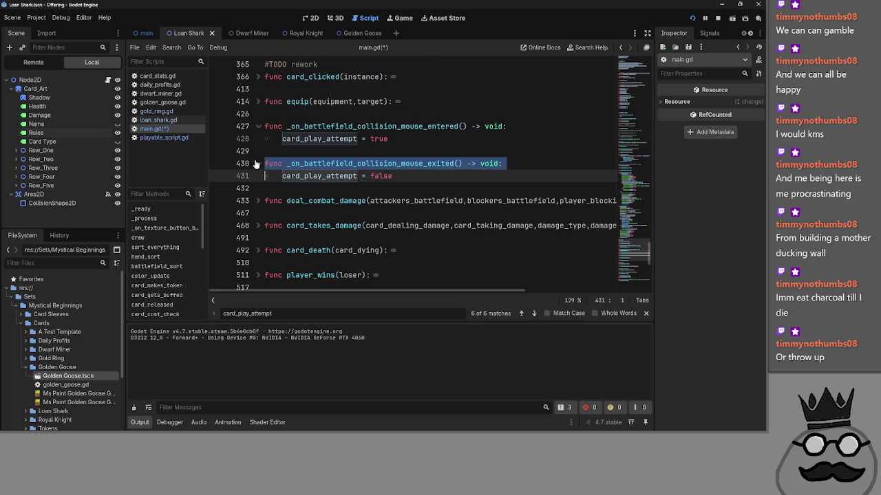
pyautogui.scroll(10, 301, 217)
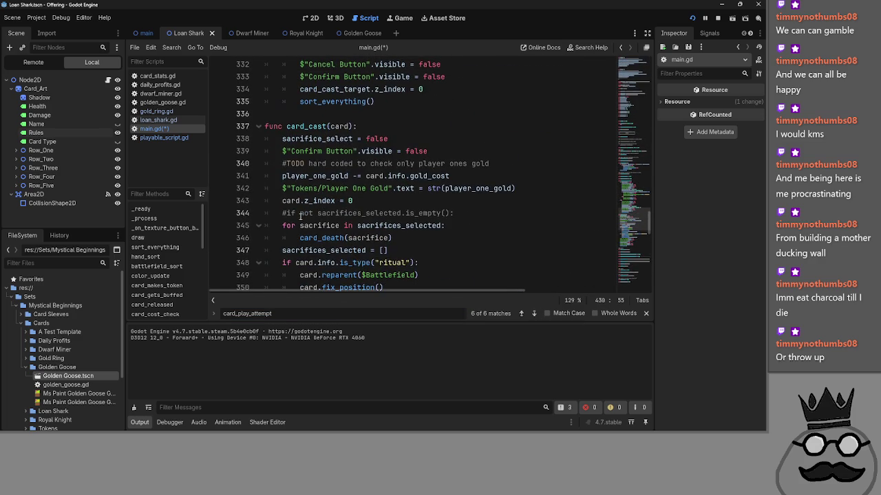
pyautogui.scroll(8, 259, 126)
pyautogui.click(258, 159)
pyautogui.scroll(10, 259, 193)
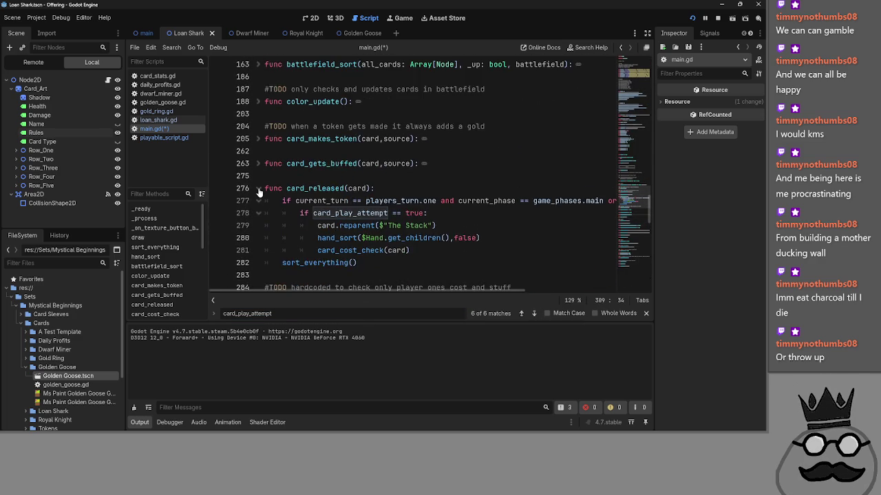
pyautogui.click(259, 190)
pyautogui.scroll(2, 259, 192)
pyautogui.scroll(6, 259, 193)
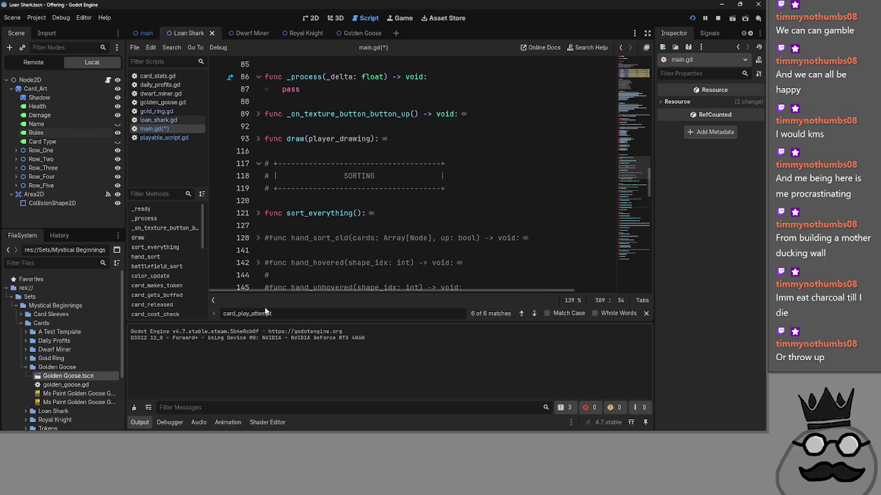
# Step: Clear the card_play_attempt search term and switch to playable_script.gd
pyautogui.moveTo(294, 314); pyautogui.dragTo(224, 317)
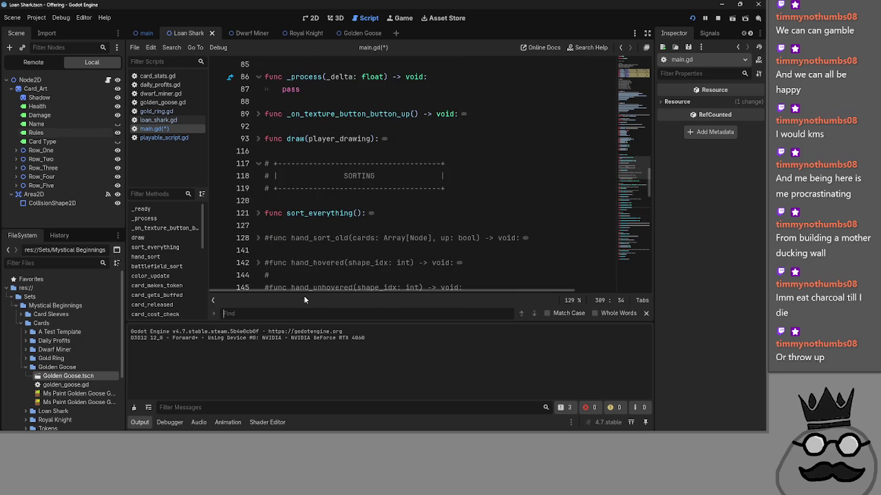
pyautogui.click(275, 200)
pyautogui.click(159, 120)
pyautogui.click(158, 138)
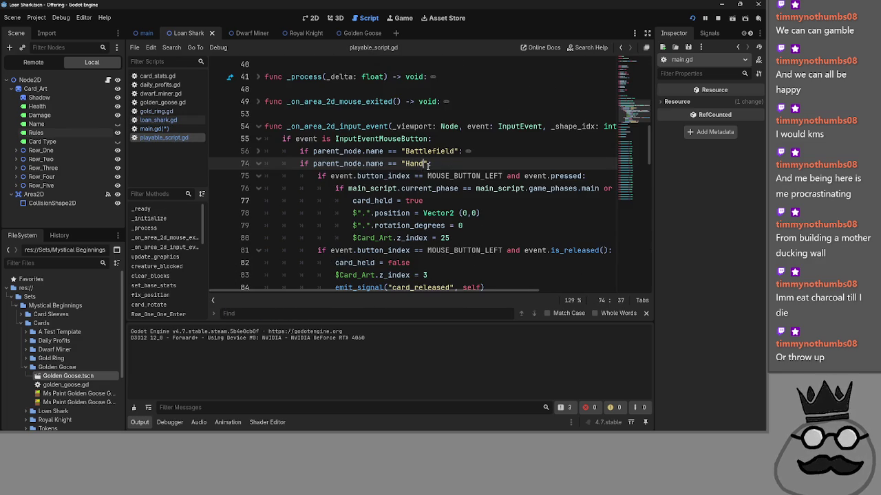
# Step: Extend the held-hand-card condition with 'and main.card_play_attempt == false'
pyautogui.write('" and')
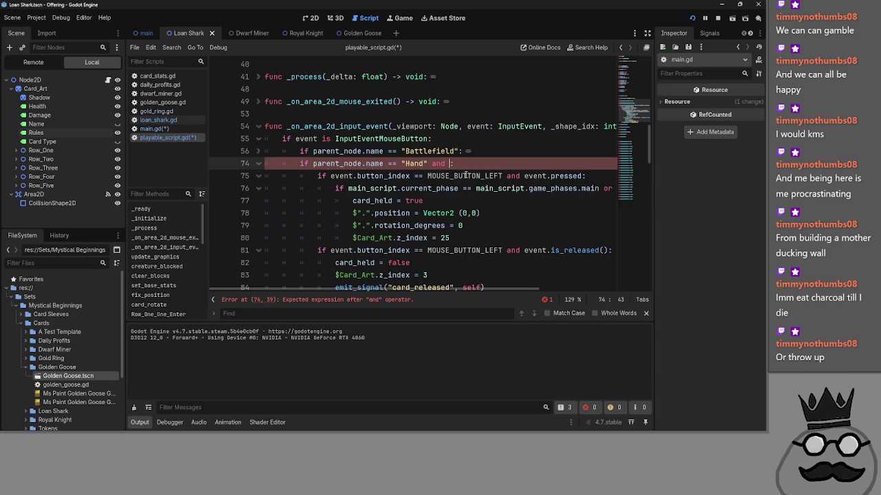
pyautogui.write(' main.')
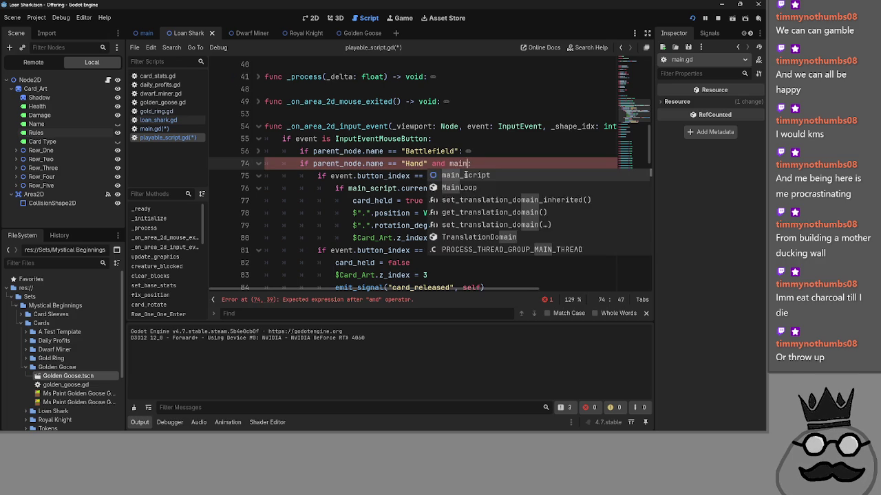
pyautogui.write('card_play_attempt ')
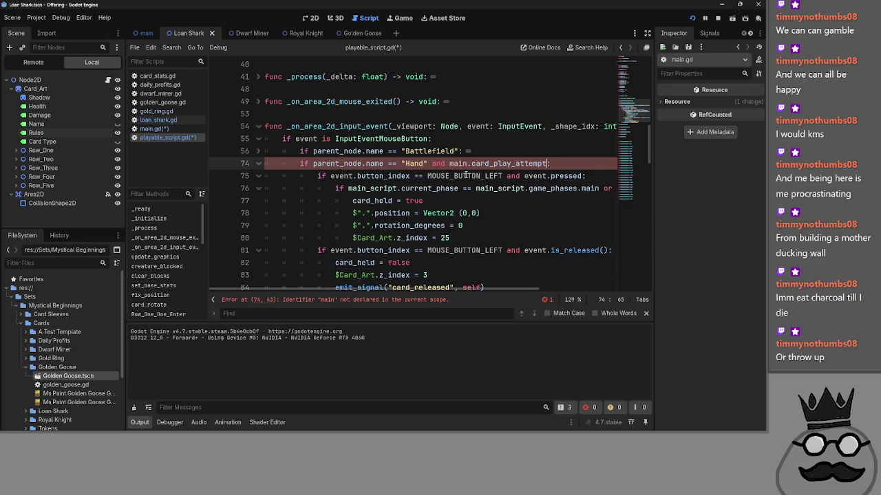
pyautogui.write(' =')
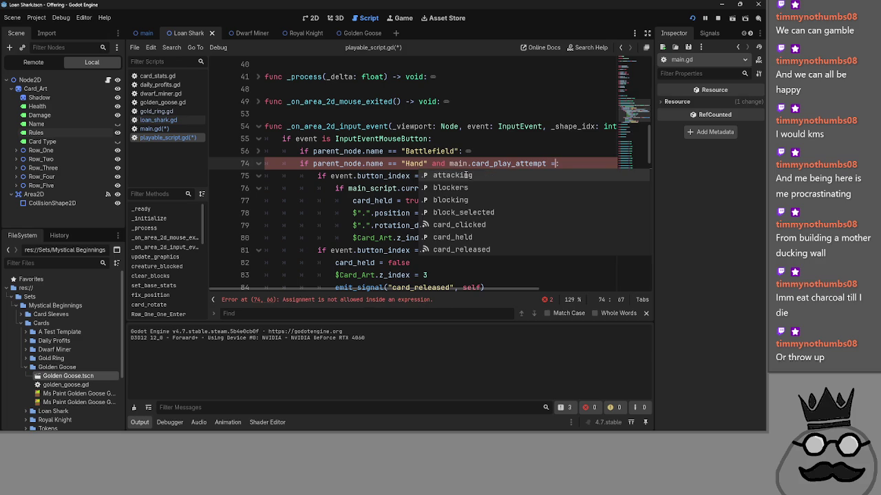
pyautogui.write(' true')
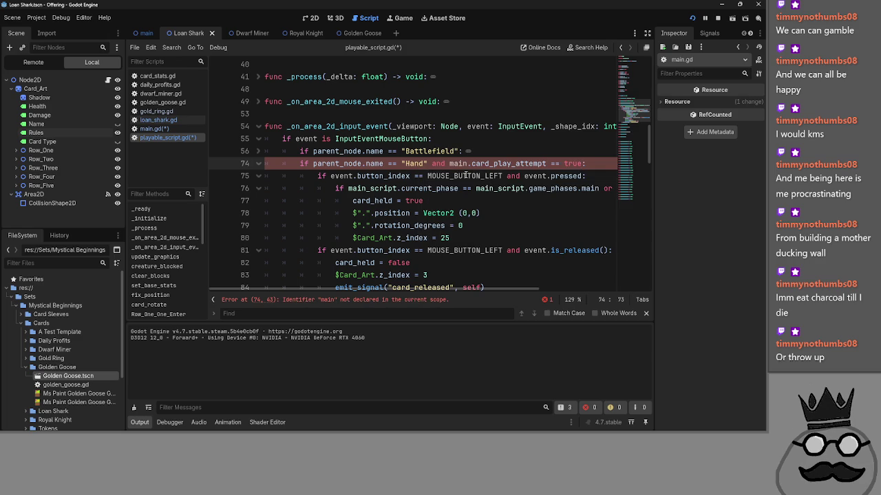
pyautogui.press('BackSpace')
pyautogui.press('BackSpace')
pyautogui.press('BackSpace')
pyautogui.write('false')
pyautogui.click(472, 166)
pyautogui.scroll(10, 489, 227)
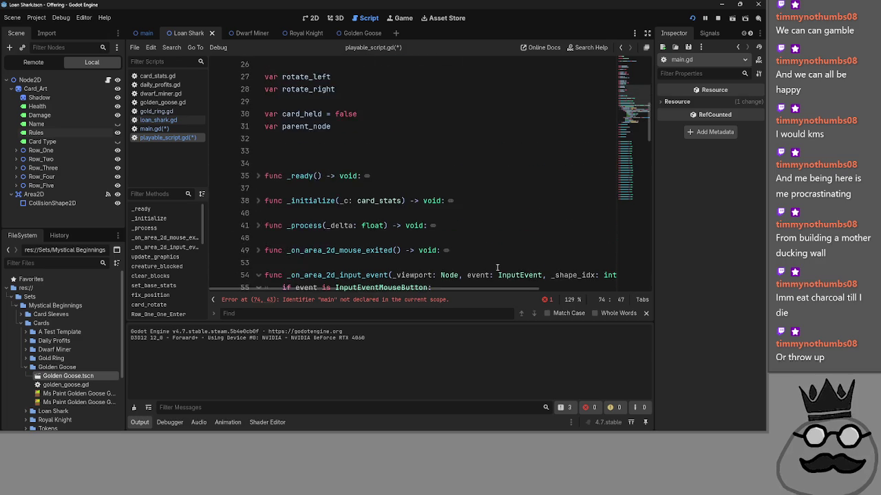
pyautogui.scroll(3, 493, 267)
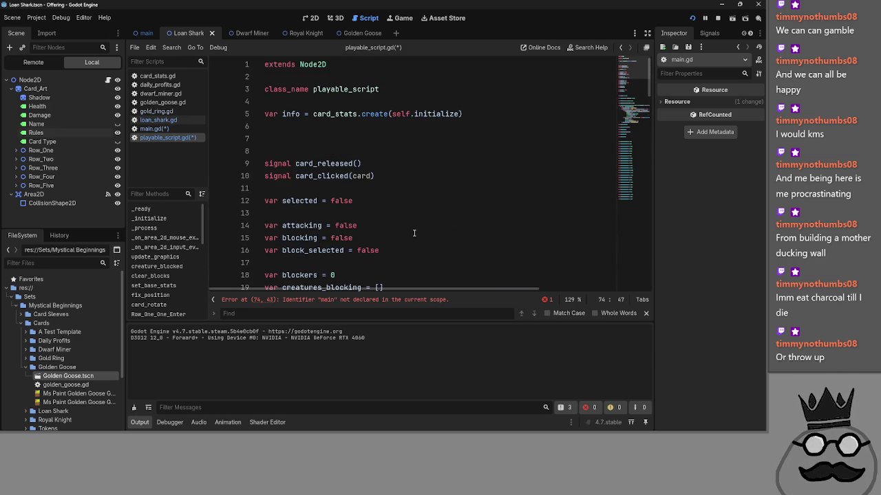
pyautogui.scroll(-4, 418, 237)
pyautogui.scroll(-20, 415, 233)
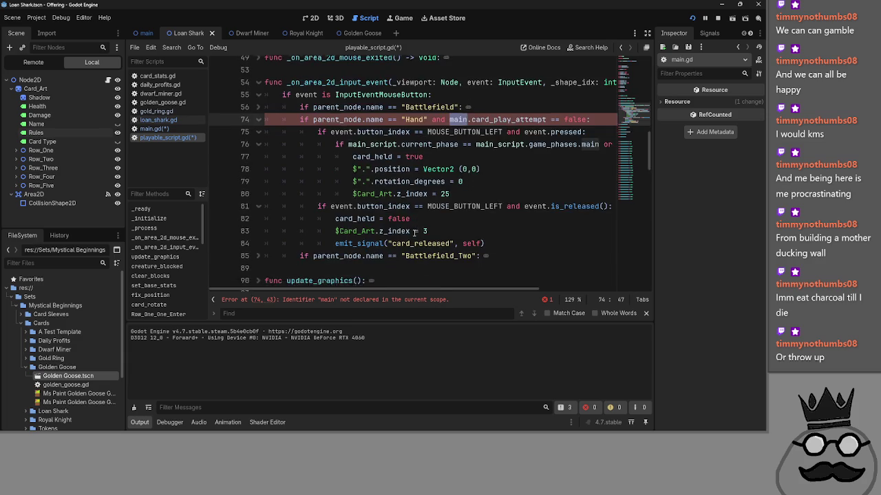
pyautogui.scroll(2, 414, 233)
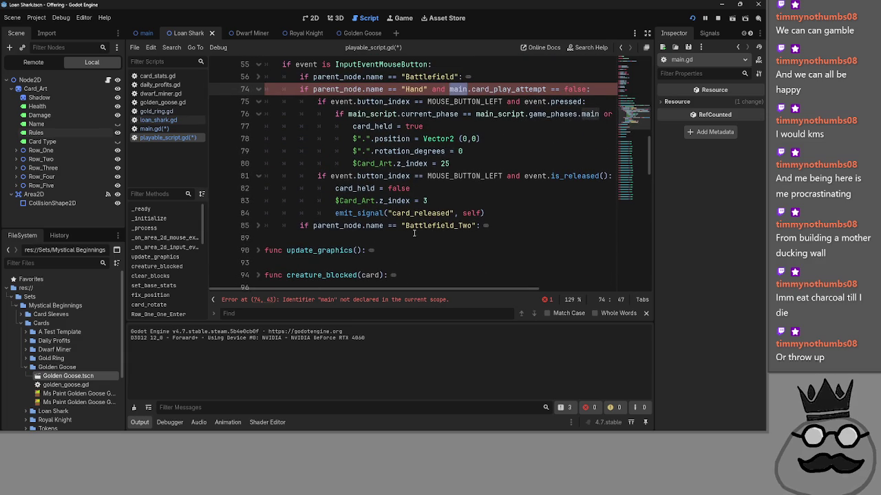
pyautogui.scroll(-2, 414, 234)
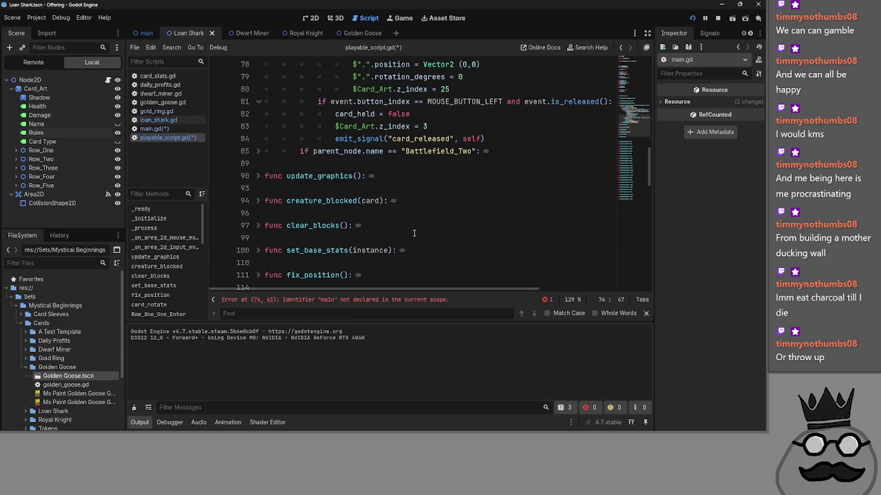
# Step: Unfold and refold update_graphics, clear_blocks, set_base_stats and card_rotate to inspect their bodies
pyautogui.click(260, 177)
pyautogui.click(259, 176)
pyautogui.click(259, 177)
pyautogui.click(258, 225)
pyautogui.click(257, 225)
pyautogui.scroll(-1, 256, 220)
pyautogui.click(260, 213)
pyautogui.click(260, 213)
pyautogui.click(259, 213)
pyautogui.scroll(-2, 259, 206)
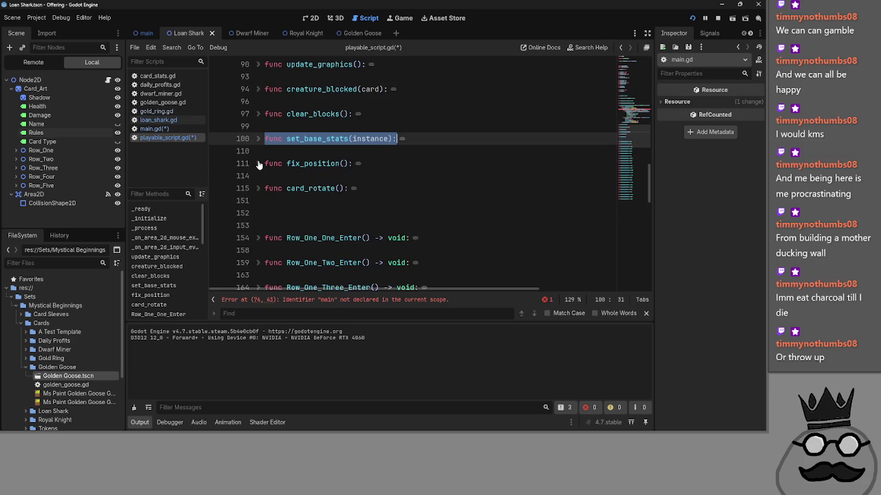
pyautogui.click(258, 188)
pyautogui.click(259, 188)
pyautogui.click(278, 176)
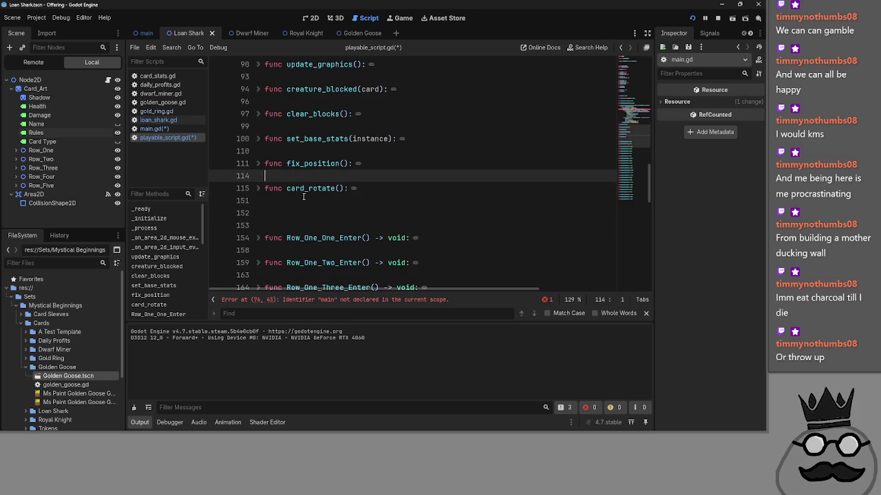
pyautogui.scroll(3, 301, 192)
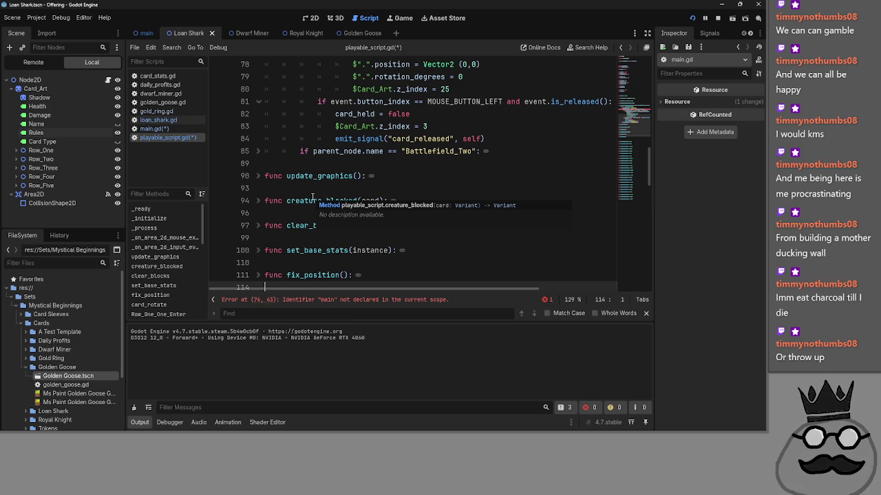
pyautogui.scroll(4, 262, 194)
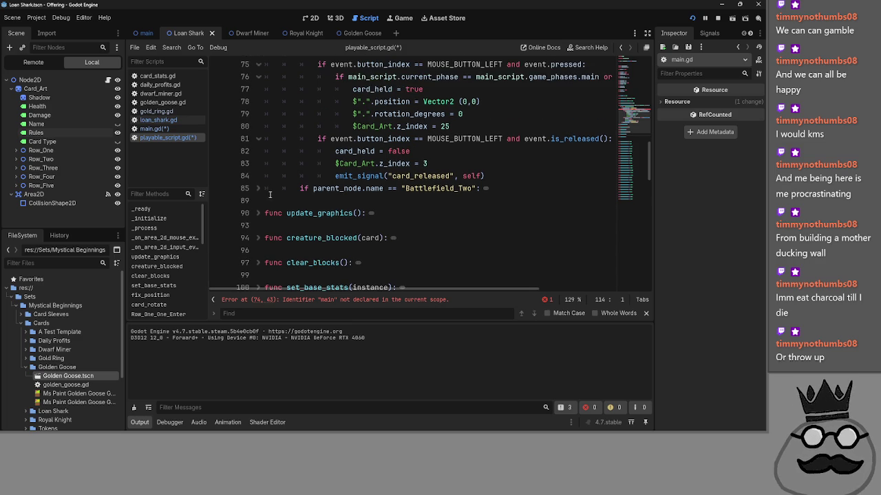
# Step: Inspect the Battlefield branch on line 56 and the code near line 80
pyautogui.click(259, 152)
pyautogui.click(260, 153)
pyautogui.scroll(-2, 284, 225)
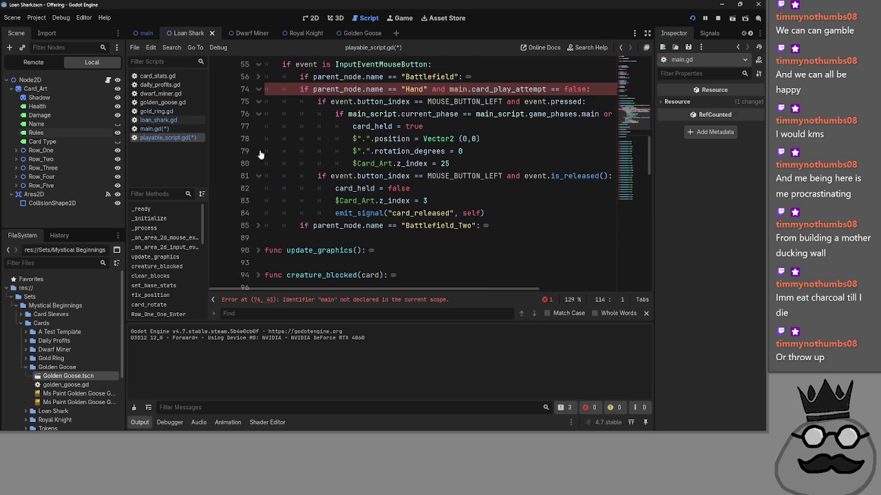
pyautogui.scroll(2, 283, 225)
pyautogui.scroll(-1, 284, 225)
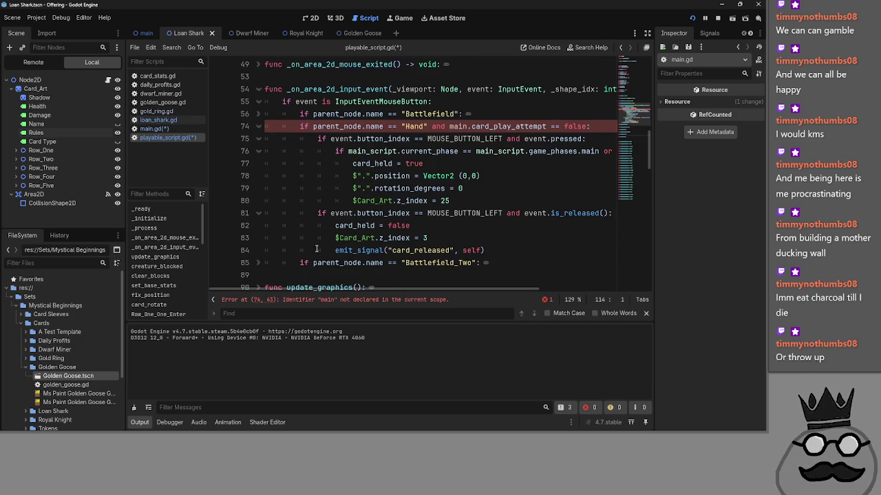
pyautogui.scroll(1, 407, 250)
pyautogui.click(496, 239)
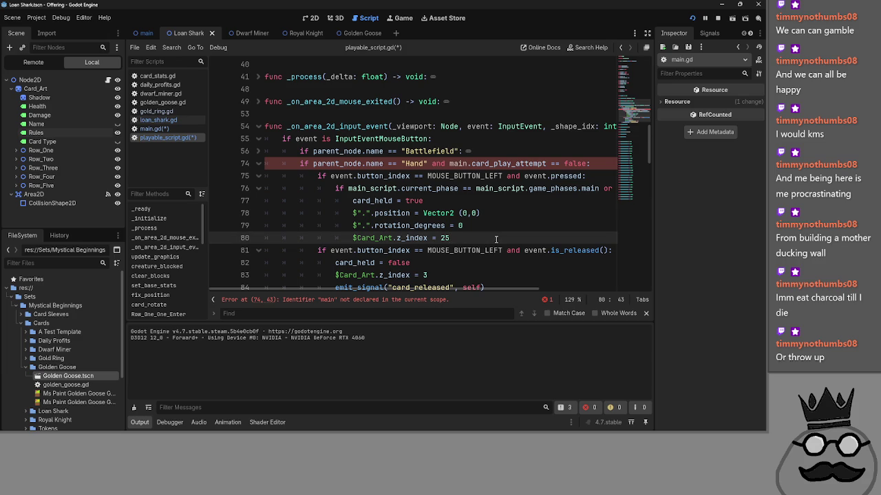
pyautogui.scroll(2, 497, 241)
pyautogui.scroll(-2, 500, 243)
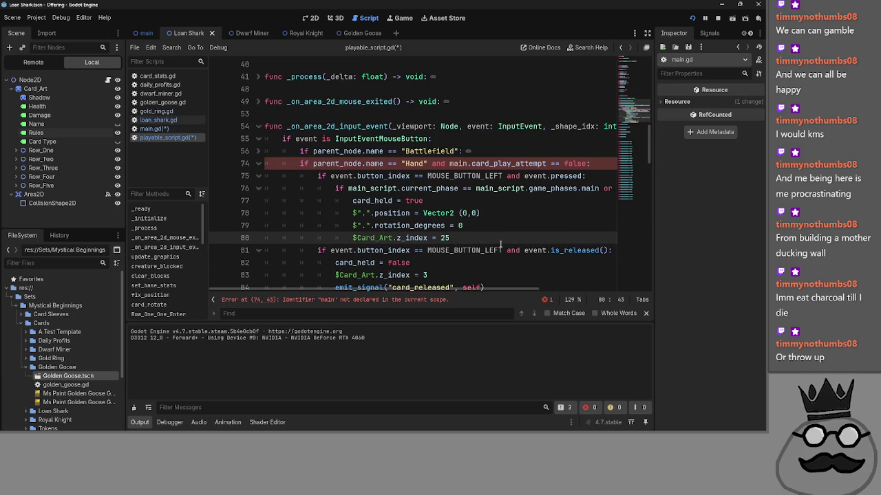
pyautogui.scroll(1, 500, 244)
# Step: Examine the undeclared 'main' in line 74's card_play_attempt check, briefly comparing with main.gd
pyautogui.doubleClick(518, 203)
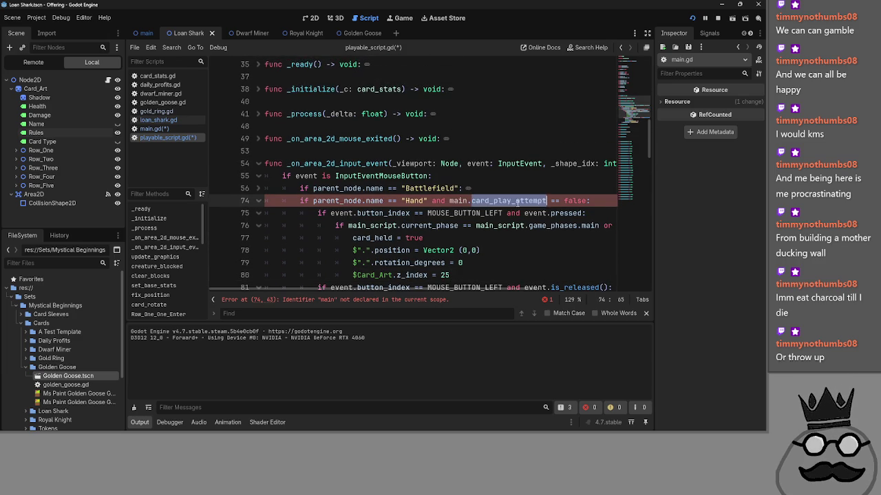
pyautogui.scroll(-1, 508, 243)
pyautogui.doubleClick(461, 166)
pyautogui.click(448, 164)
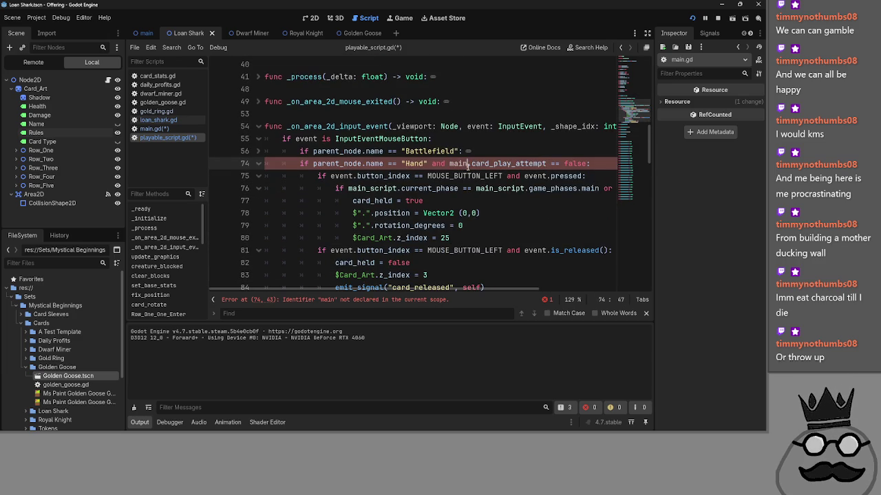
pyautogui.click(148, 128)
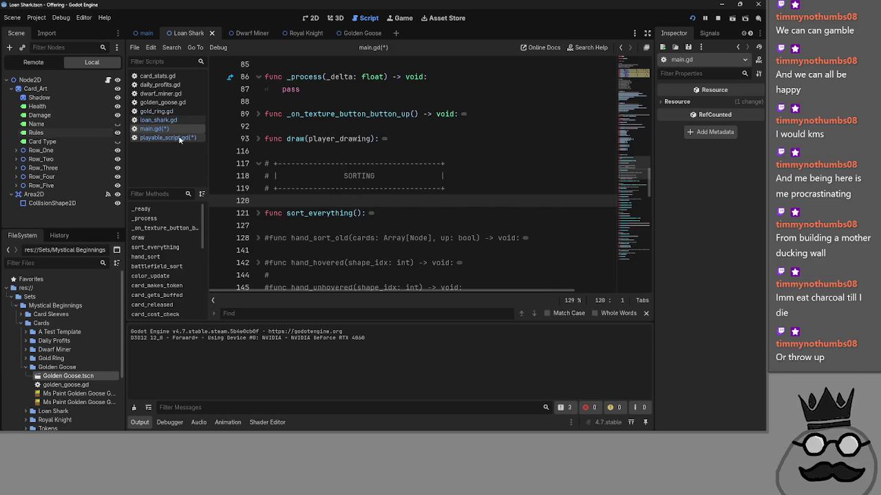
pyautogui.click(179, 138)
pyautogui.click(458, 163)
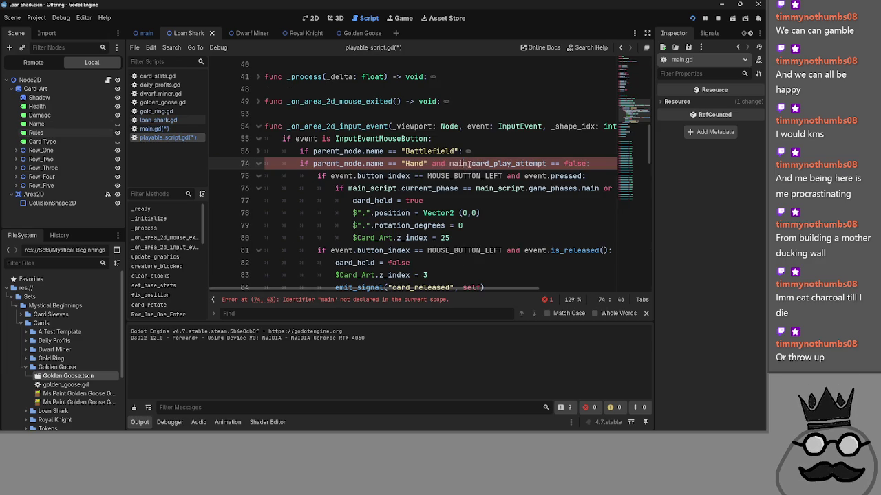
pyautogui.click(449, 164)
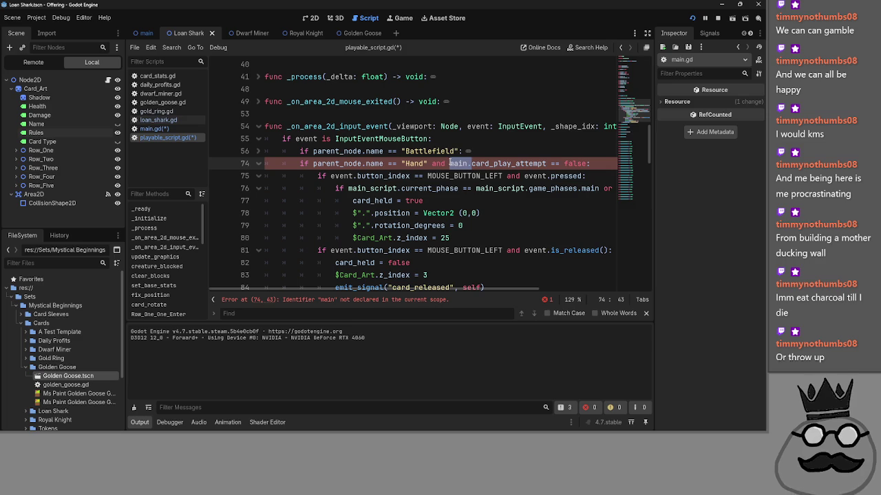
# Step: Switch to the main.gd script
pyautogui.scroll(10, 449, 164)
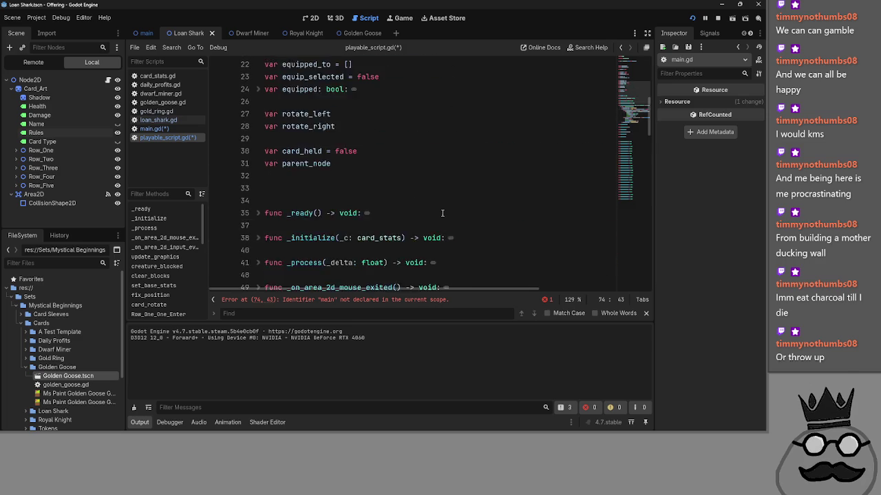
pyautogui.click(175, 129)
pyautogui.scroll(15, 329, 192)
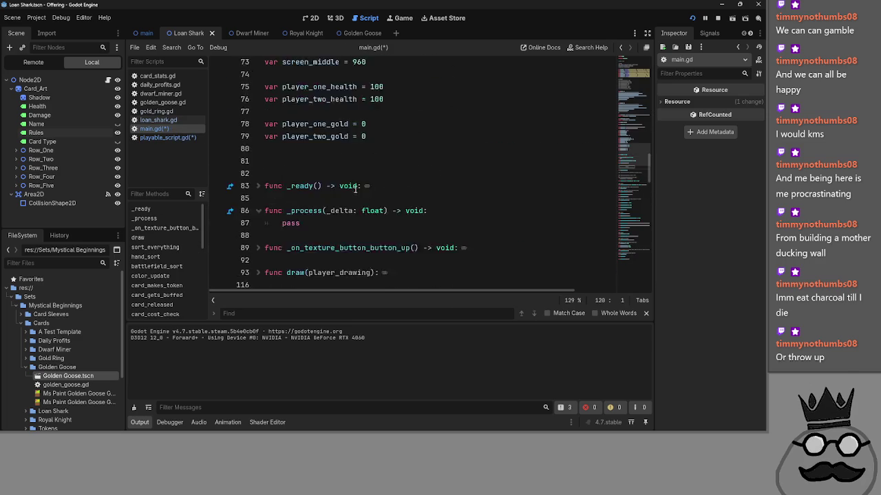
# Step: Review the current_phase and players_turn declarations on lines 51–54
pyautogui.scroll(-2, 309, 185)
pyautogui.click(272, 175)
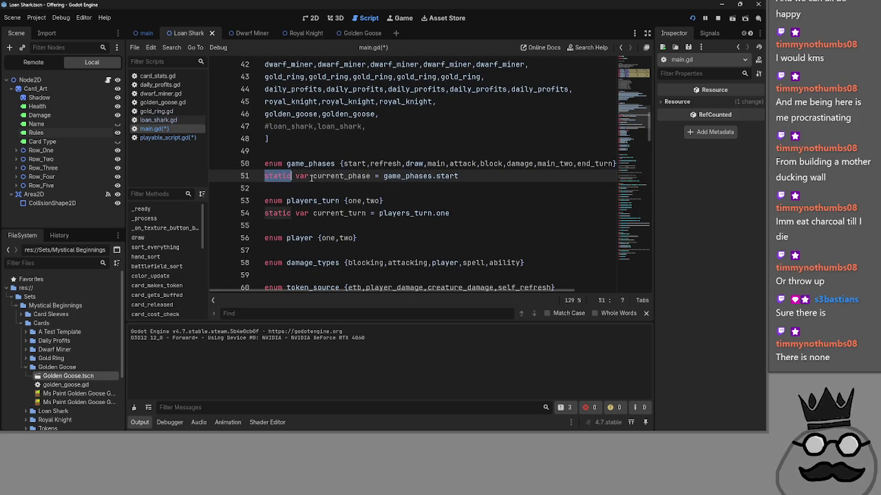
pyautogui.doubleClick(342, 176)
pyautogui.click(417, 176)
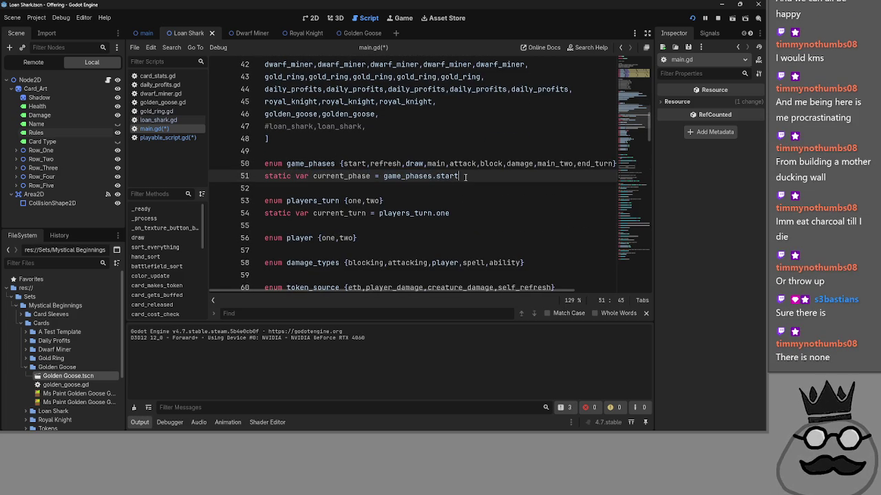
pyautogui.doubleClick(405, 212)
pyautogui.scroll(-2, 464, 223)
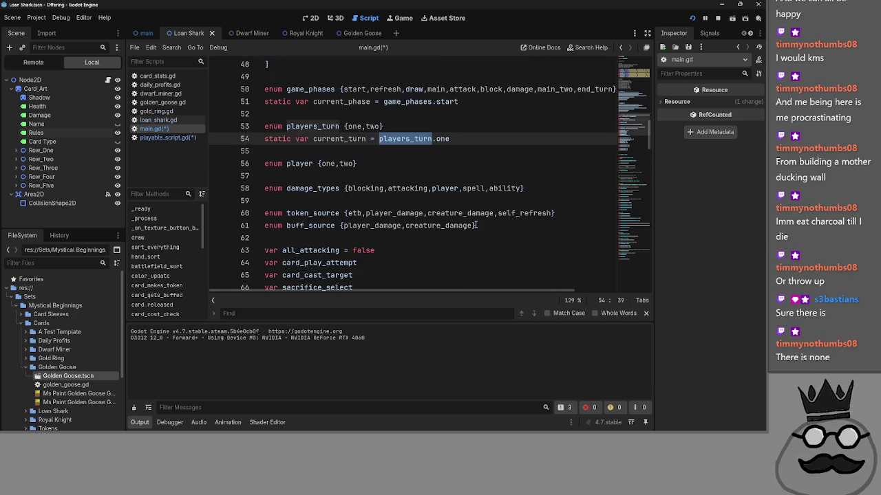
pyautogui.scroll(-8, 474, 225)
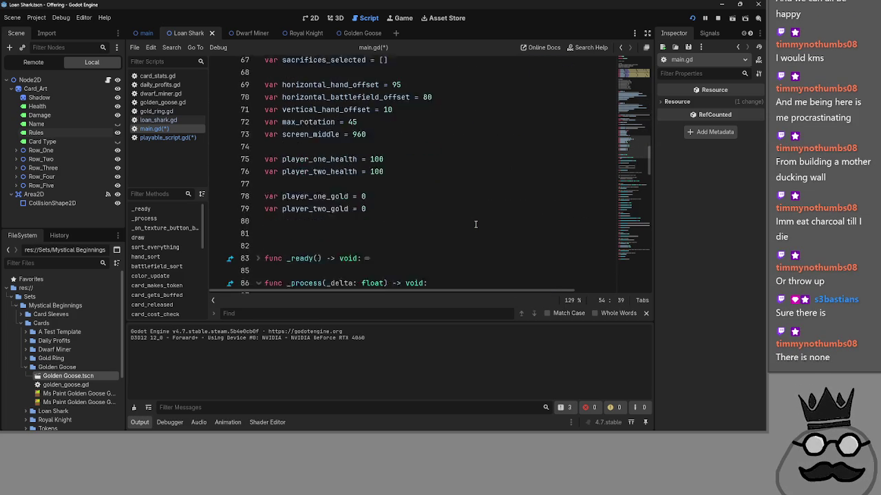
pyautogui.scroll(4, 466, 224)
pyautogui.scroll(1, 465, 223)
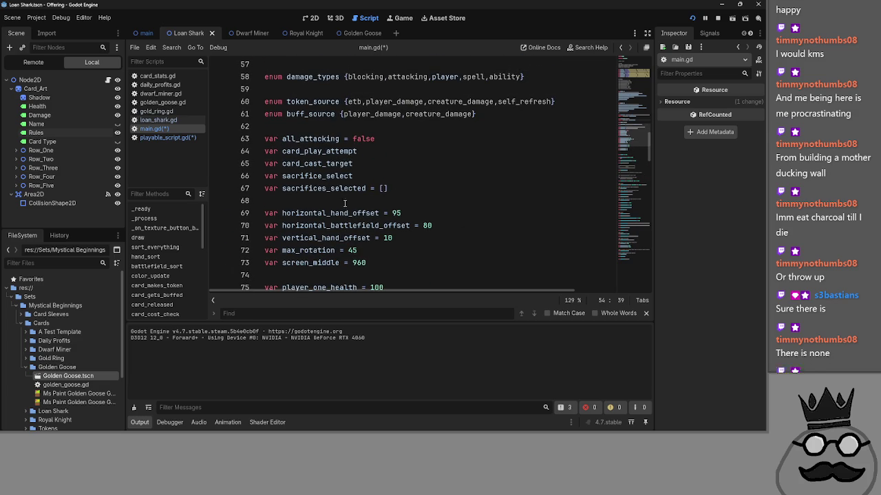
# Step: Move the card_play_attempt declaration to line 63 below buff_source and prefix it with 'static'
pyautogui.click(391, 126)
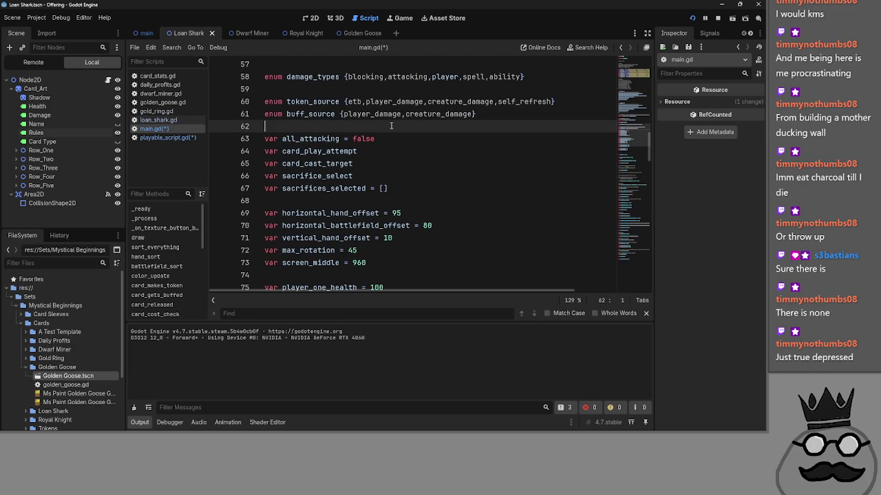
pyautogui.press('Return')
pyautogui.moveTo(265, 176)
pyautogui.mouseDown()
pyautogui.moveTo(316, 165)
pyautogui.moveTo(258, 163)
pyautogui.moveTo(267, 139)
pyautogui.mouseUp()
pyautogui.click(268, 163)
pyautogui.press('BackSpace')
pyautogui.click(267, 139)
pyautogui.click(265, 139)
pyautogui.write('static')
pyautogui.doubleClick(348, 139)
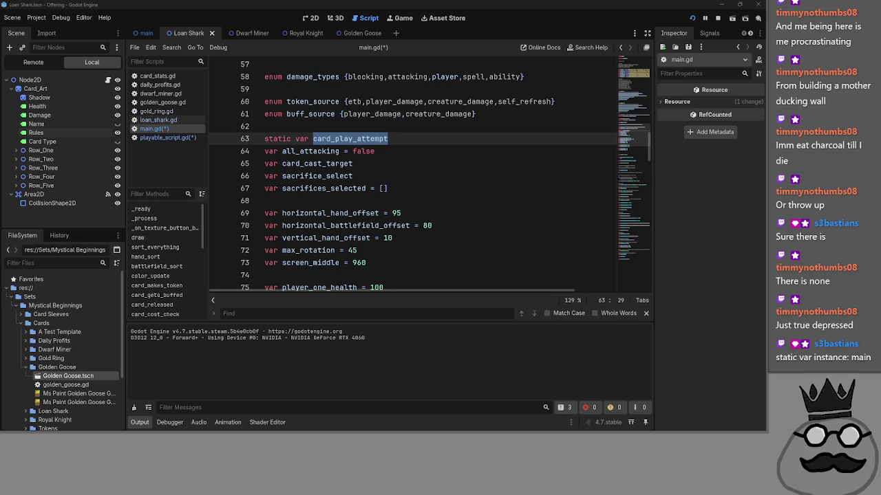
pyautogui.scroll(8, 407, 247)
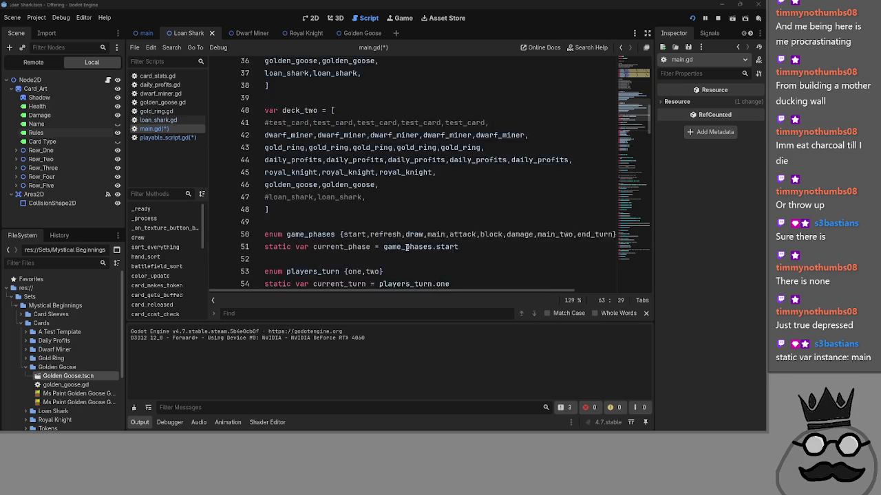
pyautogui.scroll(-6, 348, 148)
pyautogui.click(348, 151)
pyautogui.write('static var instance: main')
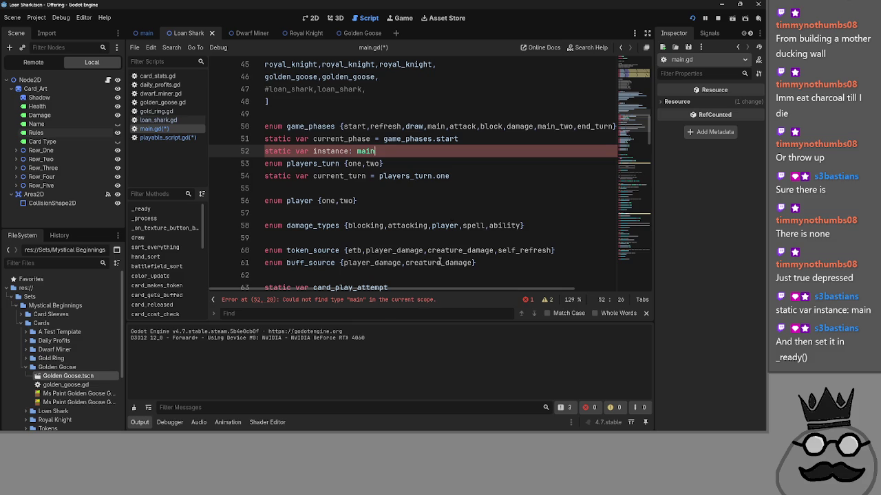
pyautogui.hotkey('ctrl', 'BackSpace')
pyautogui.hotkey('ctrl', 'BackSpace')
pyautogui.hotkey('ctrl', 'BackSpace')
pyautogui.scroll(-2, 407, 238)
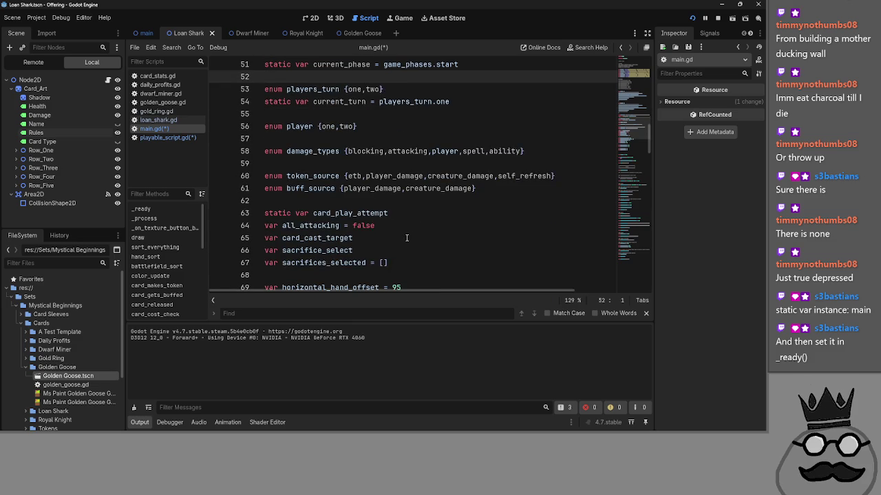
pyautogui.scroll(-10, 407, 238)
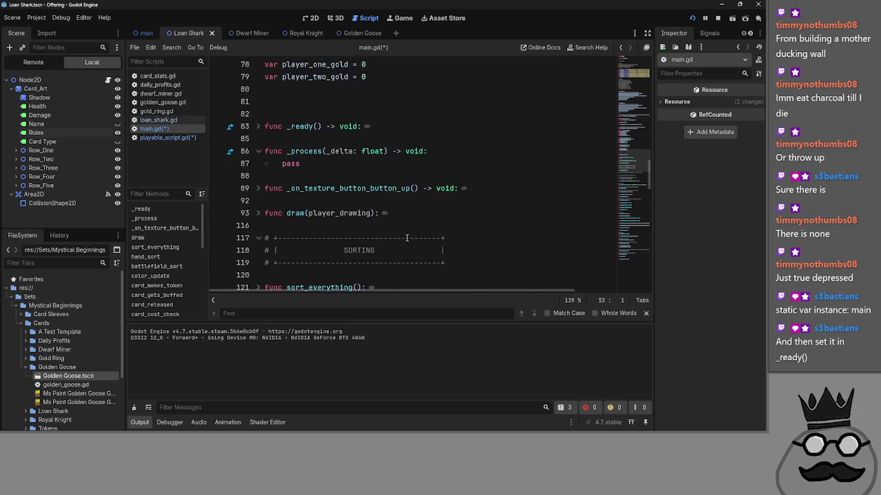
pyautogui.scroll(-3, 407, 238)
pyautogui.scroll(5, 406, 238)
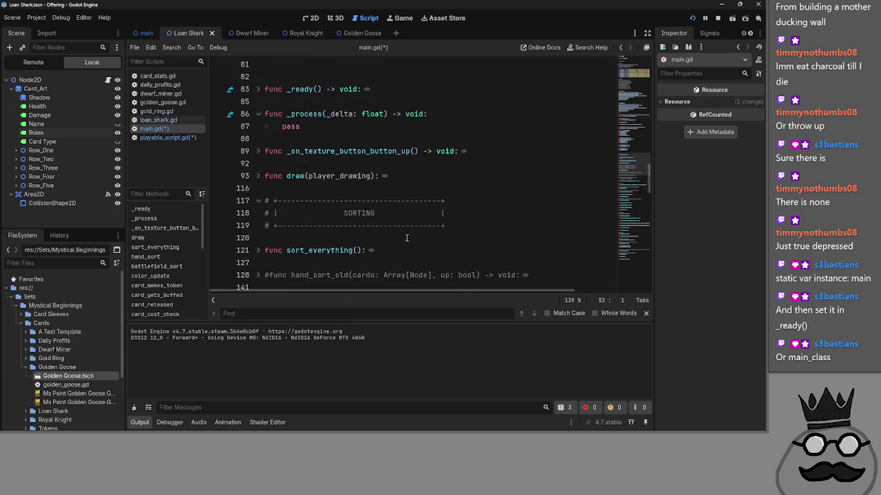
pyautogui.click(258, 127)
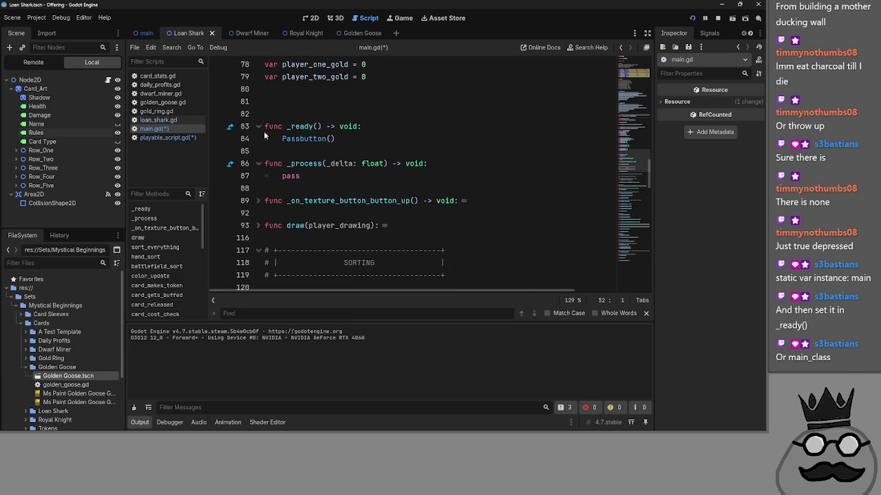
pyautogui.click(296, 151)
pyautogui.write('static var instance: main')
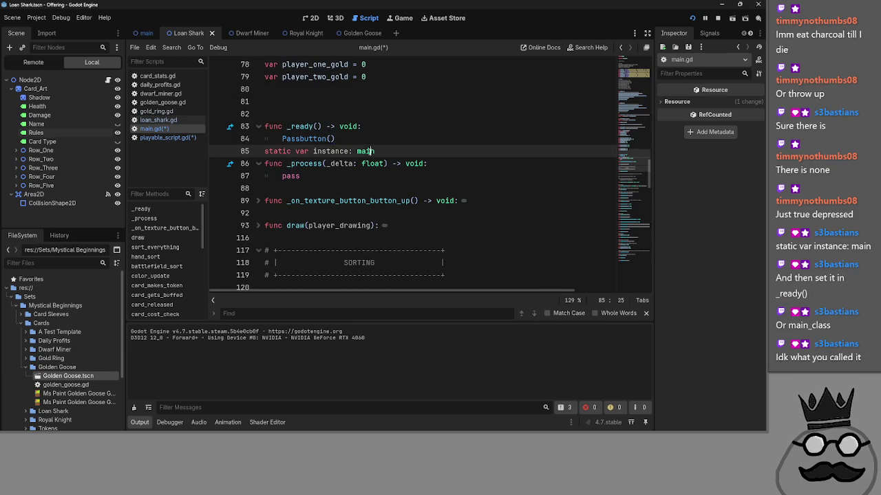
pyautogui.click(382, 138)
pyautogui.press('Return')
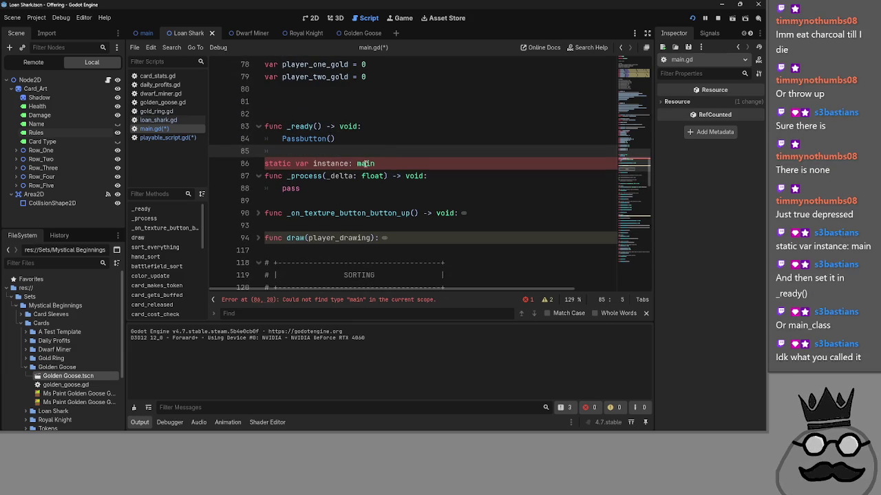
pyautogui.doubleClick(364, 164)
pyautogui.doubleClick(332, 163)
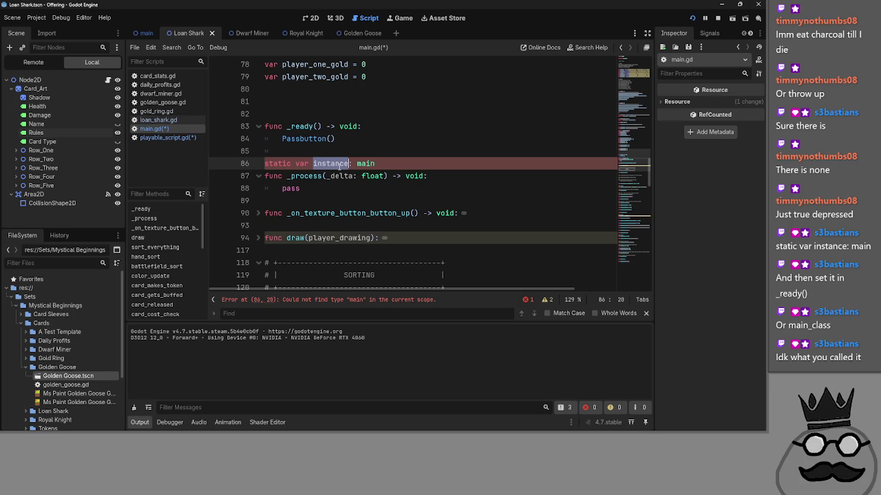
pyautogui.press('End')
pyautogui.tripleClick(326, 163)
pyautogui.press('BackSpace')
pyautogui.press('BackSpace')
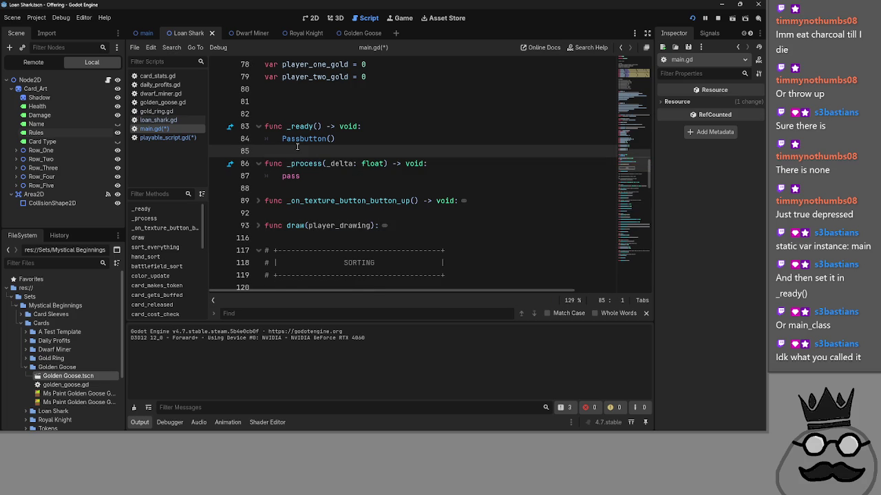
# Step: Compare the static keywords on the card_play_attempt and current_turn declarations
pyautogui.scroll(6, 312, 232)
pyautogui.scroll(3, 311, 231)
pyautogui.doubleClick(279, 212)
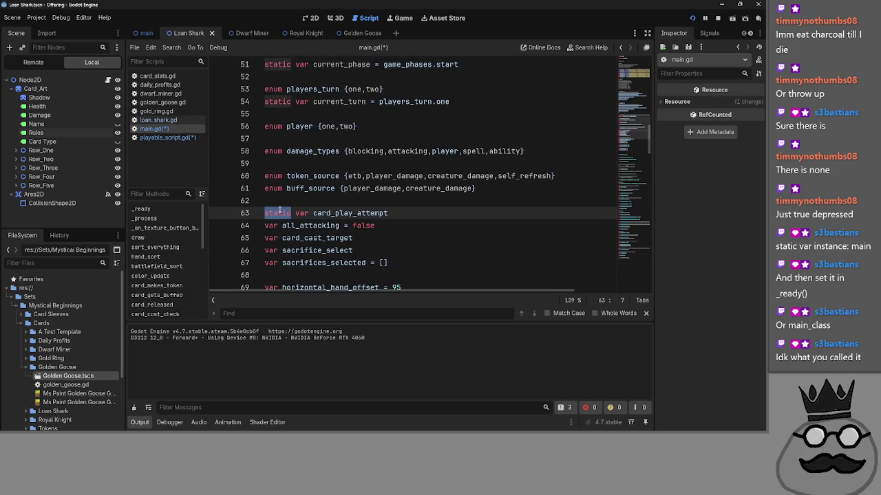
pyautogui.press('Up')
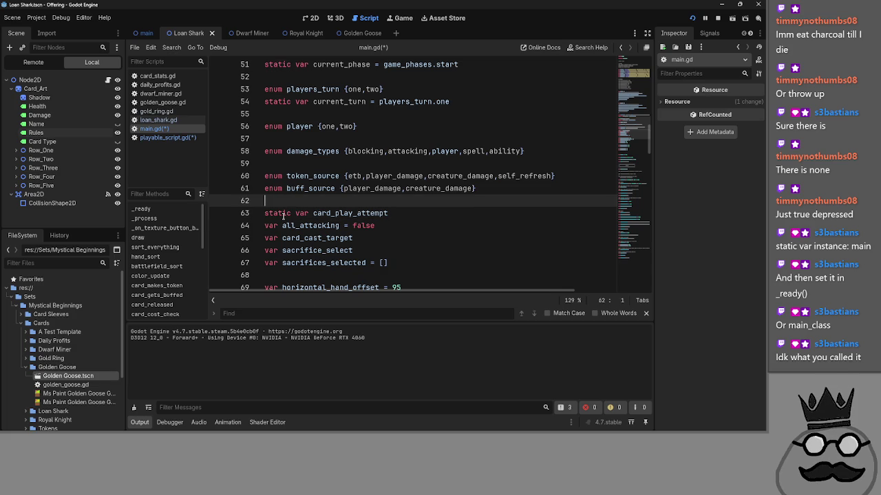
pyautogui.doubleClick(282, 213)
pyautogui.scroll(5, 283, 216)
pyautogui.scroll(-2, 283, 216)
pyautogui.moveTo(458, 176); pyautogui.dragTo(265, 176)
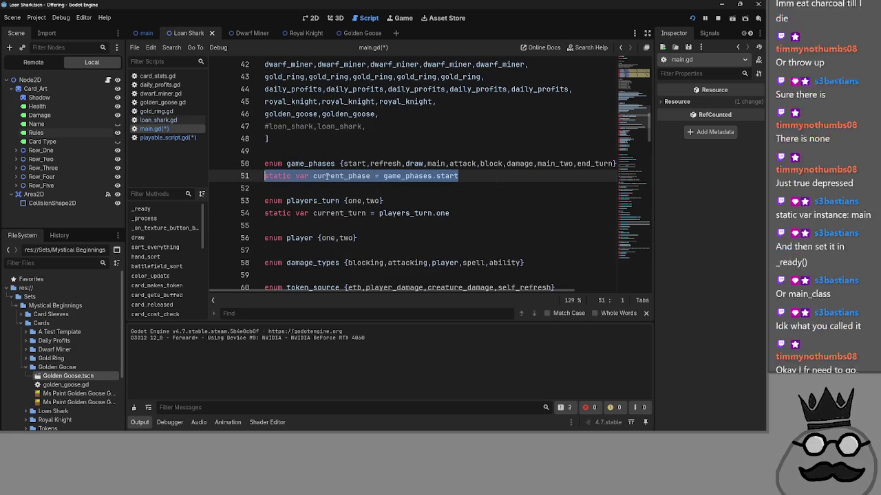
pyautogui.doubleClick(339, 213)
pyautogui.doubleClick(278, 176)
pyautogui.click(368, 226)
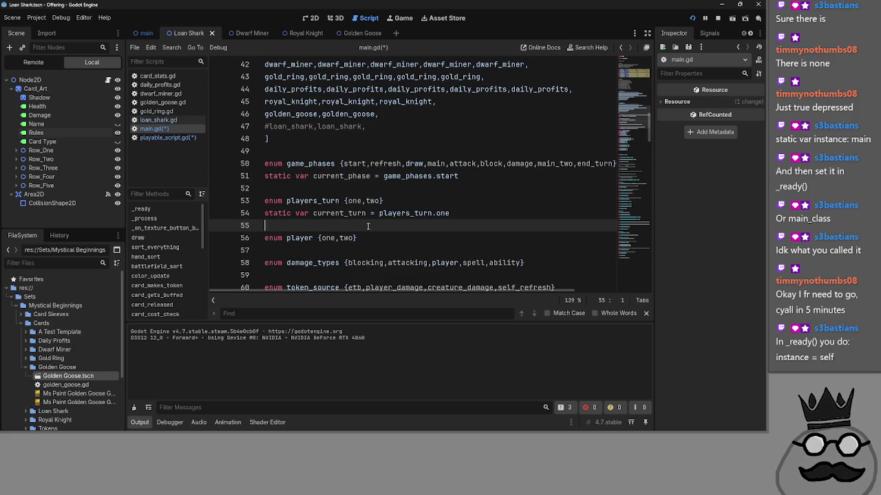
# Step: Recheck the 'static' prefix on card_play_attempt, then switch to playable_script.gd
pyautogui.scroll(-4, 368, 247)
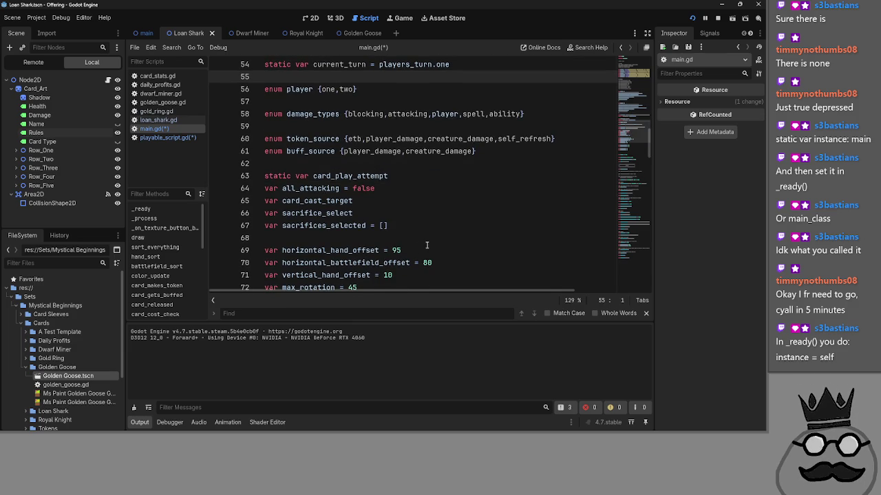
pyautogui.scroll(-7, 427, 246)
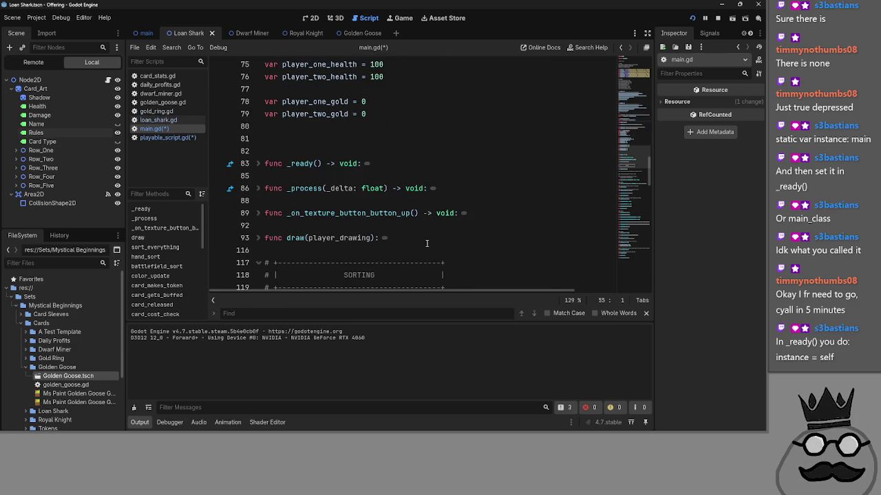
pyautogui.scroll(-2, 308, 229)
pyautogui.scroll(6, 308, 230)
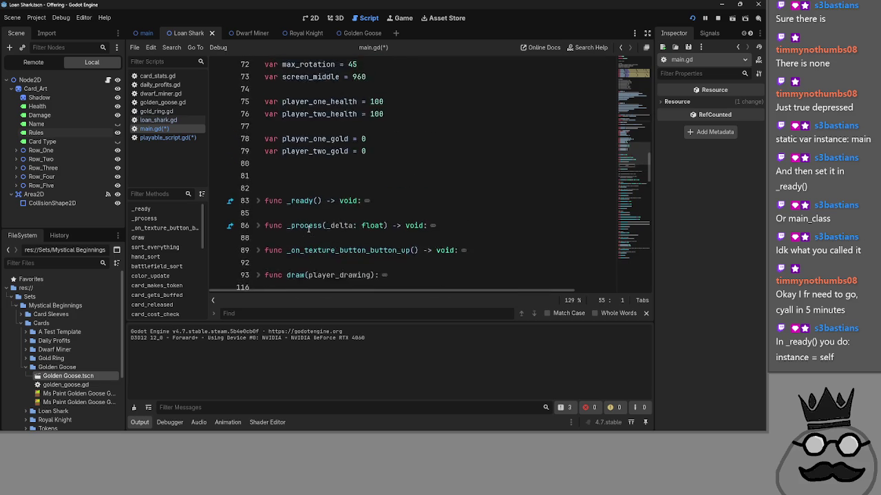
pyautogui.scroll(5, 308, 229)
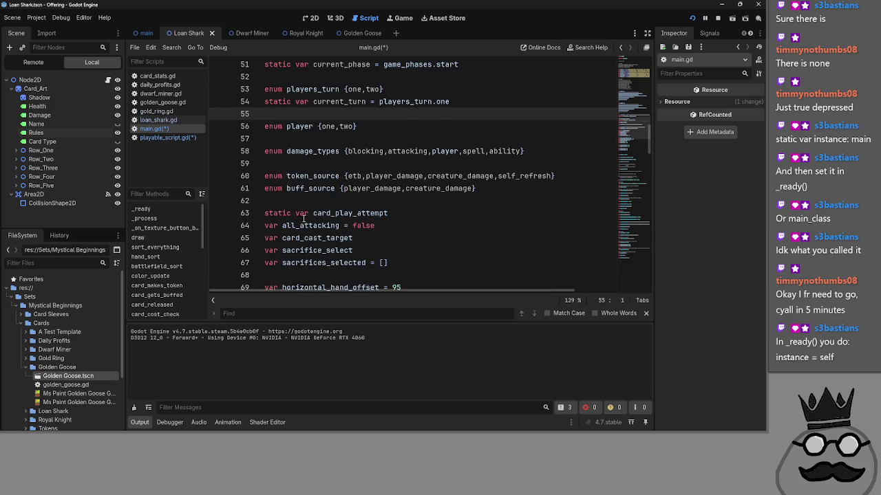
pyautogui.scroll(-1, 303, 220)
pyautogui.moveTo(296, 215); pyautogui.dragTo(254, 217)
pyautogui.hotkey('shift', 'Right')
pyautogui.hotkey('shift', 'Right')
pyautogui.hotkey('shift', 'Right')
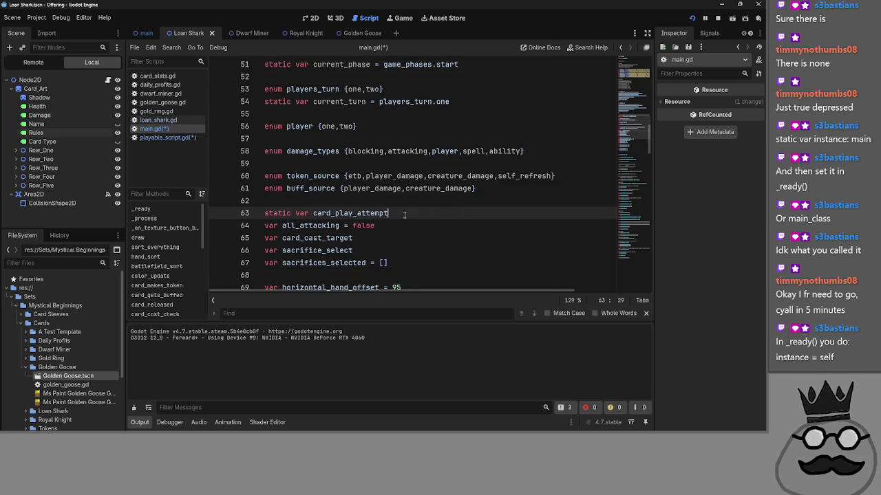
pyautogui.hotkey('shift', 'Left')
pyautogui.hotkey('shift', 'Left')
pyautogui.hotkey('shift', 'Left')
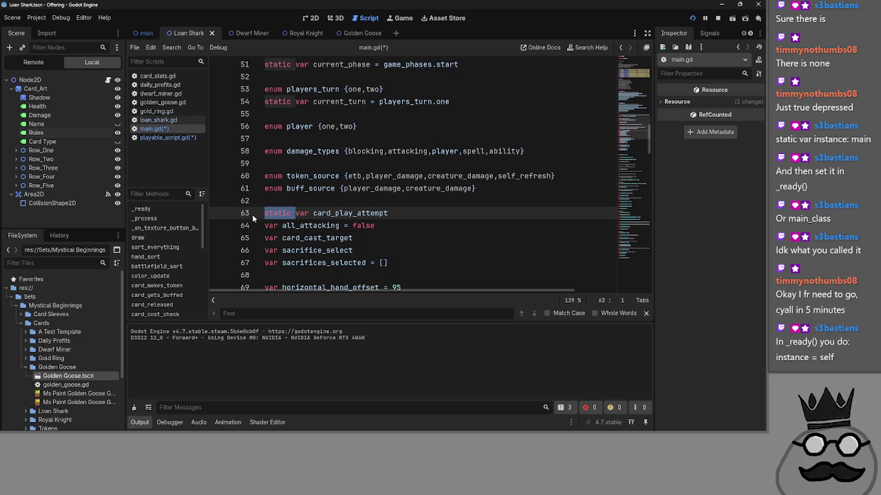
pyautogui.click(167, 137)
pyautogui.scroll(-3, 337, 228)
# Step: Unfold _ready and _process in playable_script.gd to check the parent_node = get_parent() statement
pyautogui.click(258, 258)
pyautogui.scroll(-3, 258, 258)
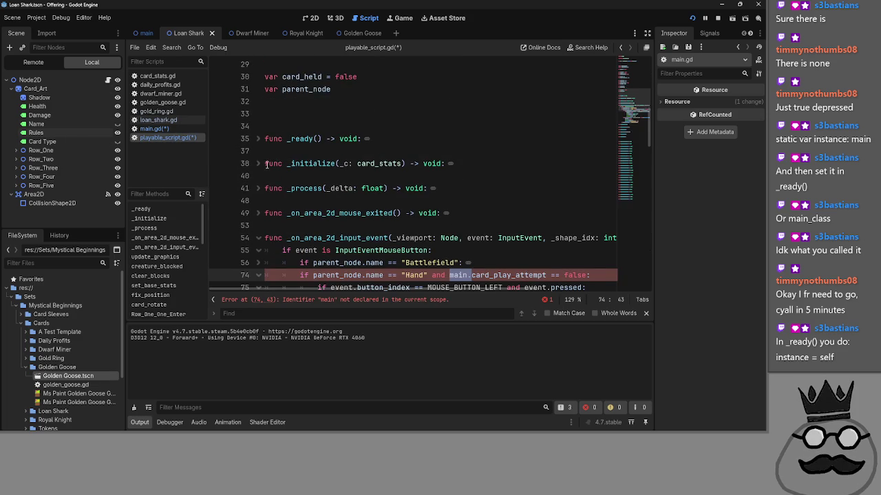
pyautogui.click(257, 138)
pyautogui.click(262, 164)
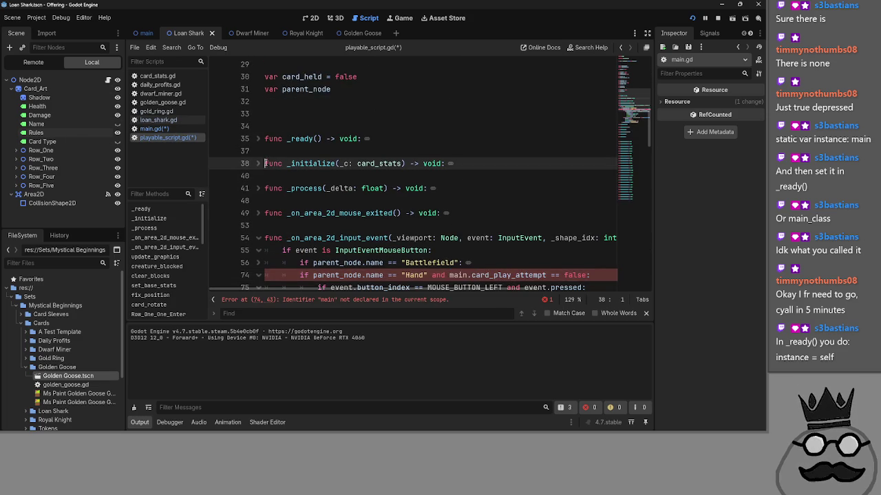
pyautogui.click(258, 188)
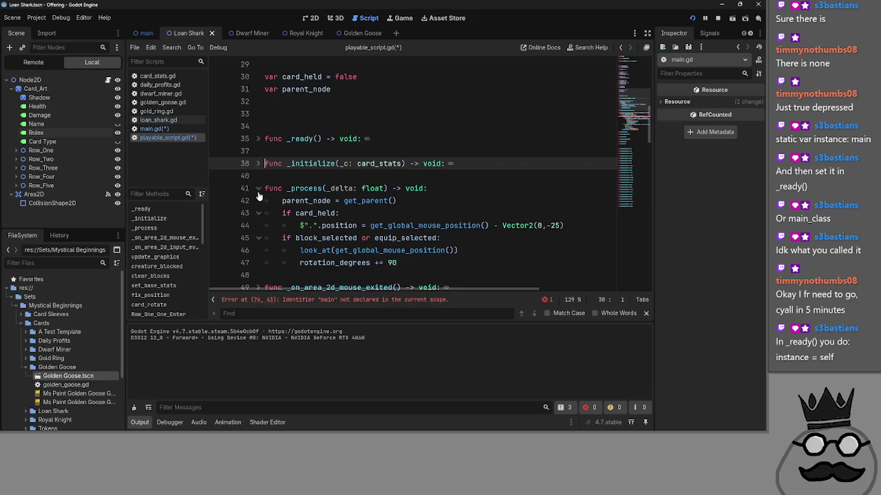
pyautogui.scroll(-1, 440, 167)
pyautogui.moveTo(440, 168)
pyautogui.mouseDown()
pyautogui.moveTo(289, 178)
pyautogui.moveTo(278, 163)
pyautogui.mouseUp()
pyautogui.click(433, 166)
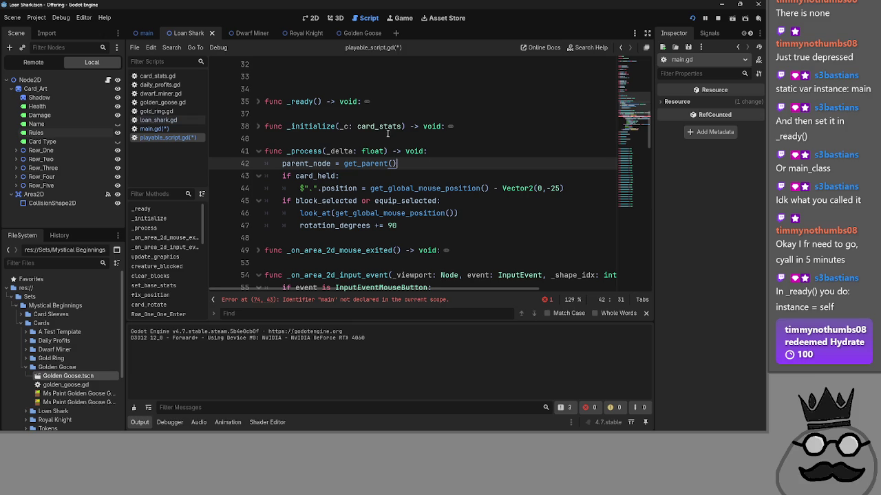
# Step: In main.gd, inspect line 63's static declaration and copy the card_play_attempt name
pyautogui.click(155, 129)
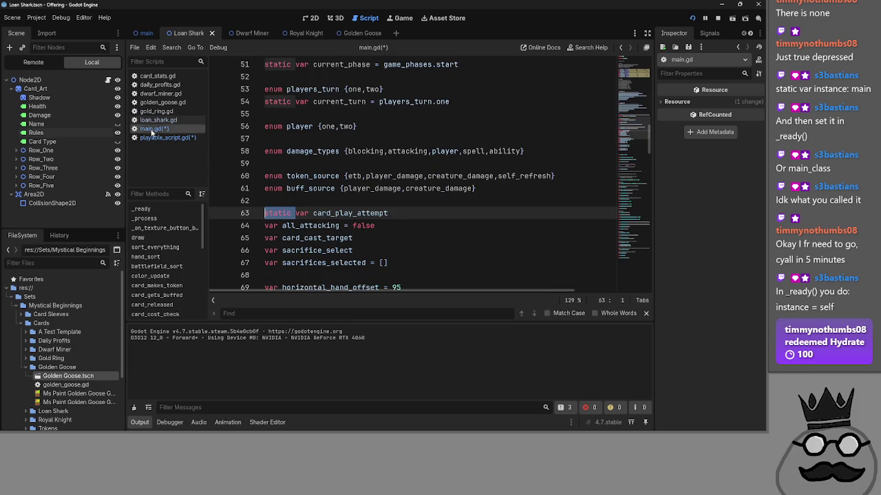
pyautogui.click(418, 208)
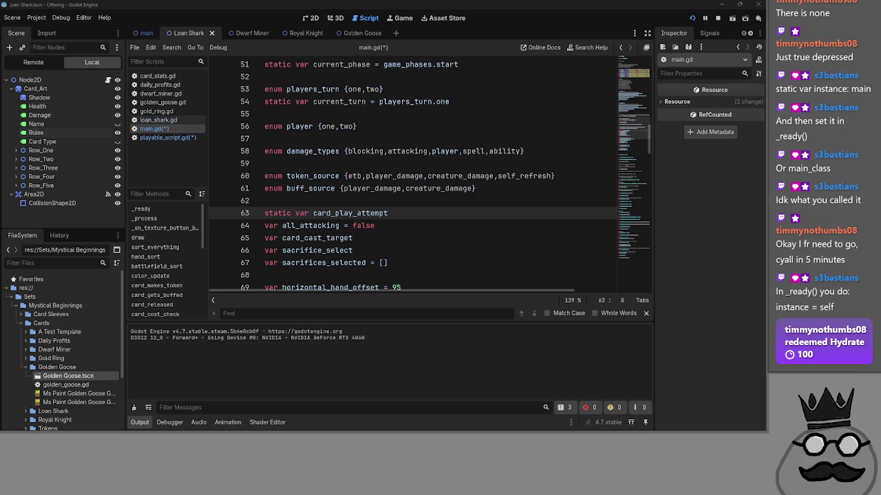
pyautogui.click(284, 214)
pyautogui.rightClick(280, 214)
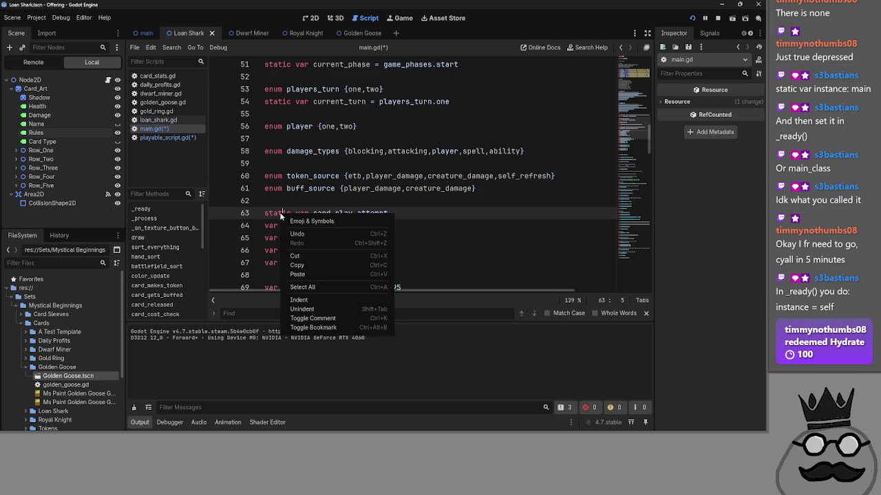
pyautogui.click(274, 213)
pyautogui.doubleClick(277, 214)
pyautogui.rightClick(276, 212)
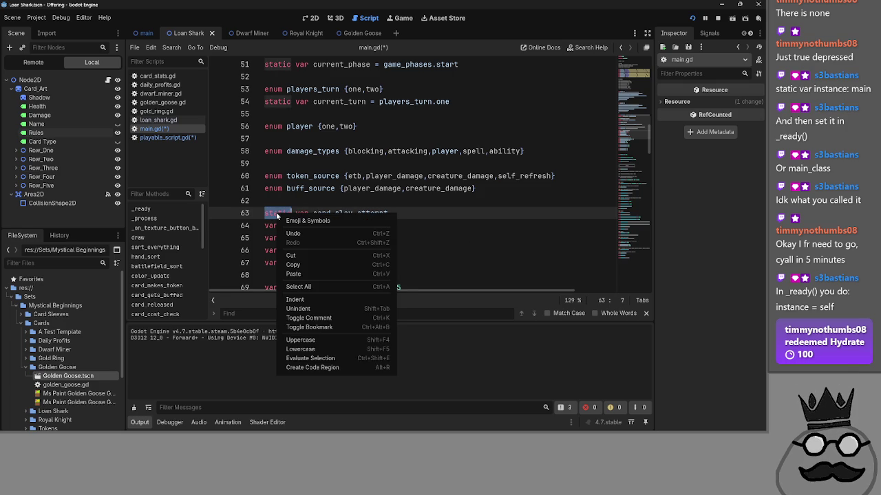
pyautogui.click(276, 200)
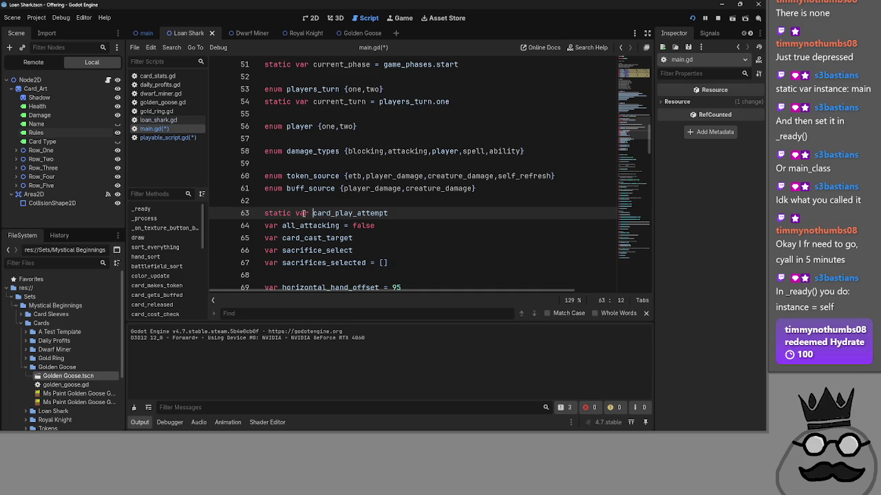
pyautogui.doubleClick(342, 214)
pyautogui.press('End')
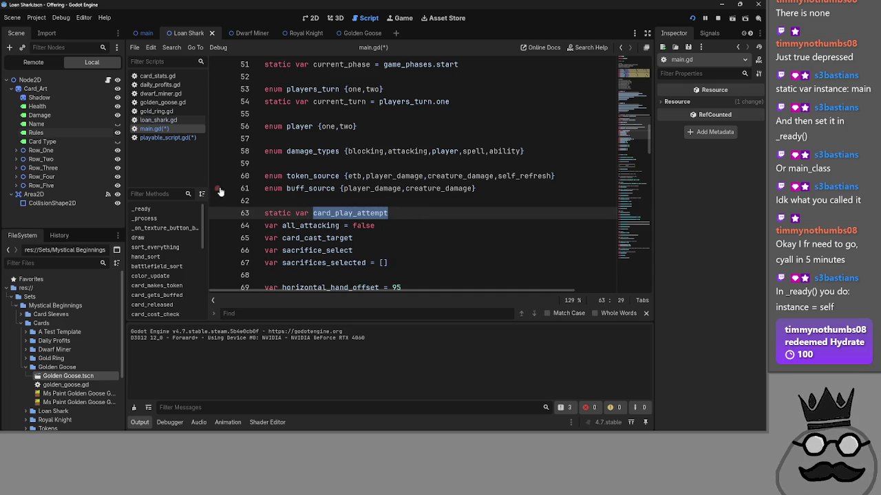
# Step: Flip between playable_script.gd and main.gd, ending on playable_script.gd
pyautogui.click(166, 138)
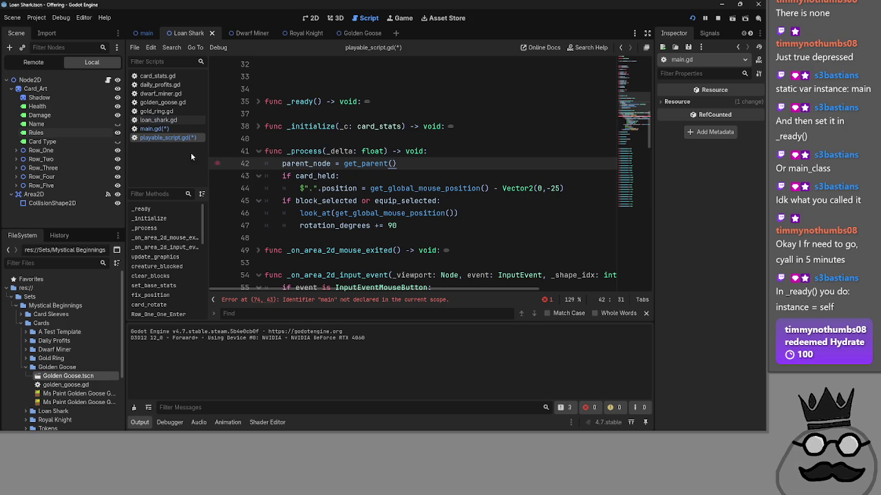
pyautogui.click(180, 129)
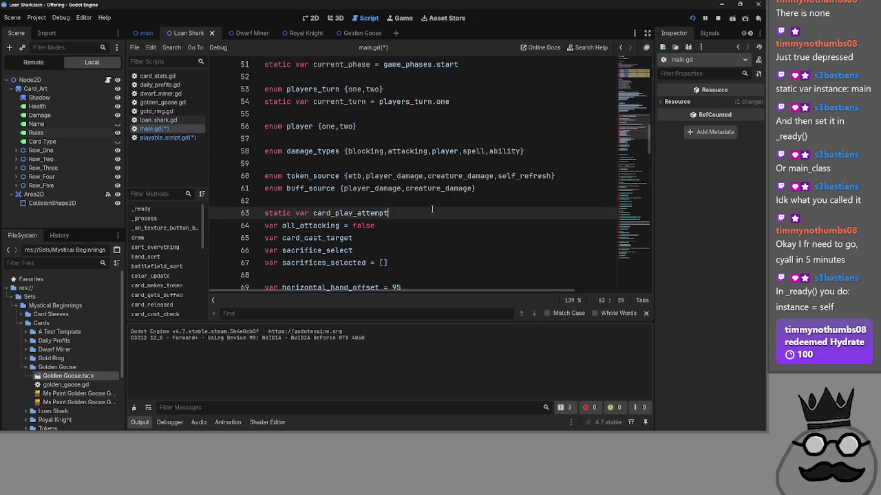
pyautogui.click(165, 138)
# Step: Remove the duplicated 'card_play_attempt.' prefix on line 74 and save playable_script.gd
pyautogui.scroll(-5, 431, 201)
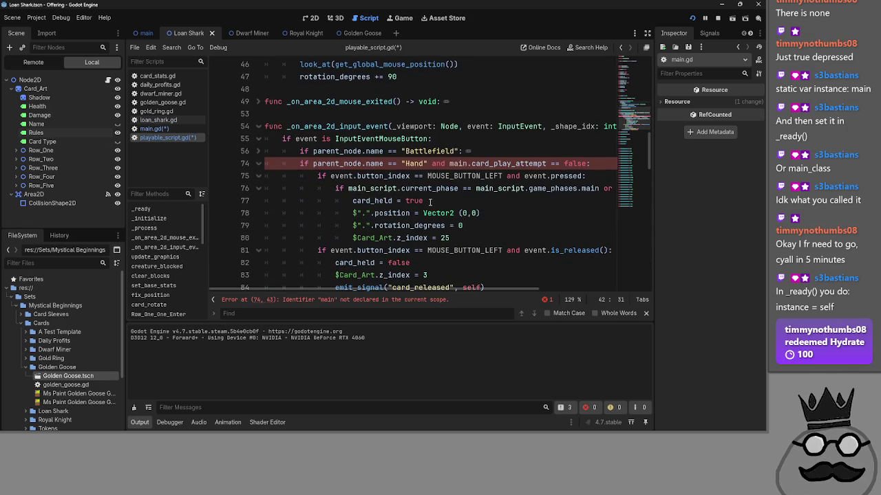
pyautogui.click(491, 164)
pyautogui.doubleClick(458, 164)
pyautogui.hotkey('ctrl', 'v')
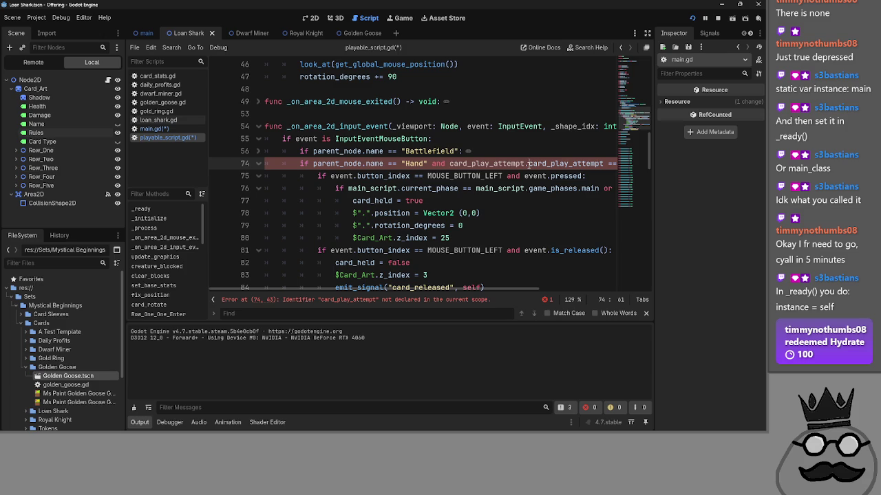
pyautogui.hotkey('shift', 'Left')
pyautogui.hotkey('shift', 'Left')
pyautogui.hotkey('shift', 'Left')
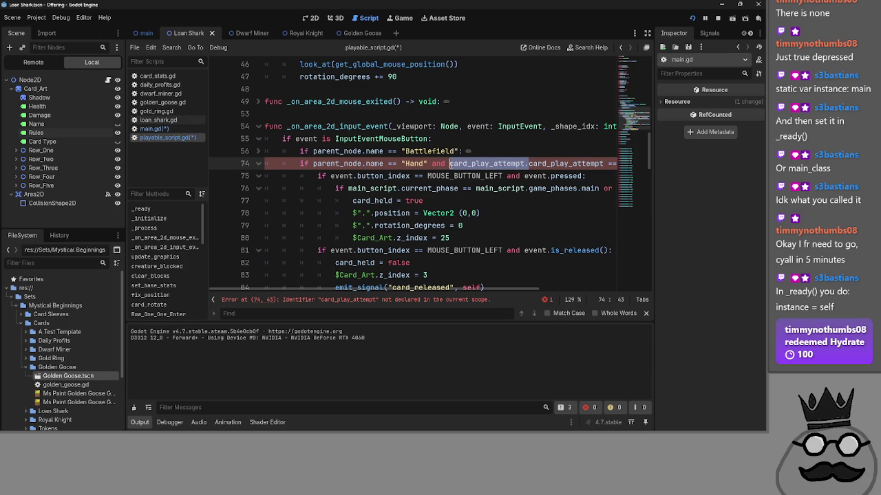
pyautogui.press('BackSpace')
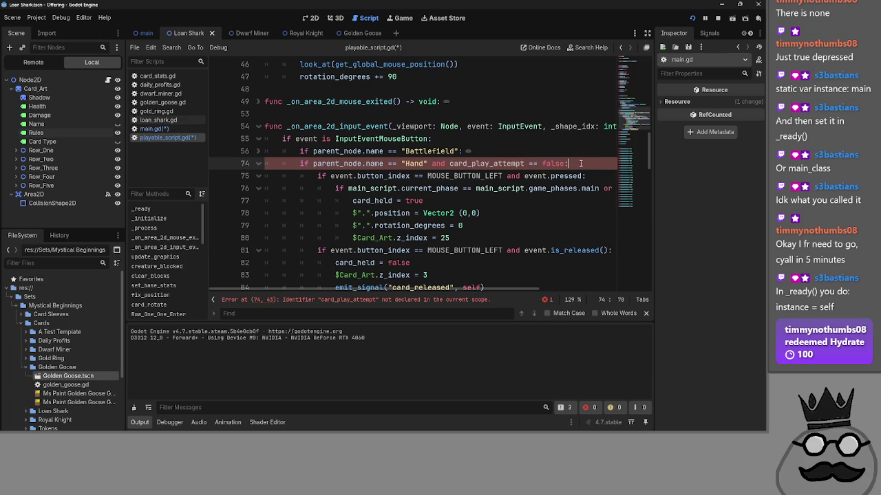
pyautogui.doubleClick(521, 164)
pyautogui.hotkey('ctrl', 's')
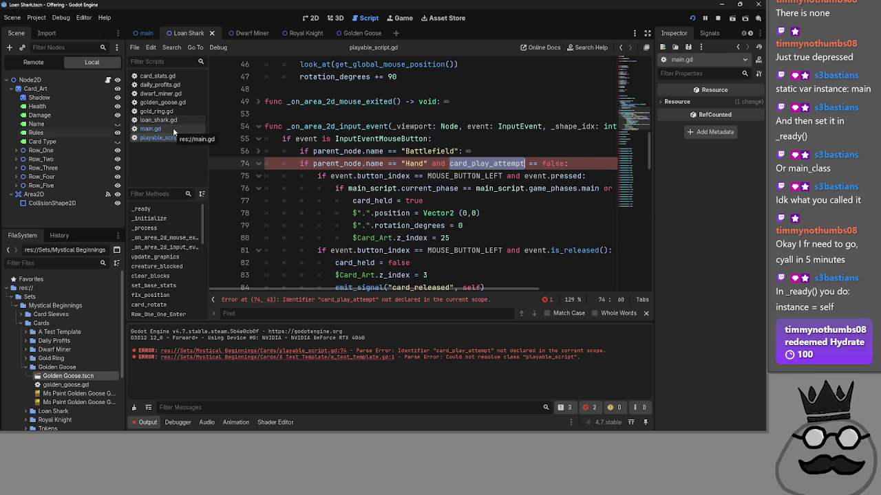
# Step: Check main.gd, then search playable_script.gd for 'current' to find the main_script reference
pyautogui.click(174, 131)
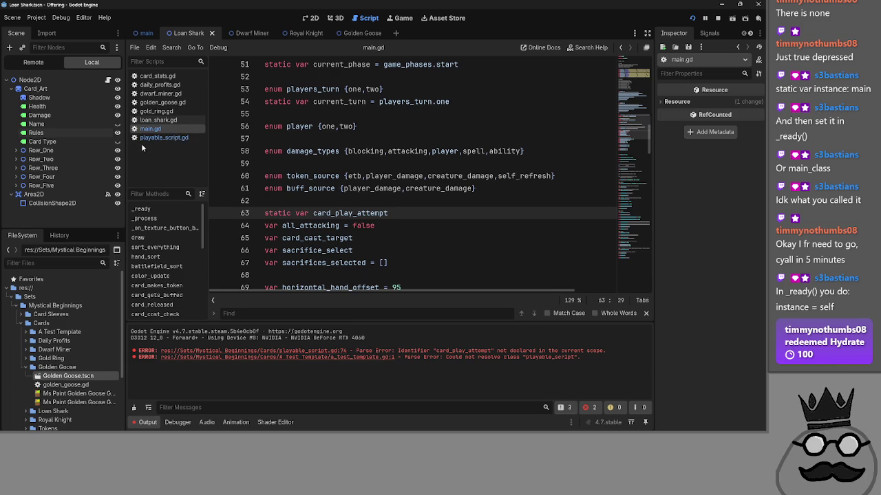
pyautogui.click(153, 140)
pyautogui.click(498, 139)
pyautogui.hotkey('ctrl', 'f')
pyautogui.write('current')
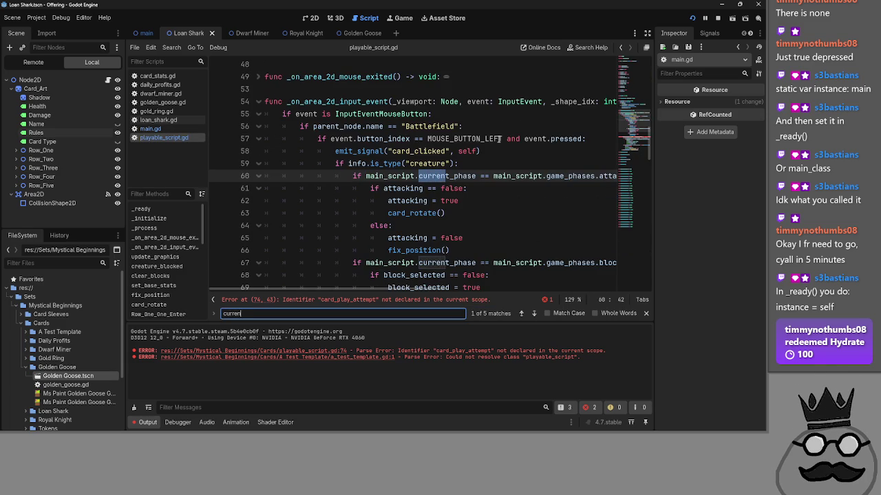
pyautogui.doubleClick(375, 176)
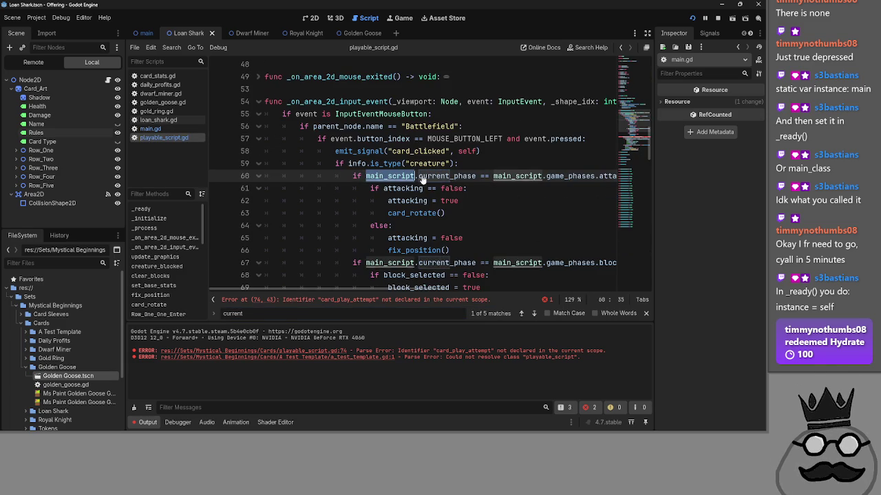
pyautogui.click(257, 127)
# Step: Prefix card_play_attempt on line 74 with 'main_script.' and switch back to main.gd
pyautogui.click(448, 139)
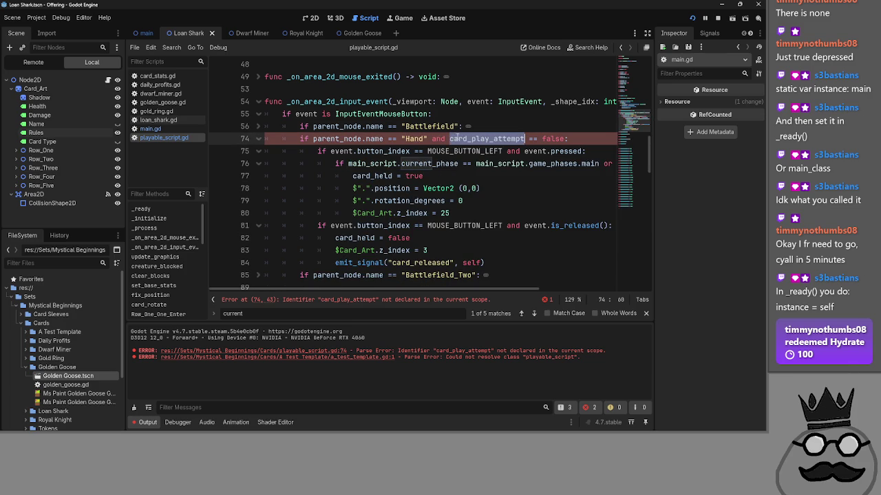
pyautogui.write('main_script.')
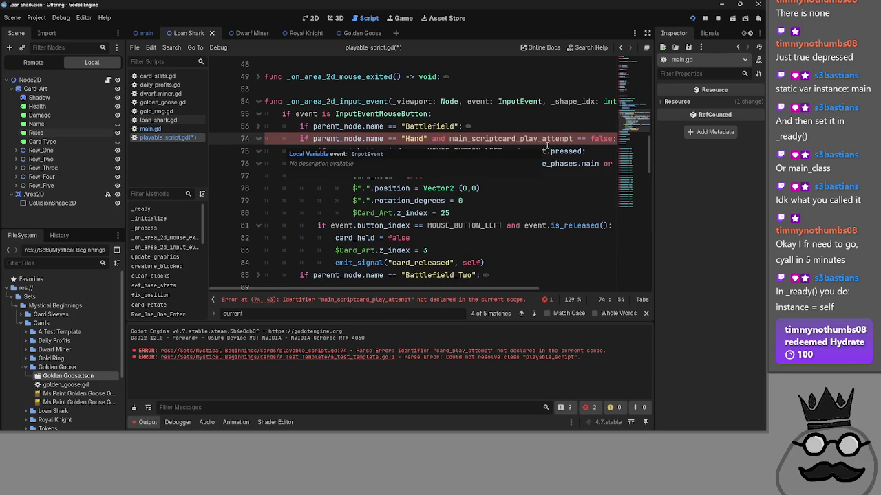
pyautogui.press('Left')
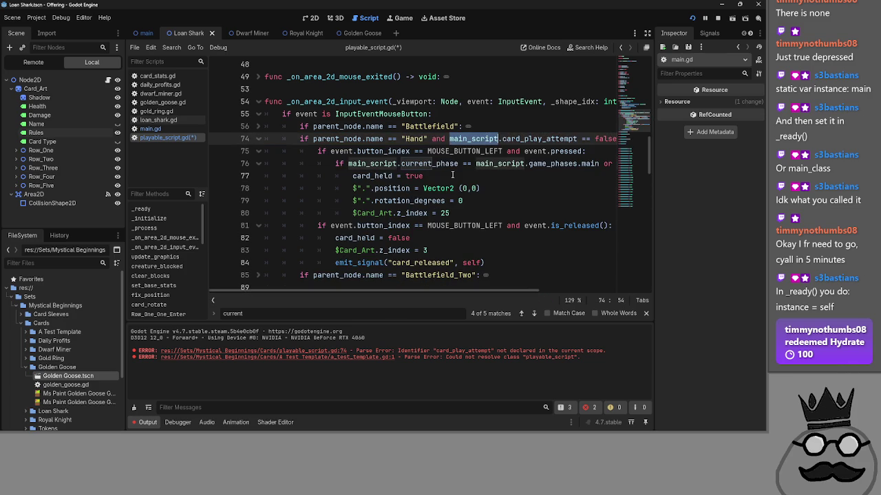
pyautogui.scroll(5, 415, 201)
pyautogui.scroll(5, 415, 200)
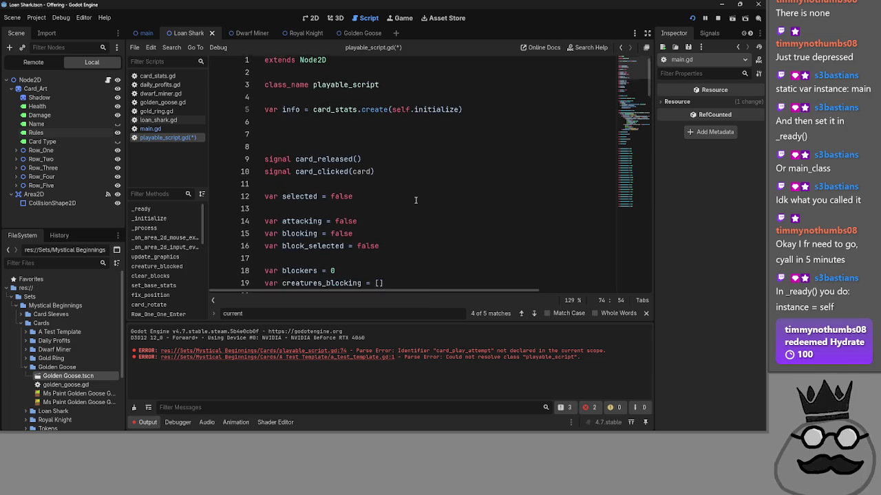
pyautogui.click(174, 129)
# Step: Review main.gd's class_name main_script at the top, then its enums and static variables like current_turn
pyautogui.scroll(10, 397, 194)
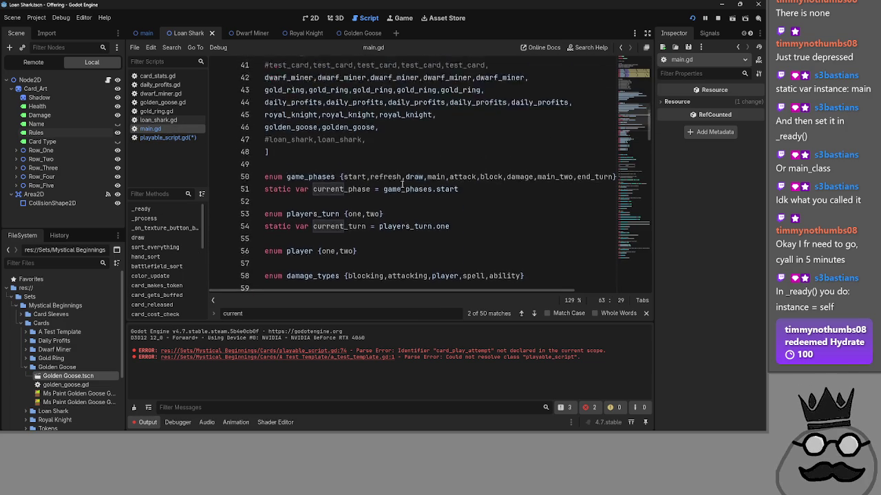
pyautogui.scroll(5, 401, 190)
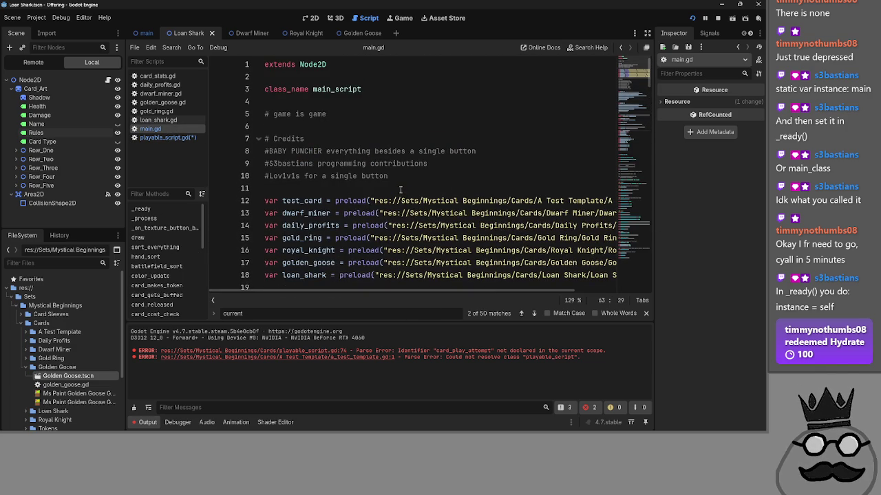
pyautogui.click(406, 91)
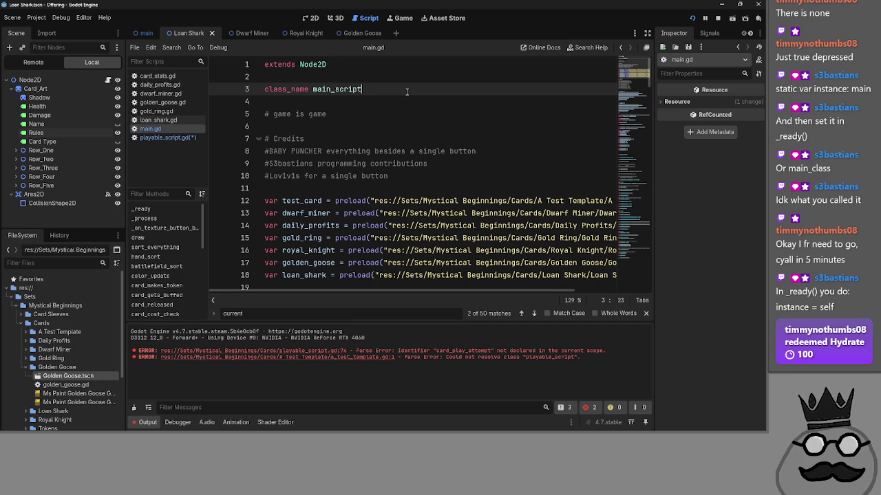
pyautogui.click(393, 115)
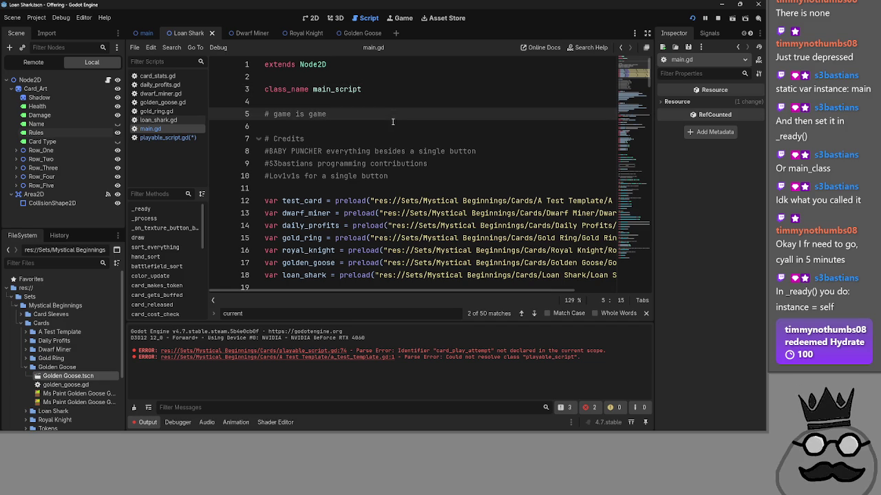
pyautogui.click(396, 128)
pyautogui.scroll(-8, 401, 123)
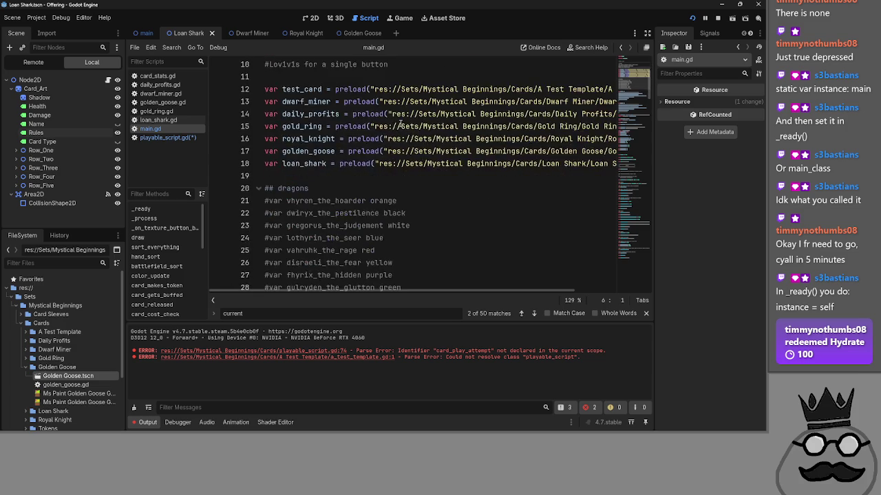
pyautogui.scroll(-1, 401, 123)
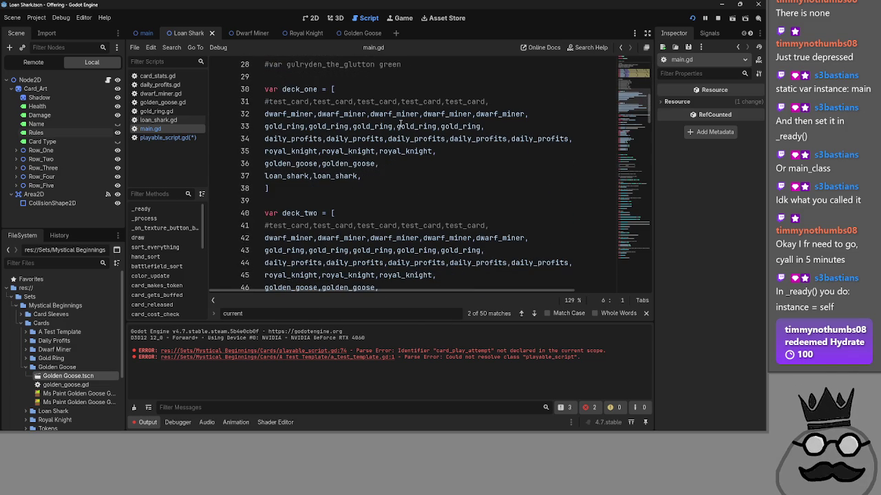
pyautogui.scroll(-7, 401, 123)
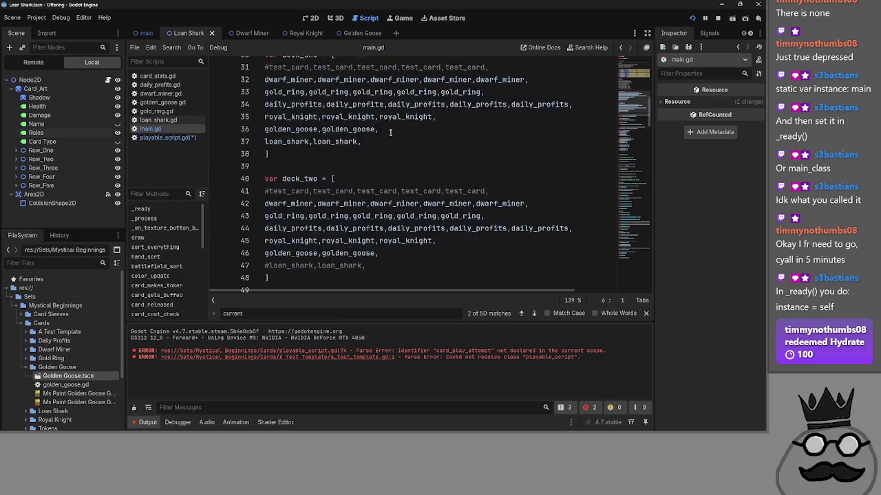
pyautogui.click(413, 126)
pyautogui.click(428, 101)
pyautogui.click(427, 139)
# Step: Run the project, drag a hand card onto the board centre, and return to the editor
pyautogui.click(719, 20)
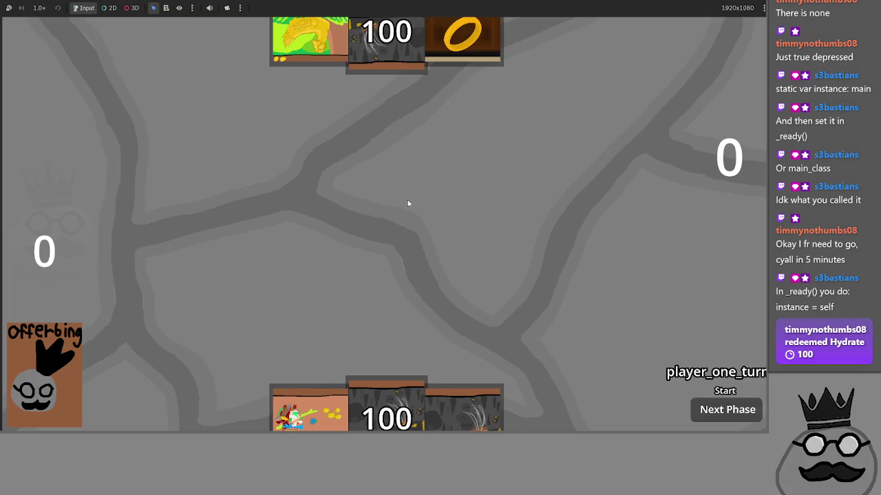
pyautogui.moveTo(389, 396)
pyautogui.moveTo(390, 396)
pyautogui.mouseDown()
pyautogui.moveTo(406, 216)
pyautogui.moveTo(323, 228)
pyautogui.moveTo(396, 260)
pyautogui.mouseUp()
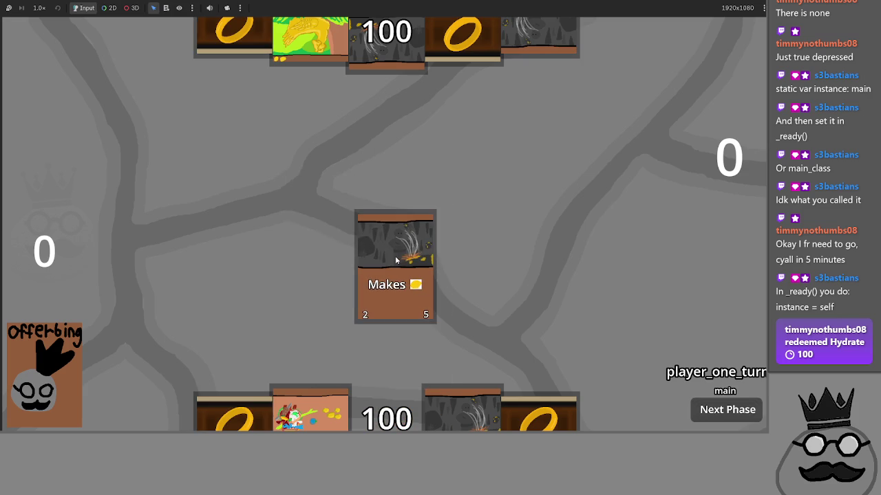
pyautogui.hotkey('alt', 'Tab')
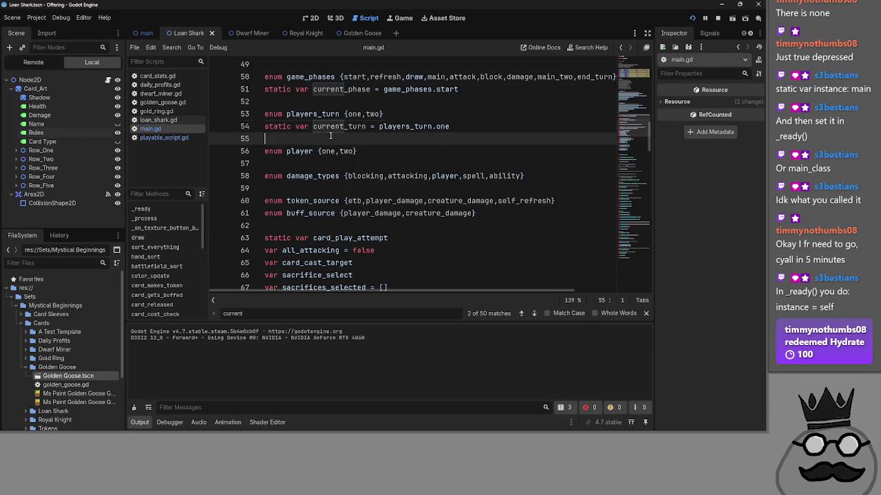
# Step: Remove the static keyword from card_play_attempt in main.gd and stop the running game
pyautogui.click(165, 137)
pyautogui.click(155, 129)
pyautogui.click(162, 121)
pyautogui.click(158, 128)
pyautogui.scroll(-4, 294, 90)
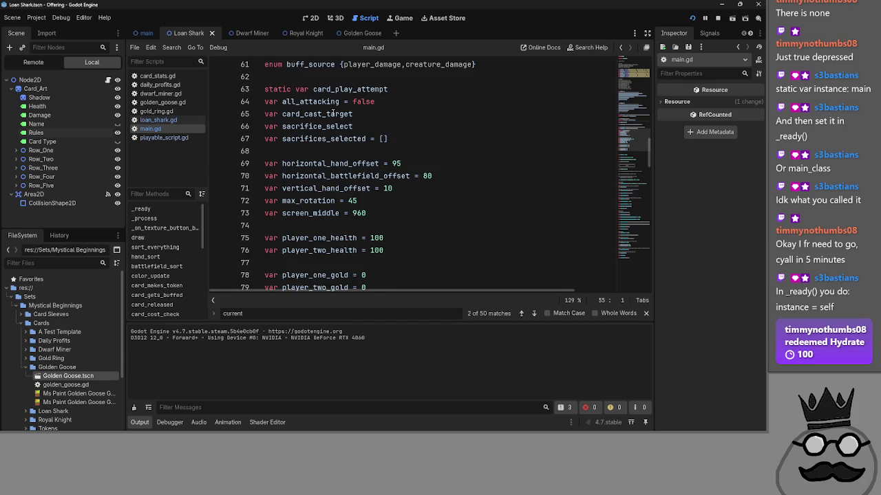
pyautogui.moveTo(297, 90); pyautogui.dragTo(264, 91)
pyautogui.press('BackSpace')
pyautogui.click(430, 86)
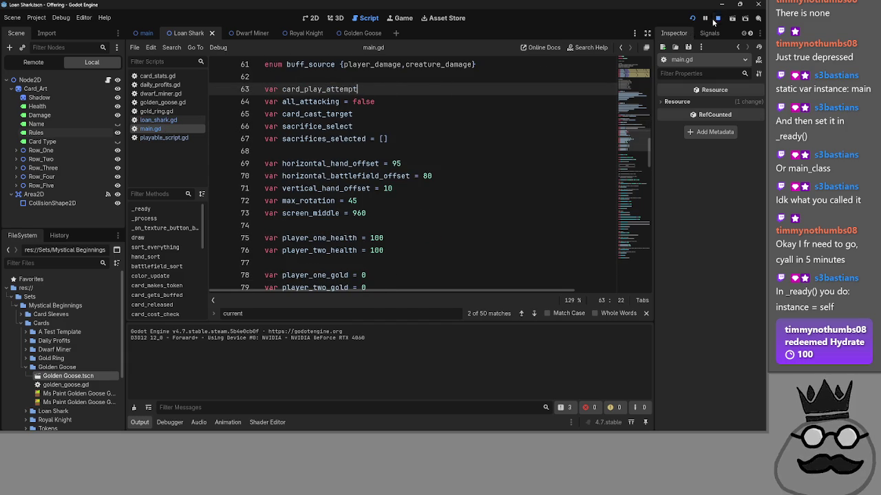
pyautogui.click(694, 19)
# Step: Move the card_play_attempt declaration below card_cast_target in main.gd
pyautogui.click(163, 137)
pyautogui.scroll(-12, 381, 187)
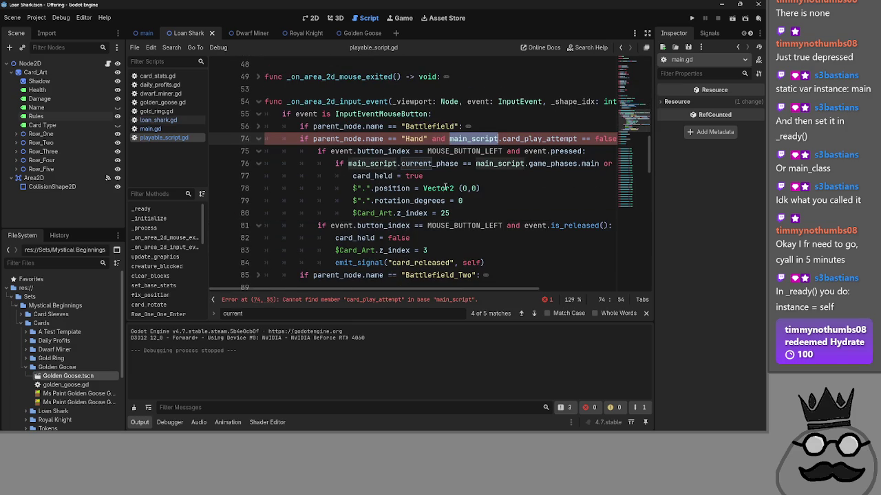
pyautogui.scroll(2, 421, 187)
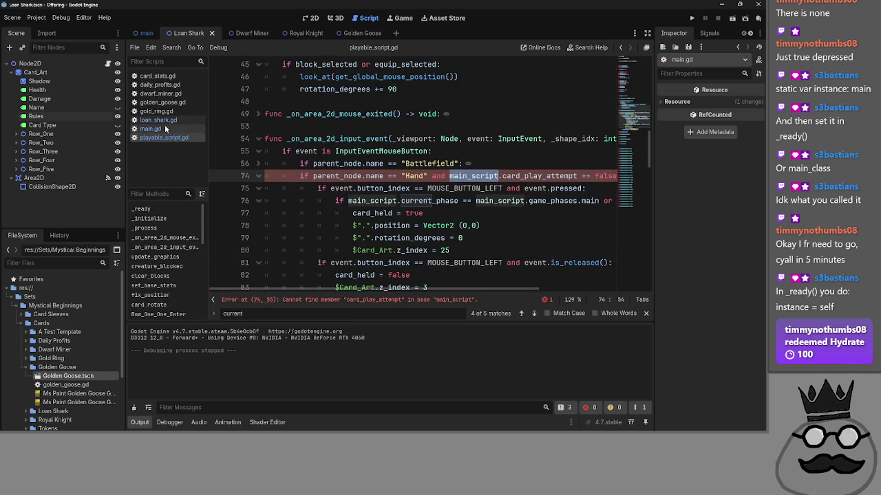
pyautogui.click(166, 129)
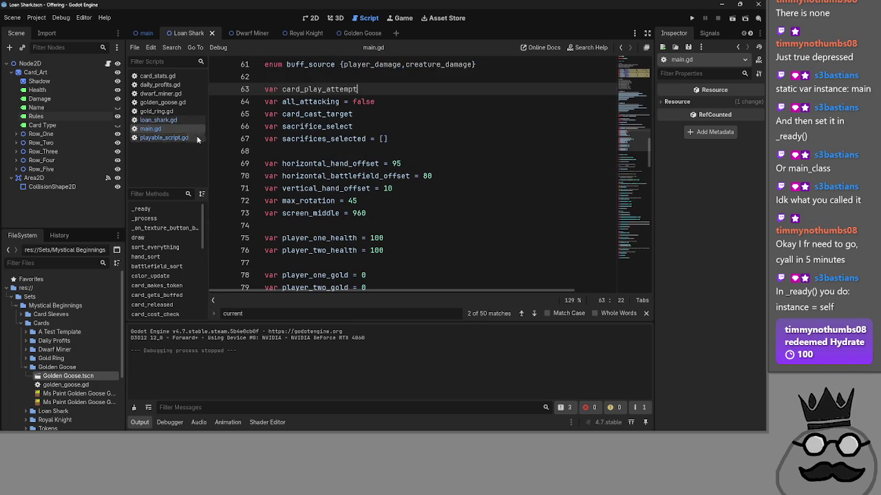
pyautogui.click(391, 103)
pyautogui.click(392, 114)
pyautogui.press('Return')
pyautogui.moveTo(357, 90)
pyautogui.mouseDown()
pyautogui.moveTo(265, 89)
pyautogui.moveTo(266, 126)
pyautogui.mouseUp()
pyautogui.click(266, 89)
pyautogui.press('Delete')
# Step: Delete the extra blank line 63 left in main.gd's variable block
pyautogui.scroll(-6, 402, 204)
pyautogui.scroll(7, 403, 205)
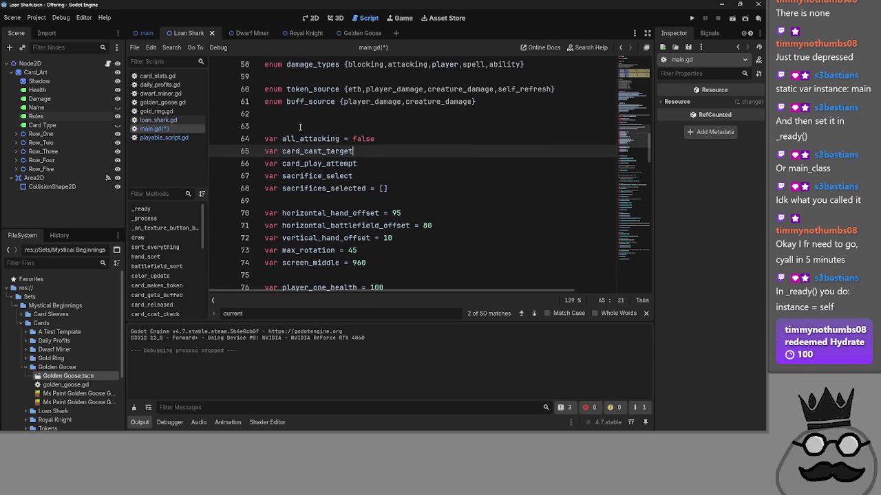
pyautogui.click(302, 126)
pyautogui.press('BackSpace')
pyautogui.scroll(5, 305, 181)
pyautogui.scroll(-8, 265, 187)
pyautogui.scroll(-10, 266, 187)
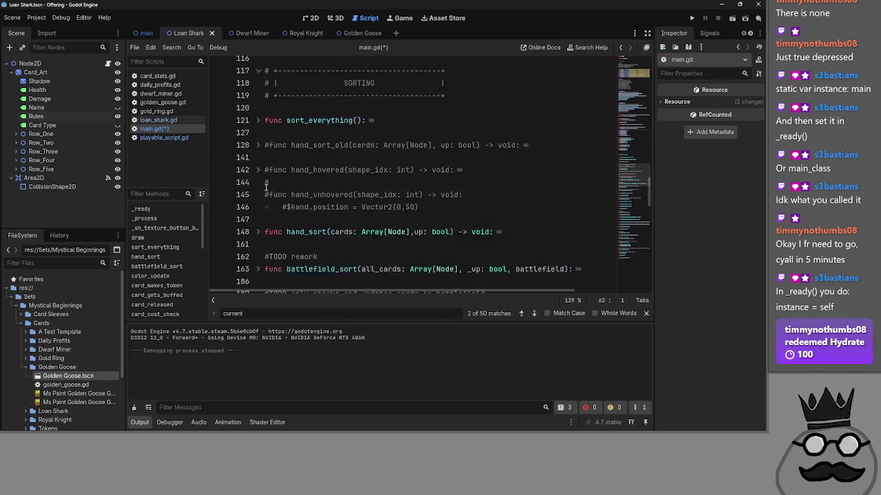
# Step: Delete 'and main_script.card_play_attempt == false' from line 74 of playable_script.gd, then return to main.gd
pyautogui.click(164, 138)
pyautogui.click(547, 176)
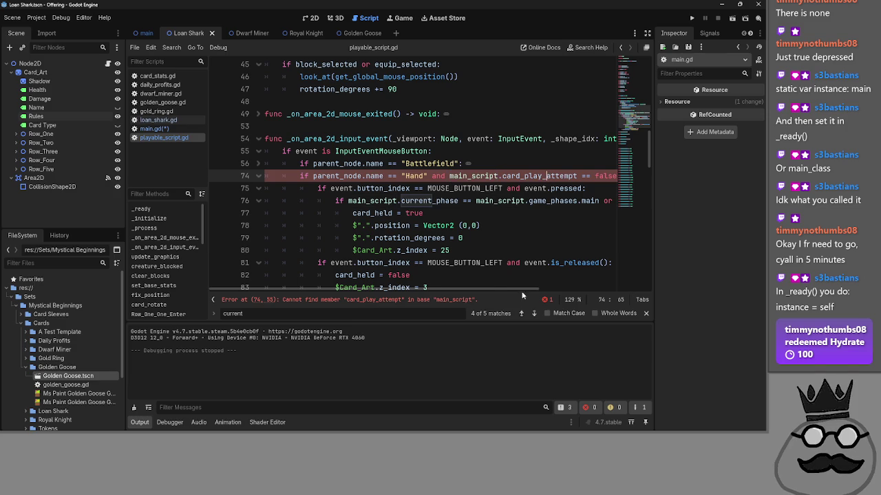
pyautogui.moveTo(503, 290); pyautogui.dragTo(536, 296)
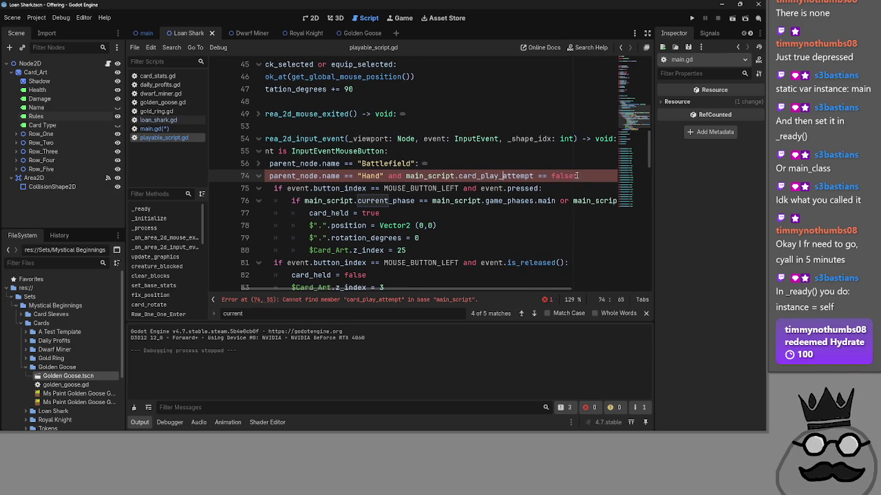
pyautogui.moveTo(561, 176); pyautogui.dragTo(390, 177)
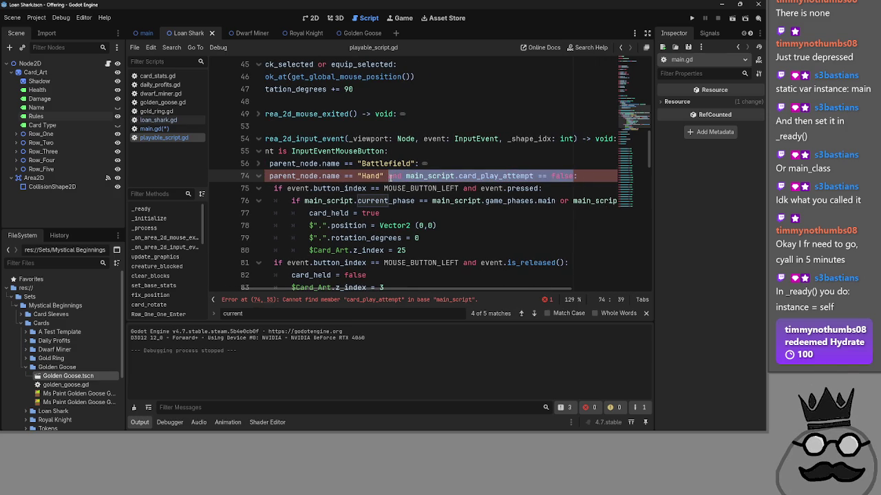
pyautogui.press('BackSpace')
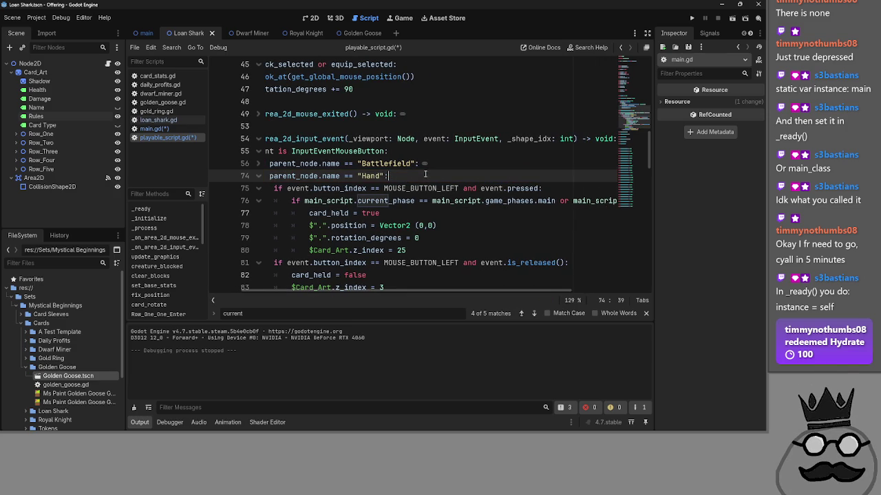
pyautogui.click(154, 129)
pyautogui.scroll(10, 351, 172)
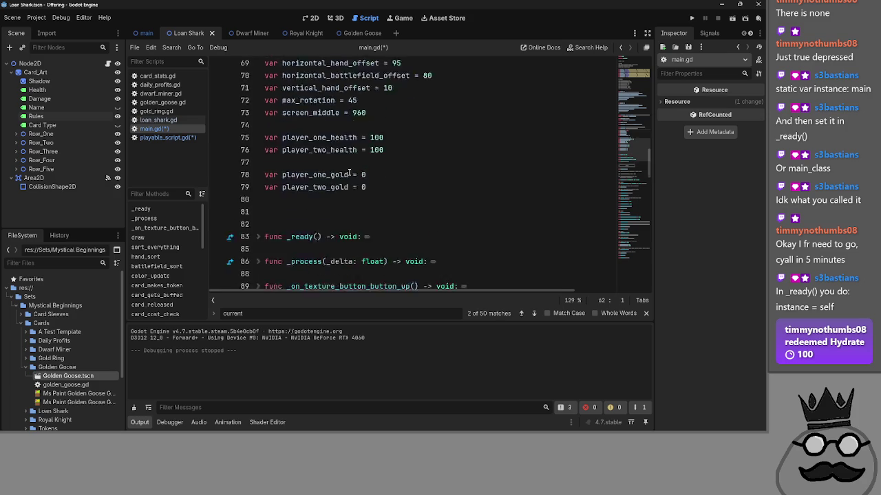
# Step: Add 'static var card_cast_prompt' on a new line above all_attacking in main.gd
pyautogui.scroll(2, 351, 172)
pyautogui.press('Down')
pyautogui.press('End')
pyautogui.press('Return')
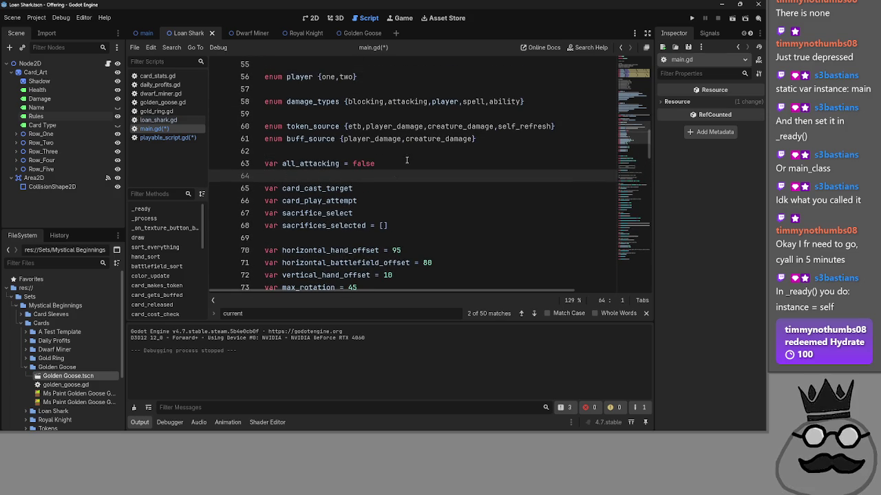
pyautogui.doubleClick(316, 189)
pyautogui.click(356, 176)
pyautogui.write('v')
pyautogui.hotkey('shift', 'Home')
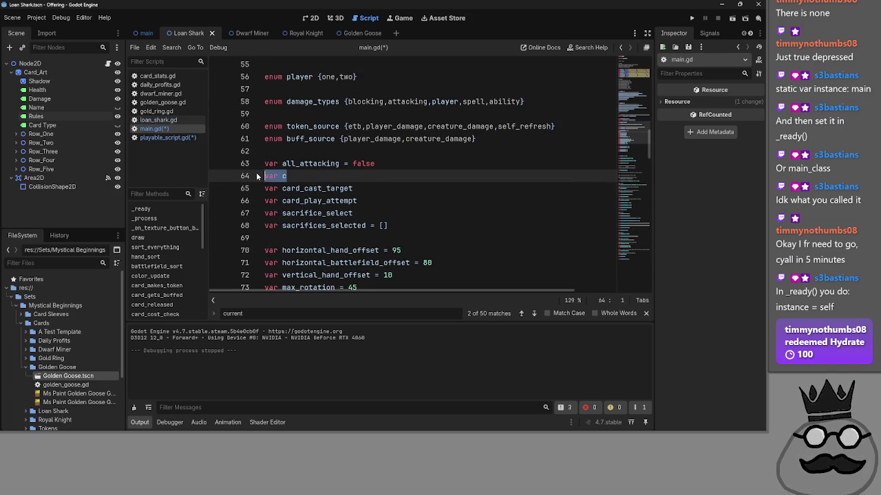
pyautogui.press('BackSpace')
pyautogui.press('BackSpace')
pyautogui.click(319, 154)
pyautogui.press('Return')
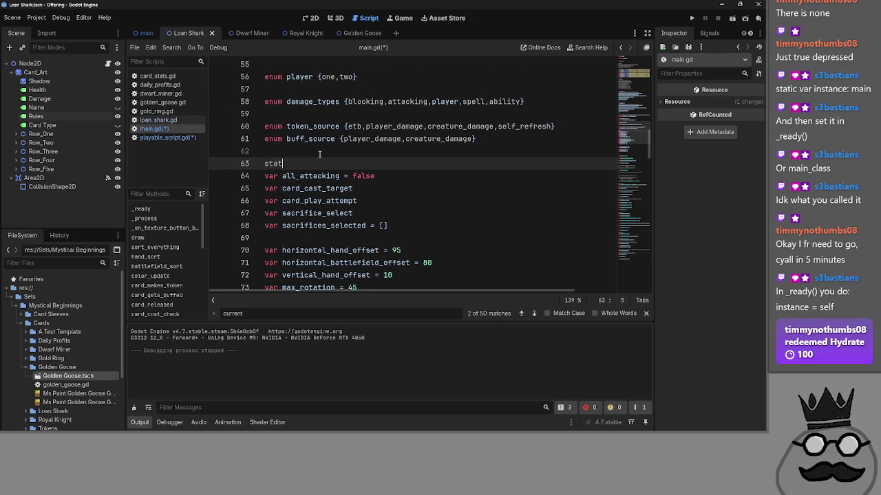
pyautogui.write('tic var cas')
pyautogui.write('t_')
pyautogui.write('card_cast_')
pyautogui.write('prmo')
pyautogui.doubleClick(396, 163)
# Step: Unfold and review card_cost_check and card_released, down to the reparent line 280
pyautogui.scroll(-15, 424, 188)
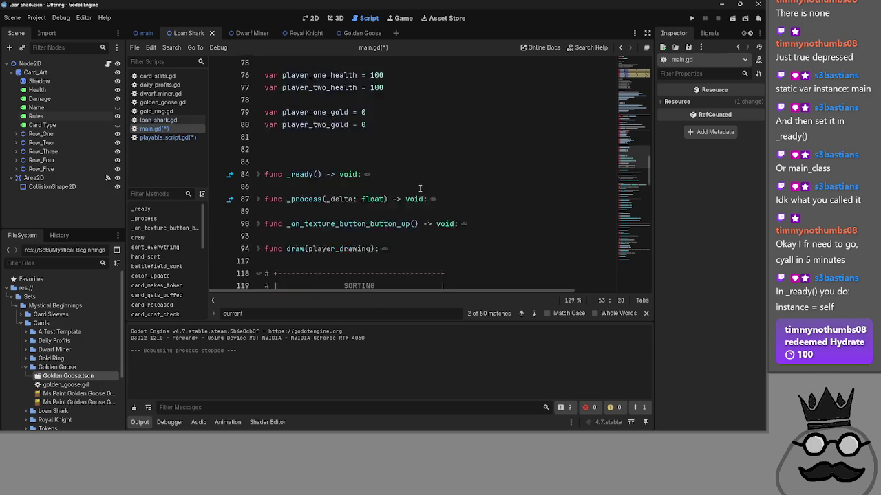
pyautogui.scroll(-5, 420, 188)
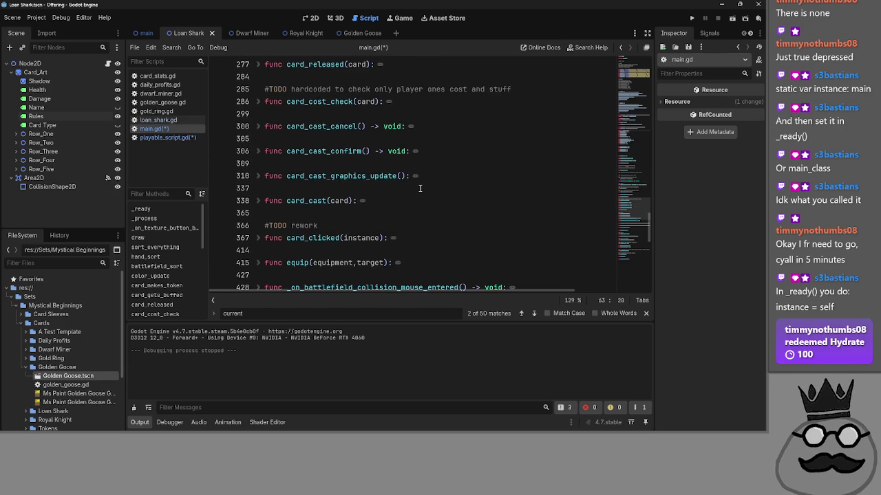
pyautogui.scroll(1, 254, 141)
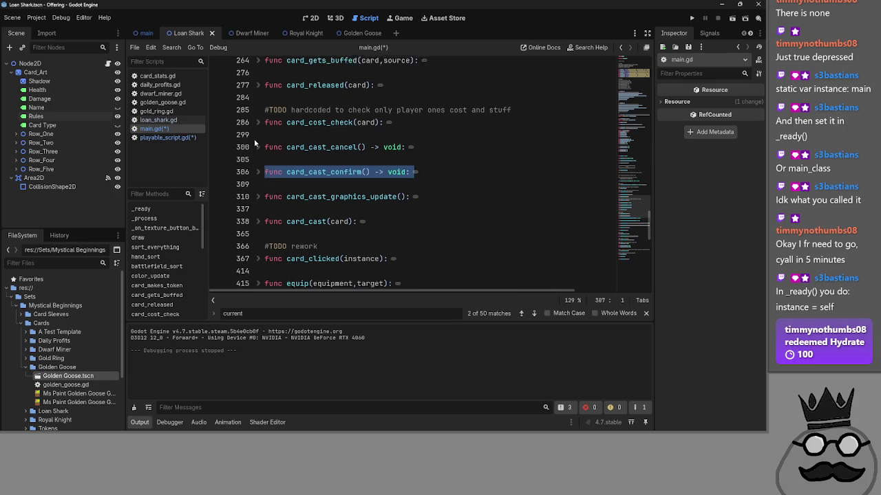
pyautogui.click(256, 139)
pyautogui.scroll(-1, 255, 140)
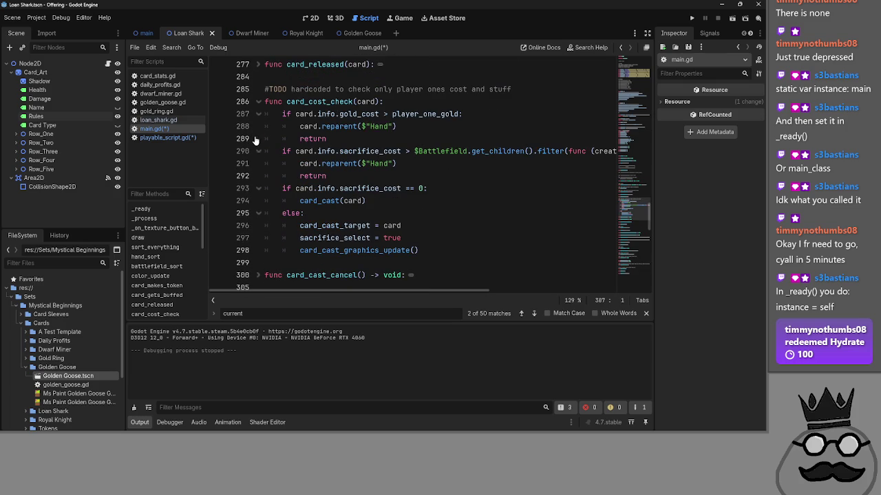
pyautogui.tripleClick(250, 103)
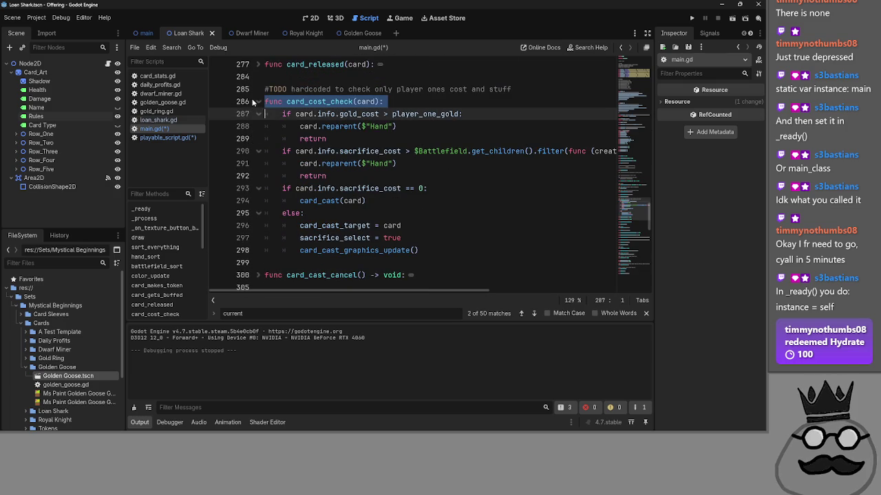
pyautogui.click(258, 101)
pyautogui.scroll(2, 262, 116)
pyautogui.click(258, 138)
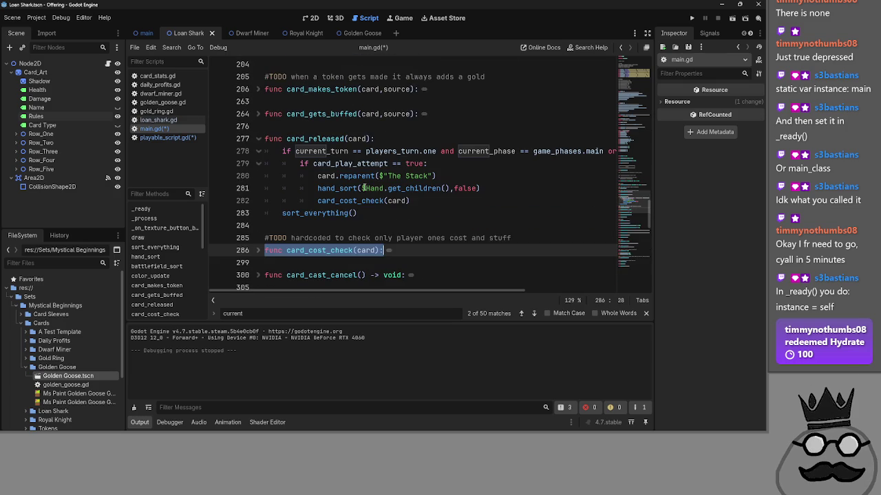
pyautogui.click(491, 165)
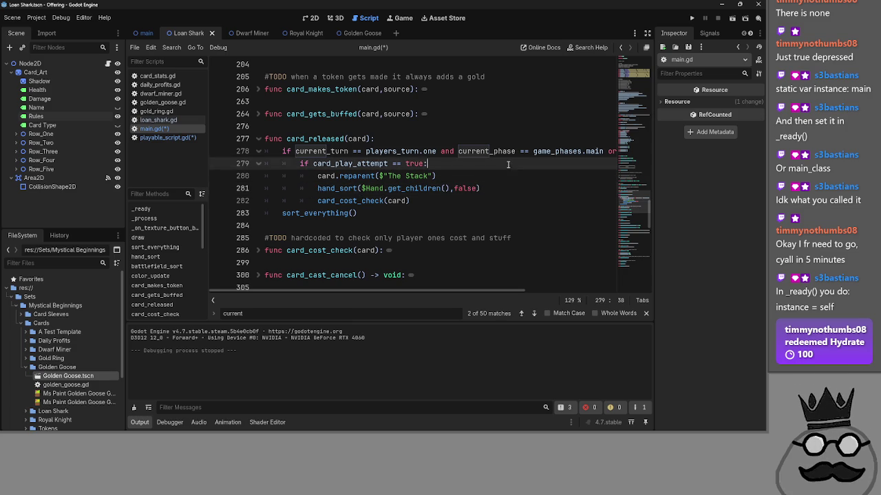
pyautogui.click(497, 176)
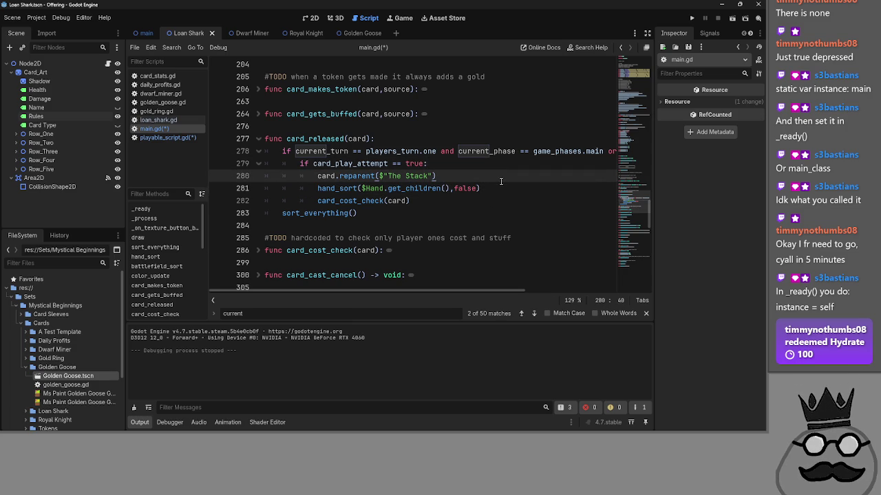
pyautogui.tripleClick(406, 176)
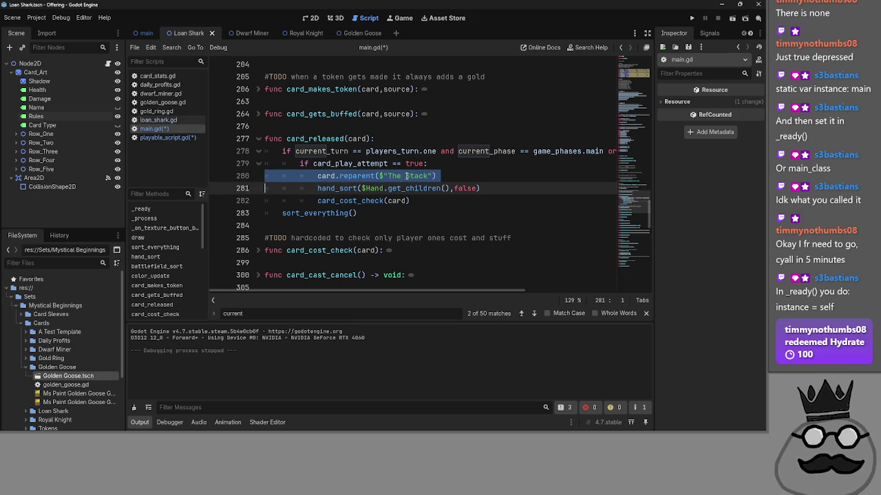
pyautogui.doubleClick(403, 176)
pyautogui.click(403, 176)
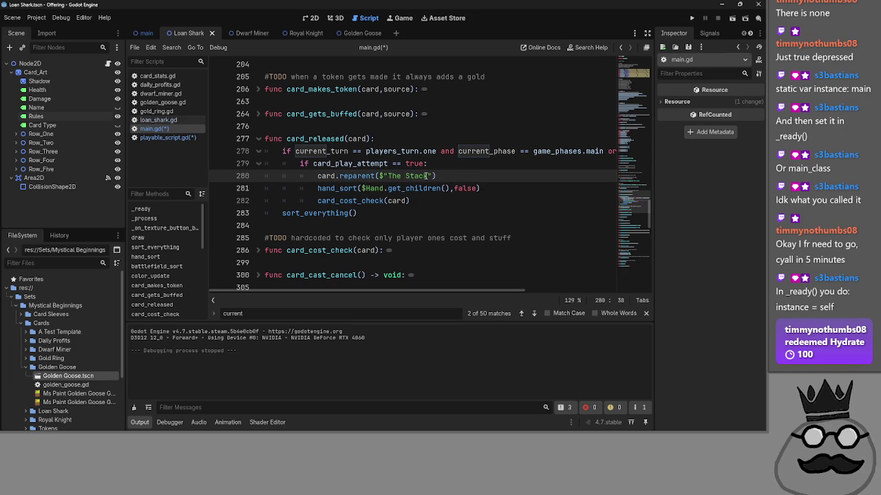
# Step: Select the $"The Stack" node reference on line 280, then open the main scene
pyautogui.moveTo(433, 177); pyautogui.dragTo(379, 177)
pyautogui.click(440, 177)
pyautogui.moveTo(432, 176); pyautogui.dragTo(379, 177)
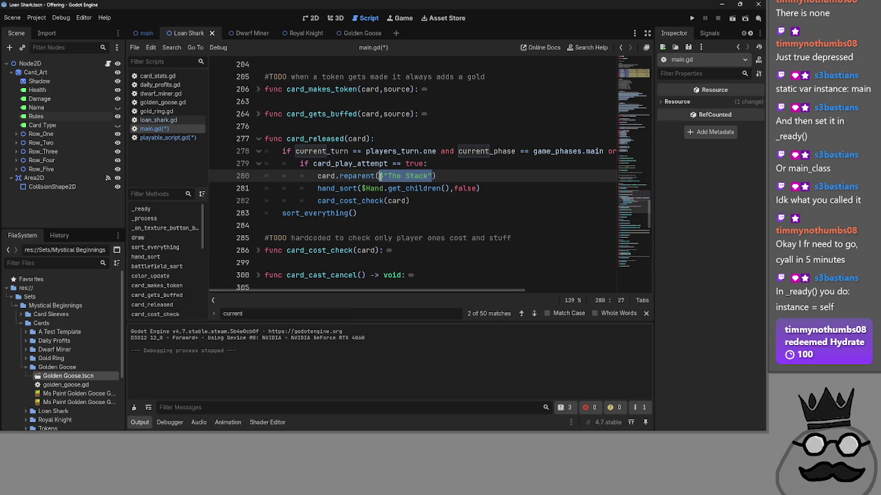
pyautogui.click(457, 177)
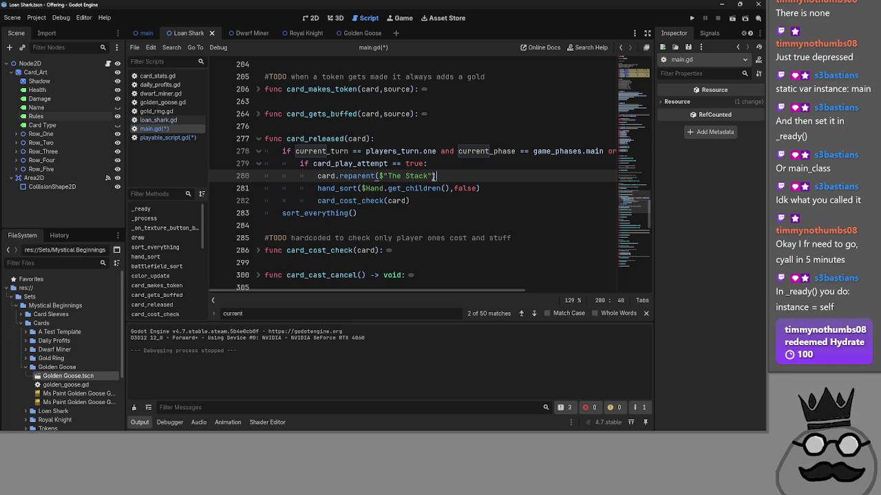
pyautogui.moveTo(434, 176); pyautogui.dragTo(378, 176)
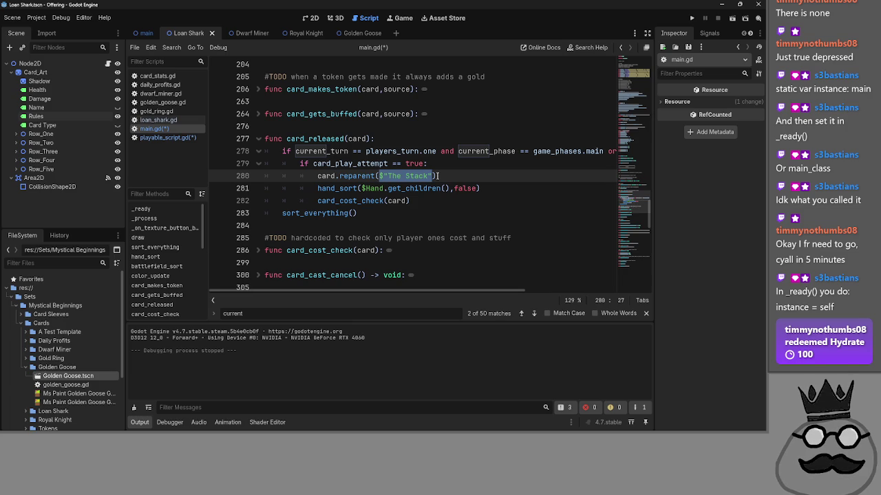
pyautogui.click(436, 176)
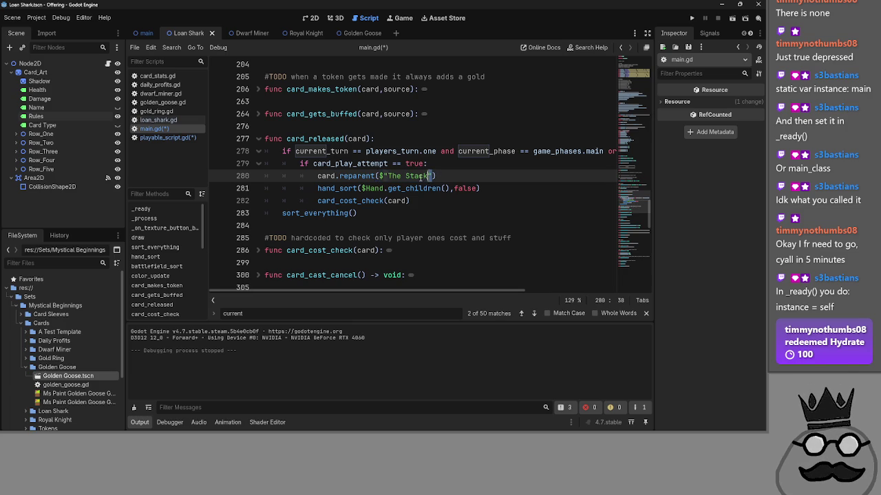
pyautogui.moveTo(433, 176); pyautogui.dragTo(380, 177)
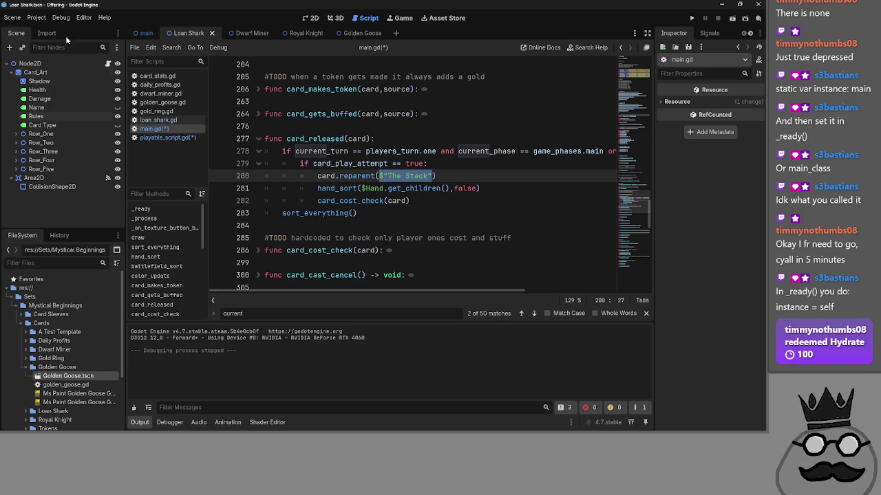
pyautogui.click(149, 40)
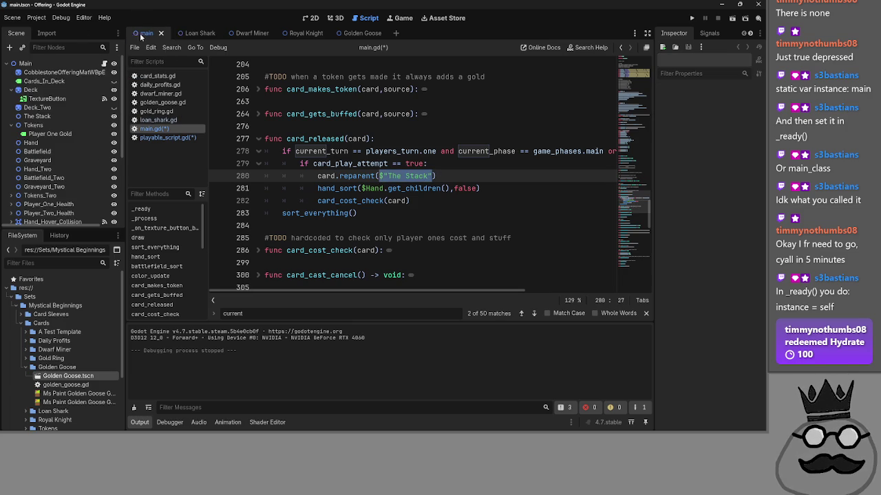
# Step: Reselect the $"The Stack" node reference on line 280 of main.gd
pyautogui.scroll(-3, 44, 128)
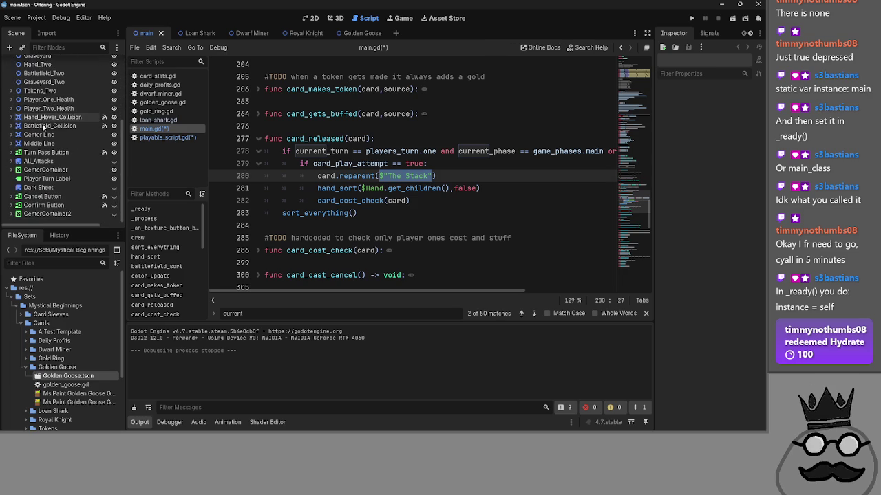
pyautogui.scroll(5, 42, 125)
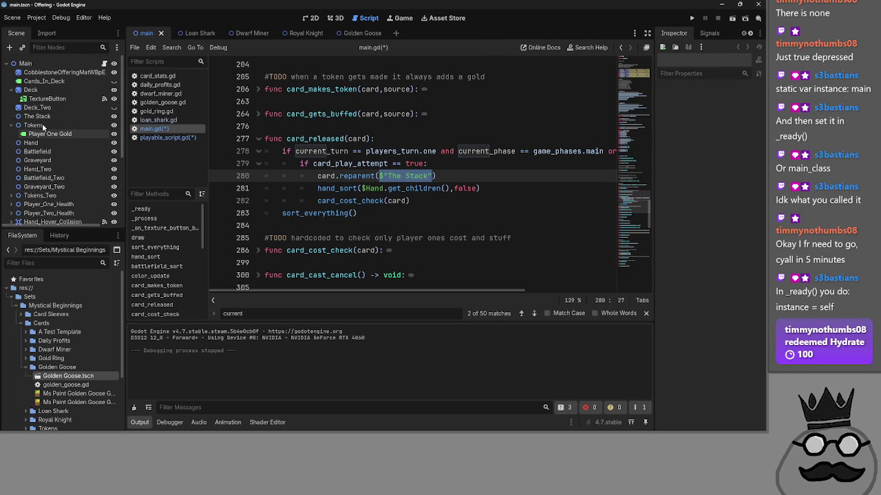
pyautogui.click(432, 177)
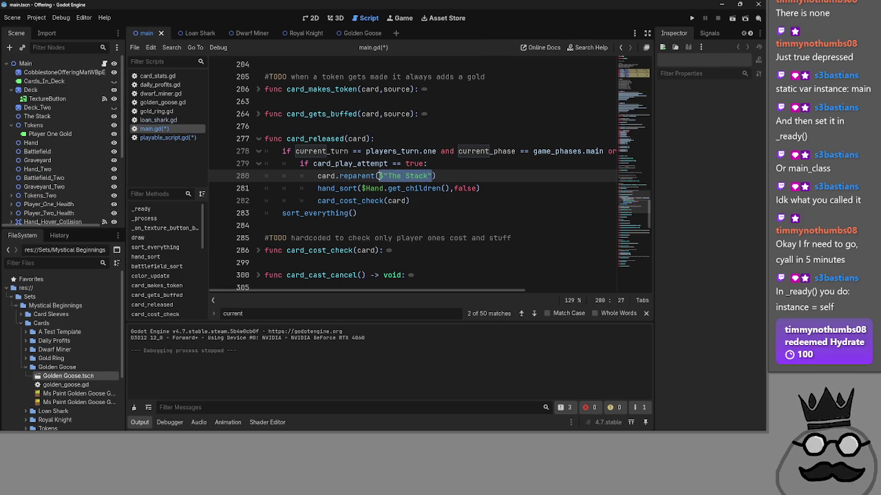
pyautogui.click(465, 179)
pyautogui.moveTo(432, 177); pyautogui.dragTo(380, 177)
pyautogui.click(467, 178)
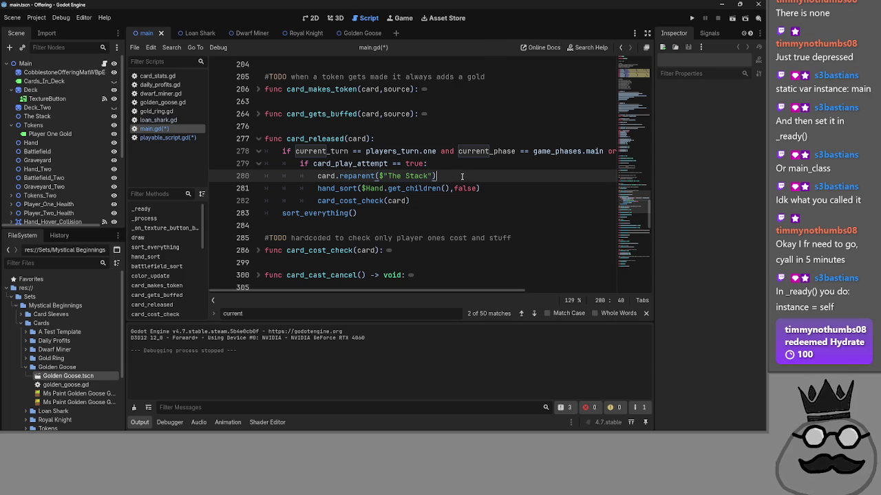
pyautogui.moveTo(432, 176); pyautogui.dragTo(380, 178)
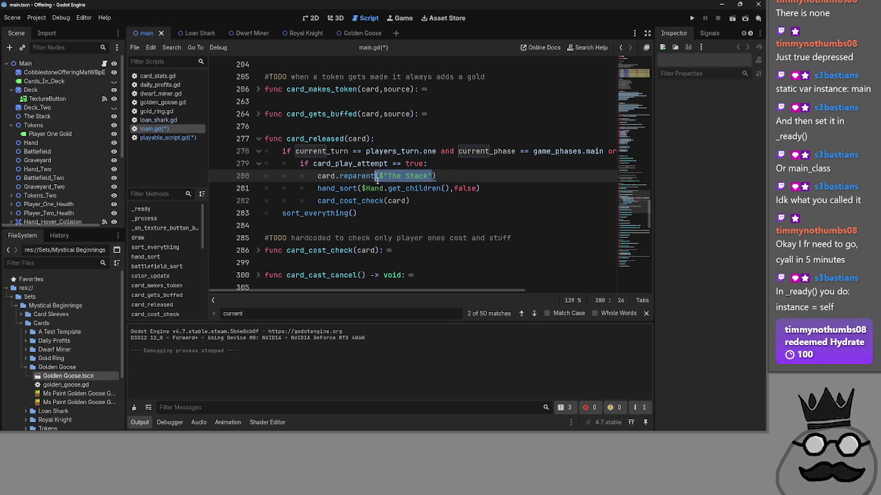
# Step: Collapse Tokens and drag it directly below Graveyard, then save and run the game
pyautogui.scroll(-2, 60, 174)
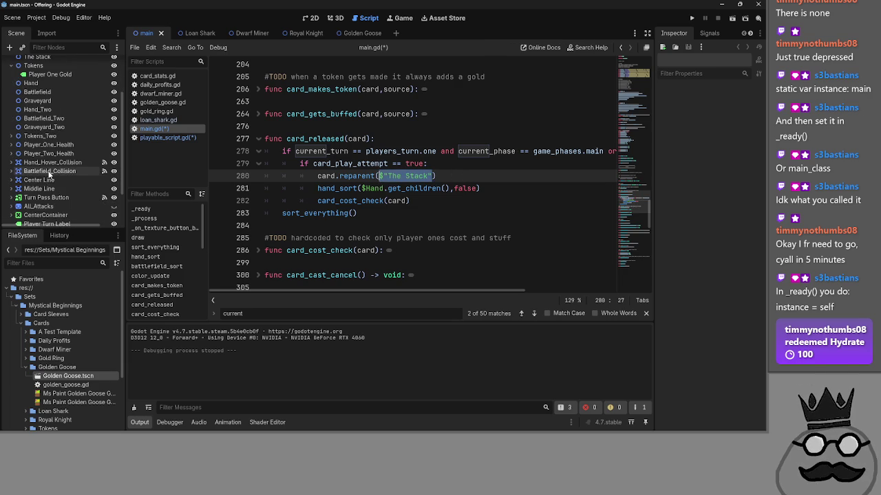
pyautogui.scroll(-1, 60, 174)
pyautogui.scroll(-1, 48, 176)
pyautogui.scroll(-1, 49, 176)
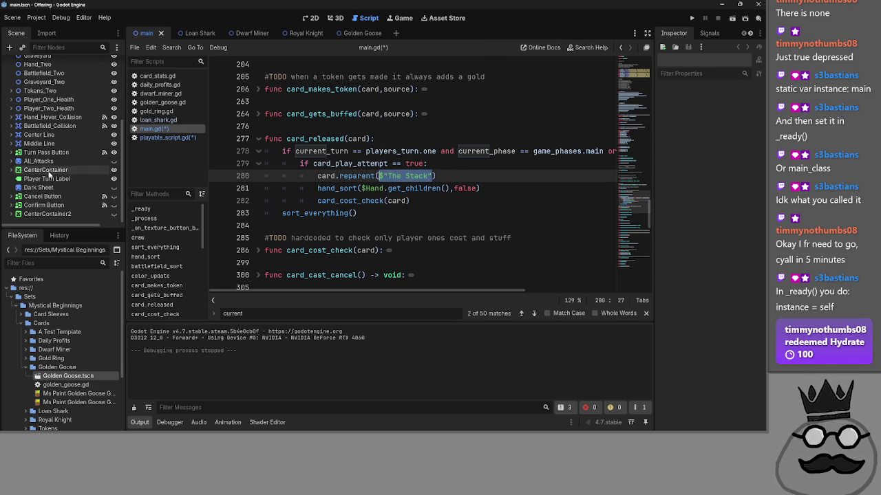
pyautogui.scroll(3, 49, 193)
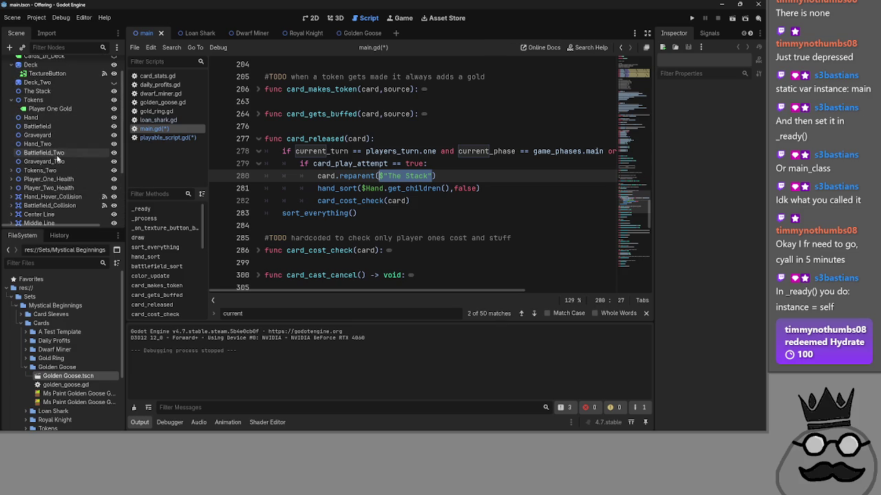
pyautogui.scroll(1, 27, 152)
pyautogui.click(18, 124)
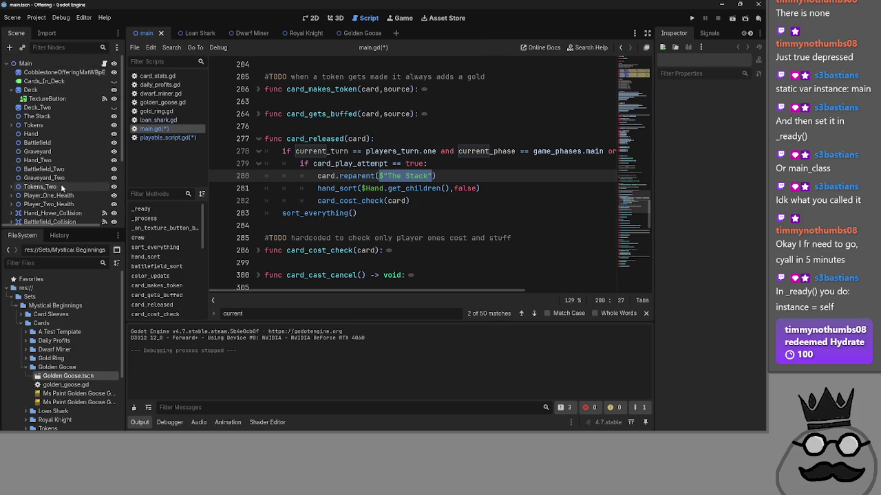
pyautogui.click(47, 125)
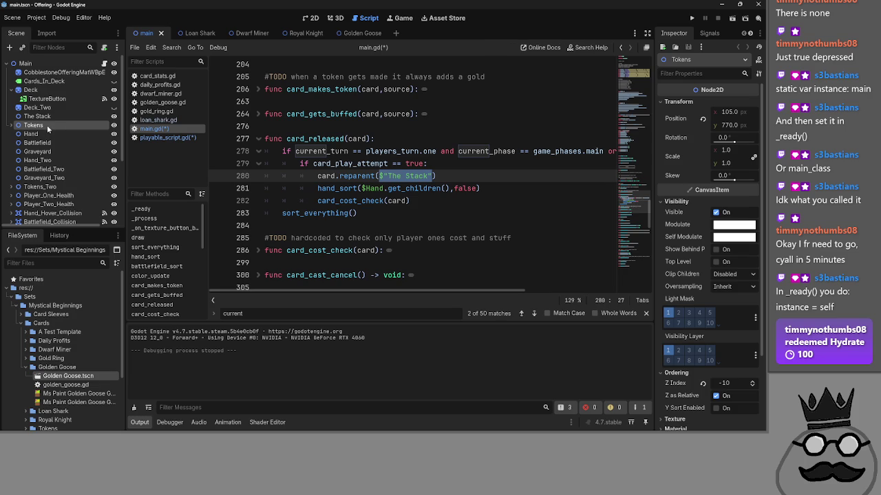
pyautogui.moveTo(47, 127); pyautogui.dragTo(48, 154)
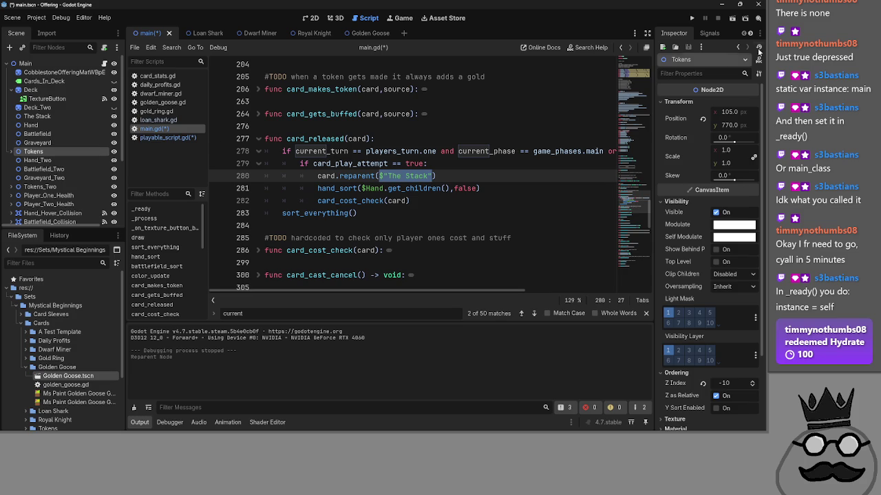
pyautogui.click(690, 19)
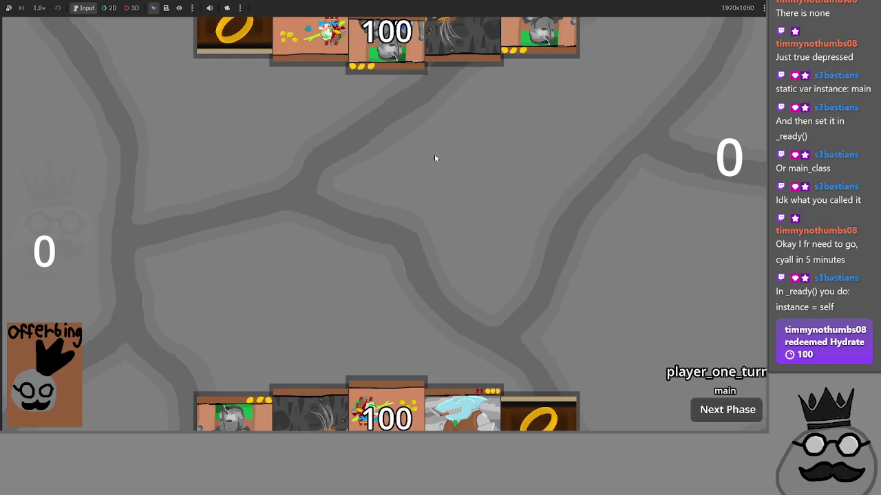
# Step: Leave the game running, return to the script editor, and go to line 283 of main.gd
pyautogui.hotkey('alt', 'Tab')
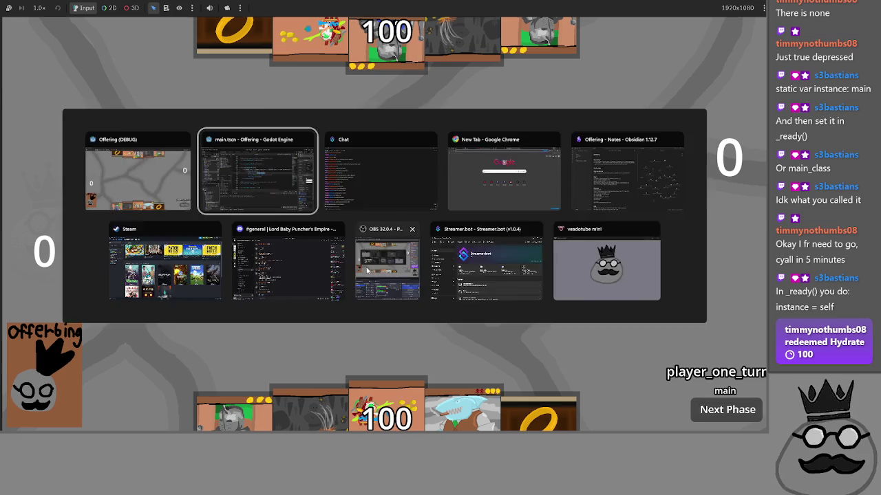
pyautogui.hotkey('alt', 'Tab')
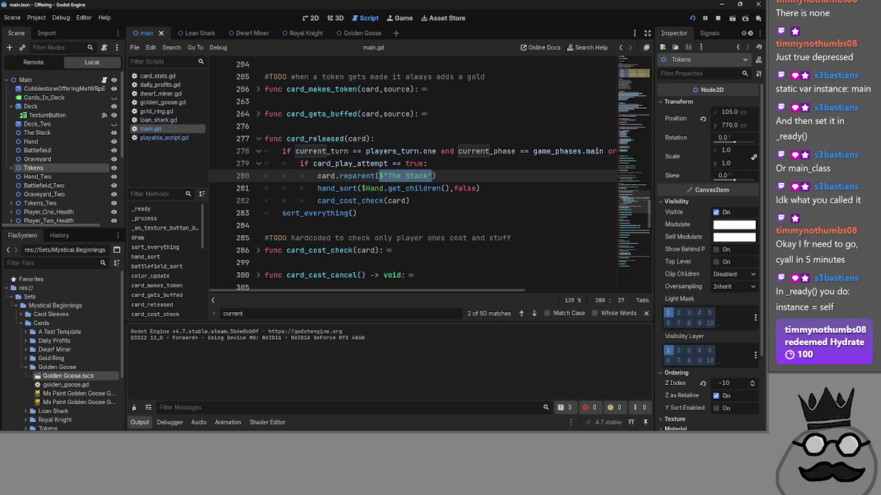
pyautogui.click(427, 201)
# Step: Inspect card_released lines 279–283, then expand card_cost_check to show its gold and sacrifice checks
pyautogui.press('Down')
pyautogui.click(429, 201)
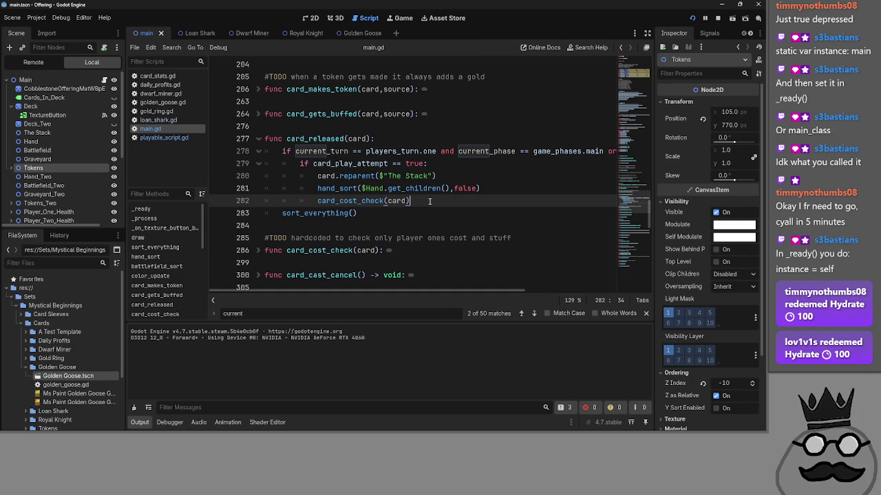
pyautogui.tripleClick(419, 200)
pyautogui.click(484, 187)
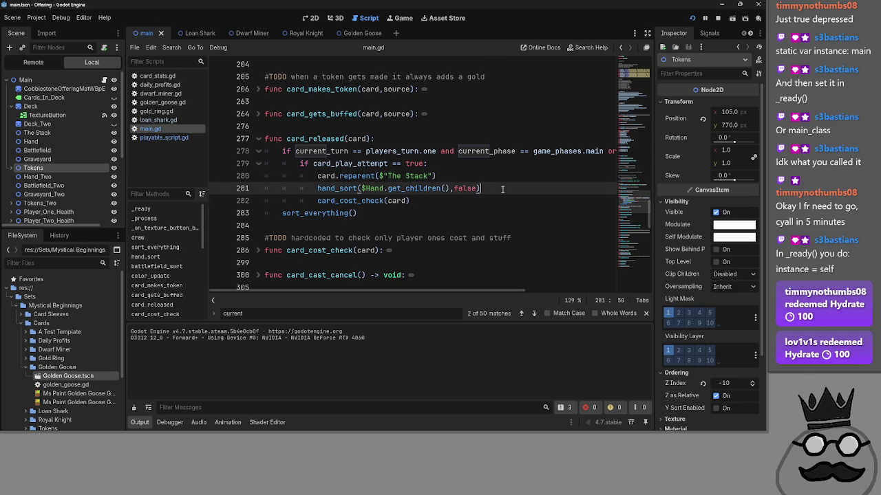
pyautogui.click(513, 172)
pyautogui.moveTo(421, 291)
pyautogui.mouseDown()
pyautogui.moveTo(517, 308)
pyautogui.moveTo(377, 300)
pyautogui.mouseUp()
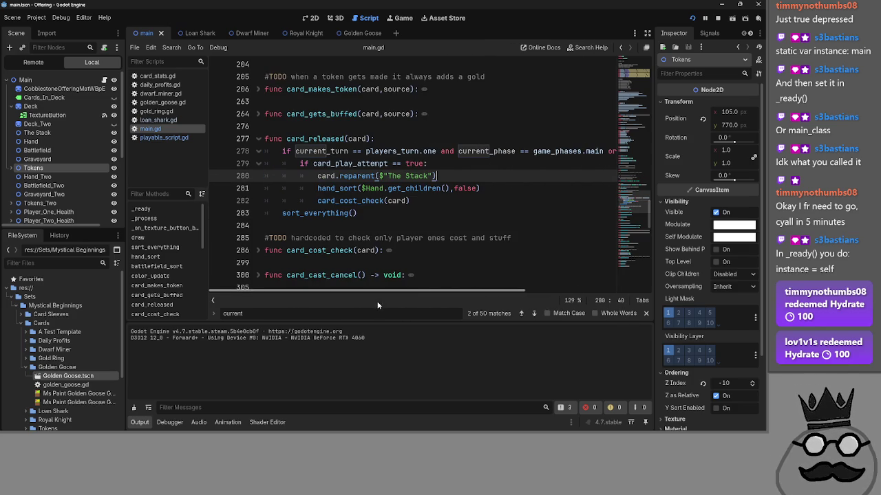
pyautogui.click(505, 198)
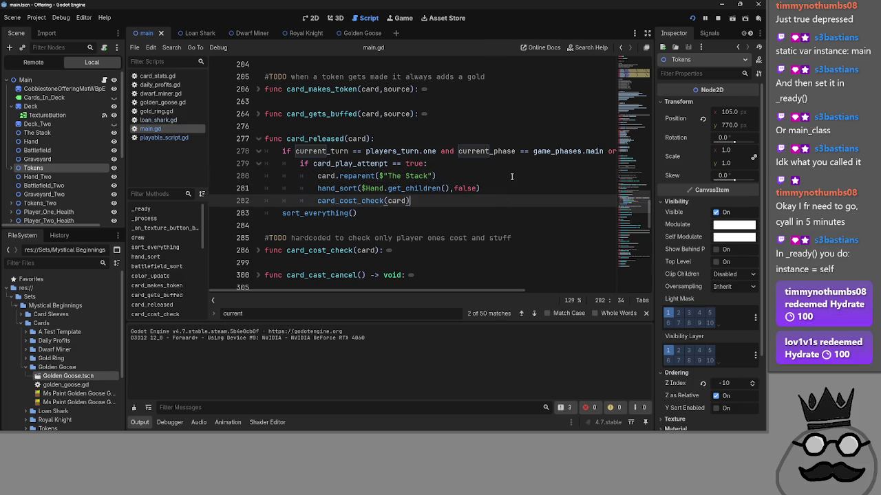
pyautogui.click(509, 187)
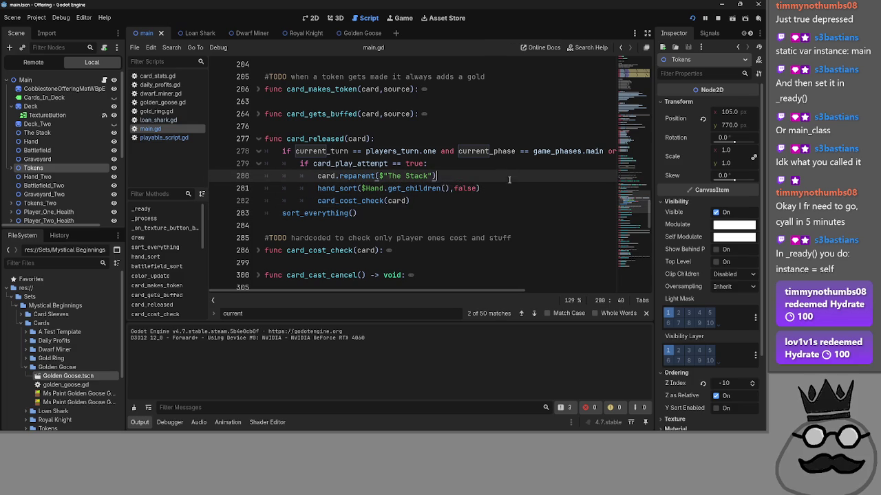
pyautogui.doubleClick(321, 163)
pyautogui.click(337, 191)
pyautogui.doubleClick(338, 200)
pyautogui.scroll(-1, 266, 250)
pyautogui.click(260, 213)
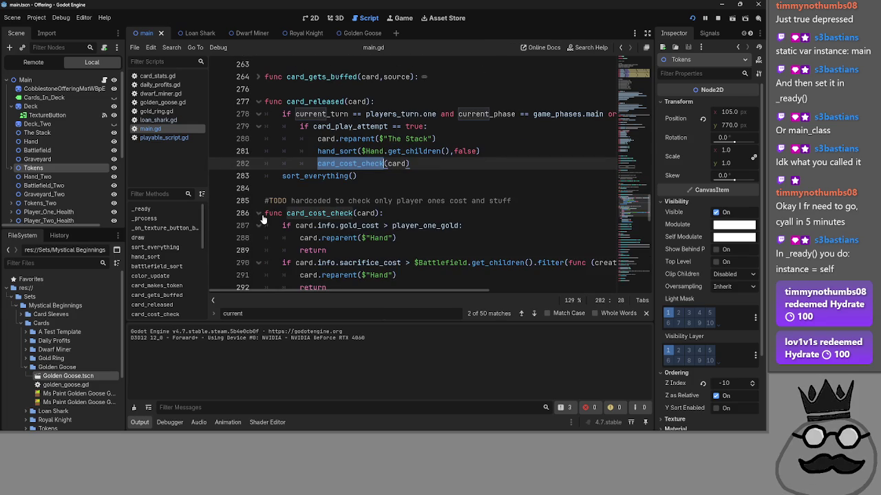
# Step: Review the gold cost check on lines 287–289 and the return on line 292
pyautogui.scroll(-2, 264, 219)
pyautogui.scroll(-1, 300, 213)
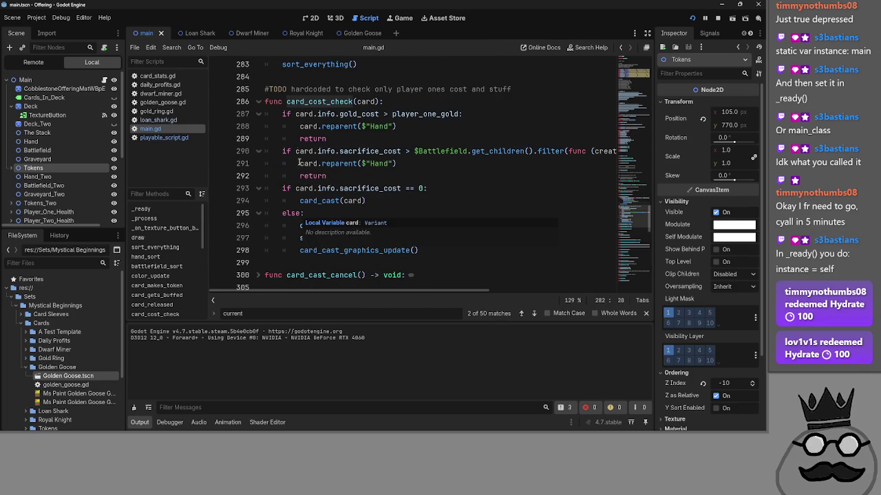
pyautogui.click(282, 114)
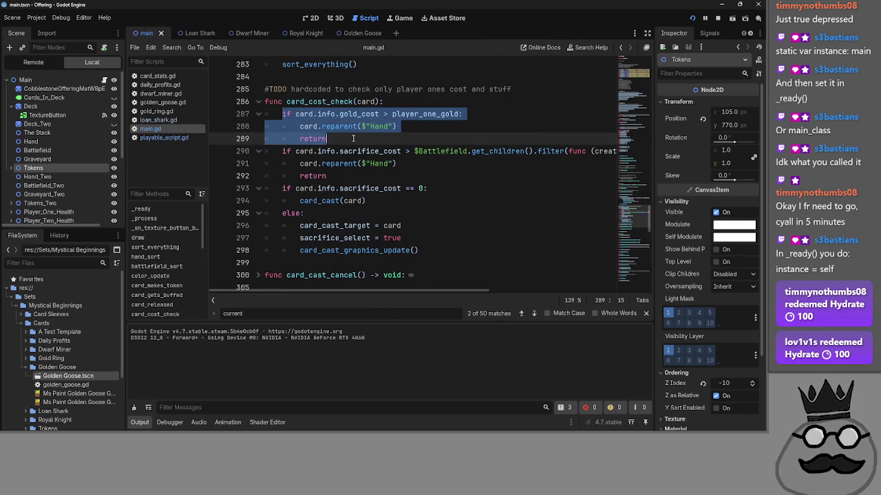
pyautogui.moveTo(326, 138); pyautogui.dragTo(282, 114)
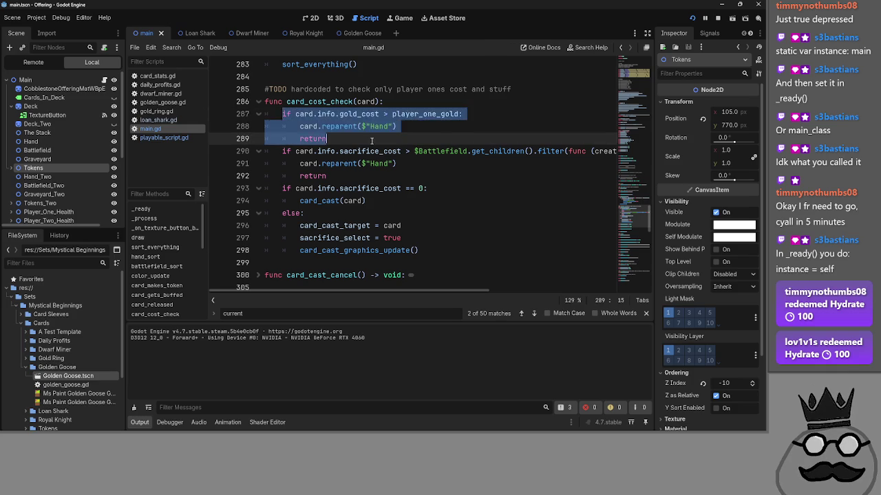
pyautogui.click(332, 138)
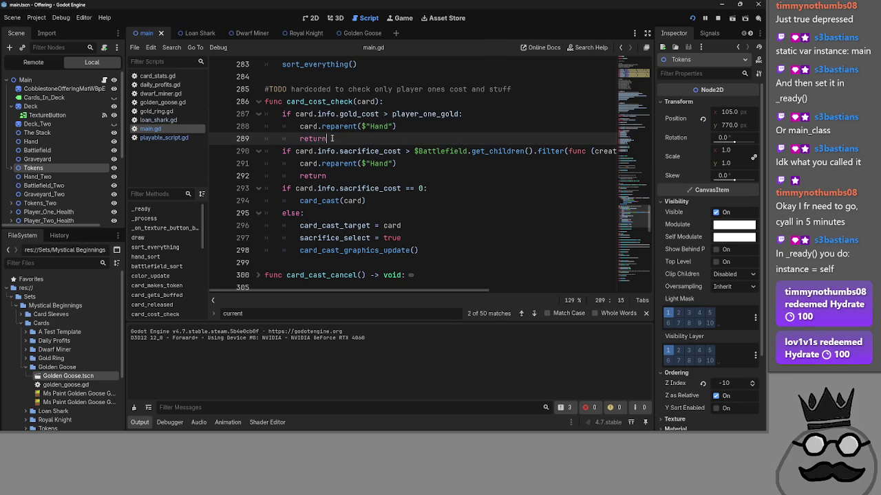
pyautogui.click(399, 164)
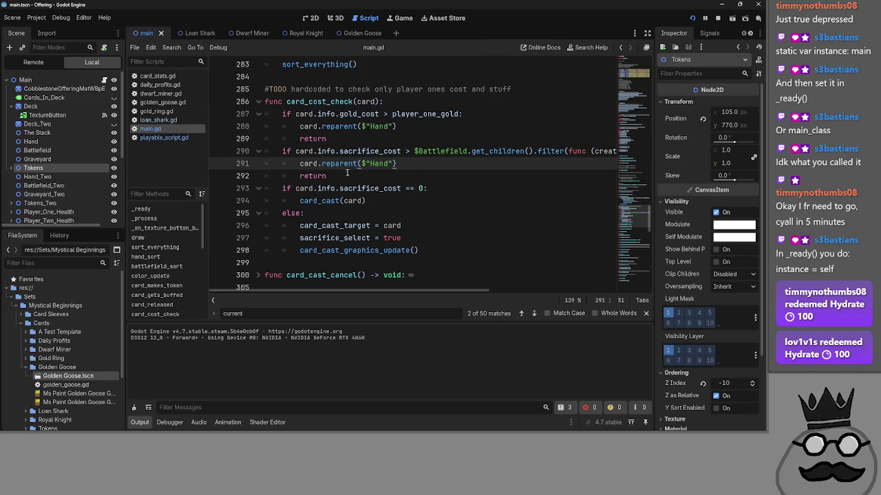
pyautogui.doubleClick(315, 177)
pyautogui.scroll(3, 323, 181)
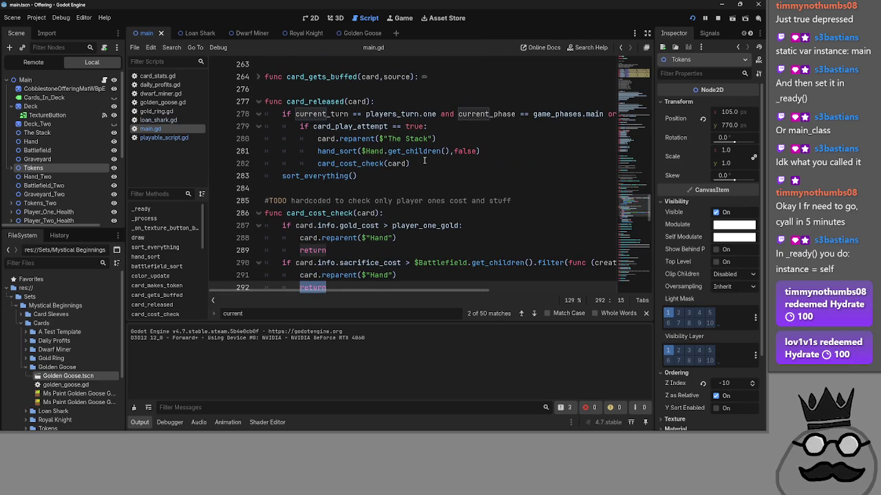
pyautogui.scroll(-1, 424, 160)
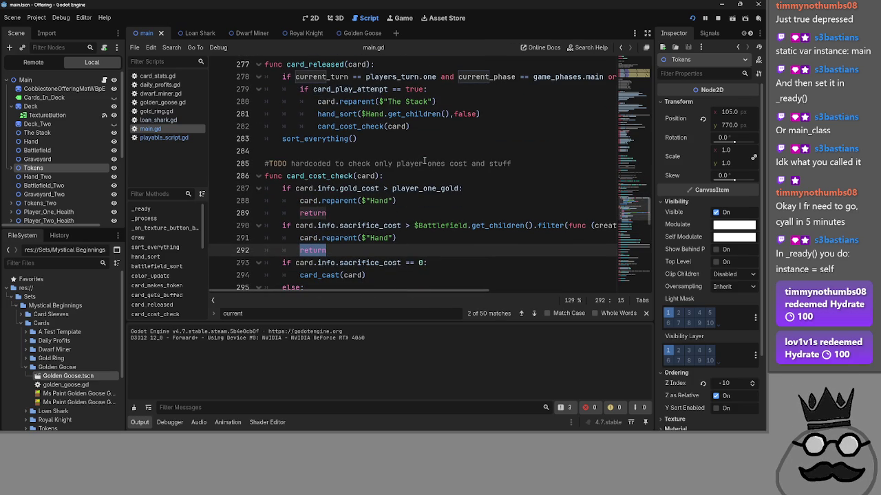
pyautogui.scroll(-1, 424, 161)
pyautogui.scroll(2, 425, 160)
# Step: Try adding a card_cast_prompt line below card_cost_check(card), then remove it again
pyautogui.click(425, 163)
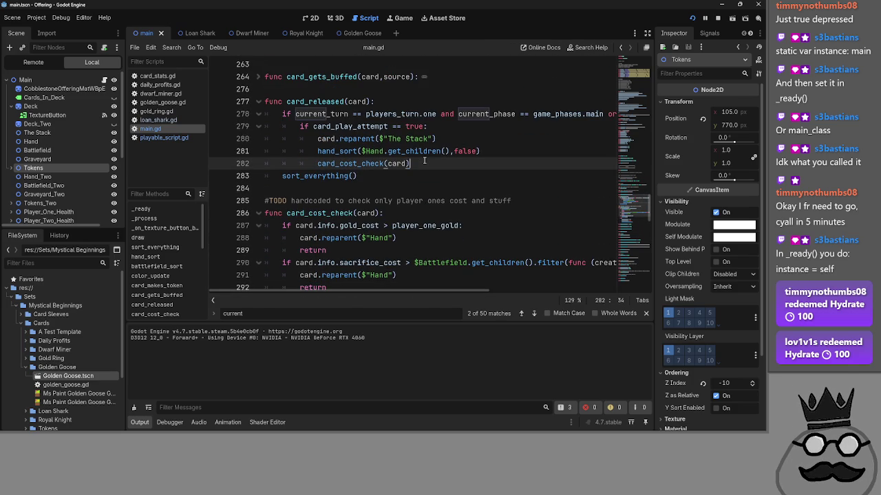
pyautogui.press('Return')
pyautogui.press('BackSpace')
pyautogui.write('card_cast_prompt')
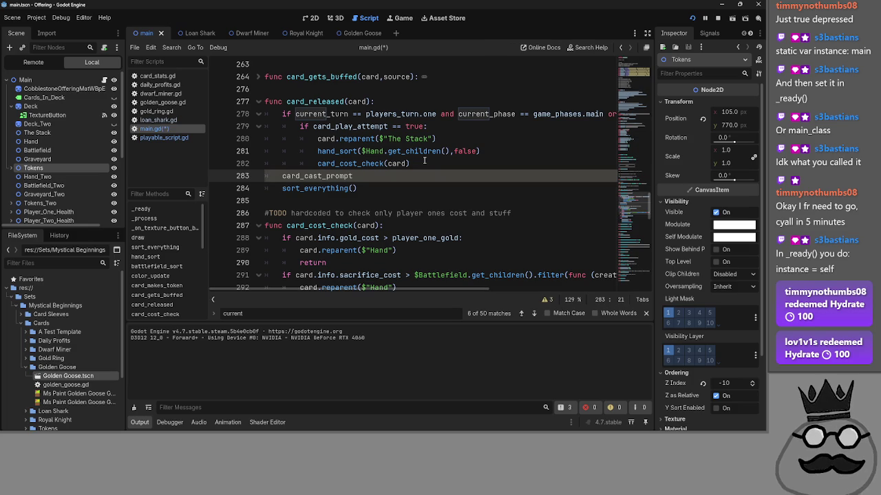
pyautogui.press('BackSpace')
pyautogui.press('BackSpace')
pyautogui.press('BackSpace')
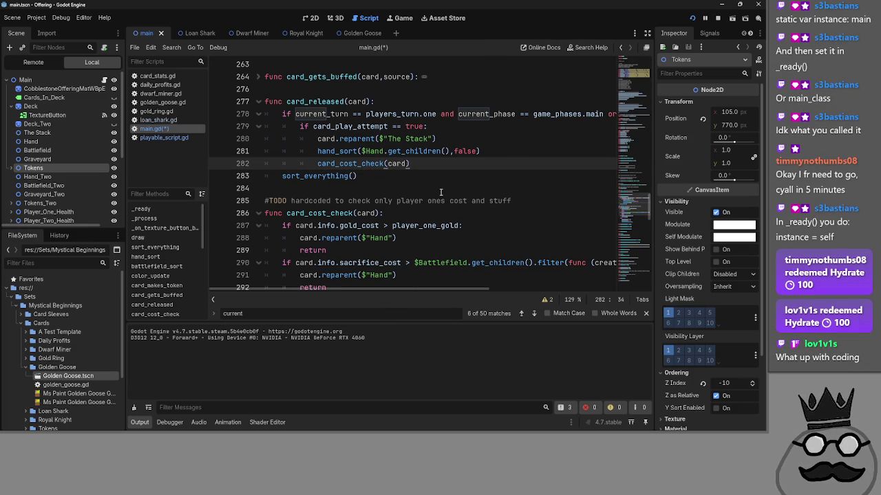
# Step: Collapse the card_cost_check and card_released functions, leaving the cursor on empty line 284
pyautogui.scroll(-2, 446, 192)
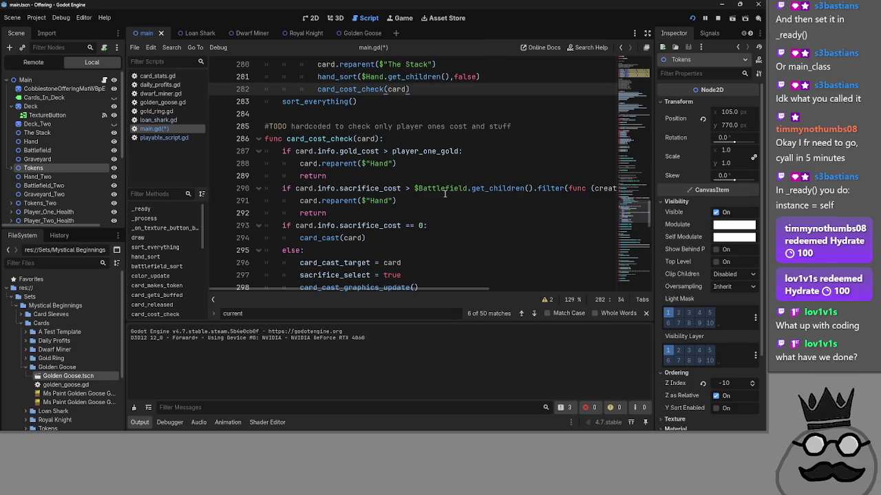
pyautogui.click(258, 139)
pyautogui.scroll(3, 331, 214)
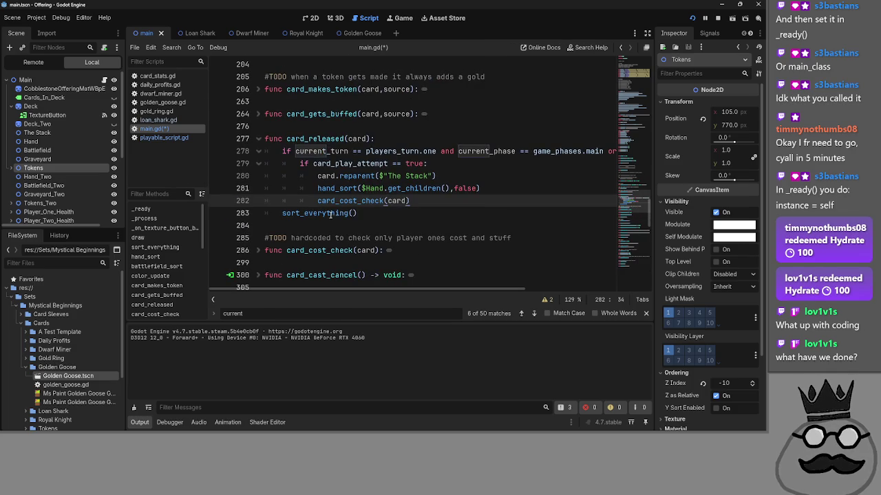
pyautogui.click(259, 138)
pyautogui.click(314, 155)
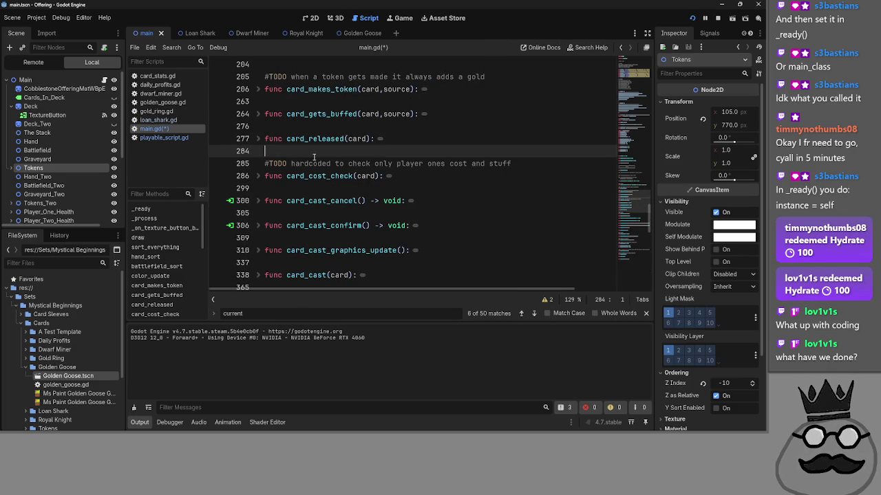
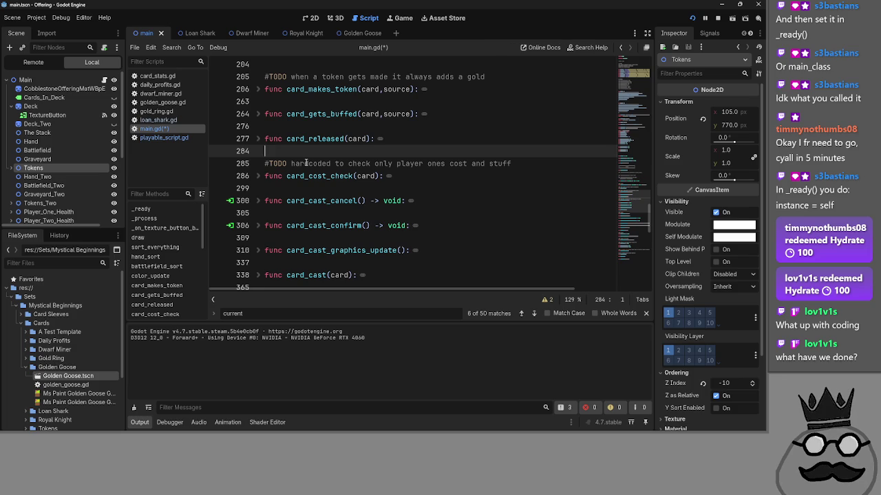
# Step: Glance at card_cast_cancel in main.gd, then drag the shark card from the hand in the running game
pyautogui.scroll(-1, 305, 162)
pyautogui.click(260, 164)
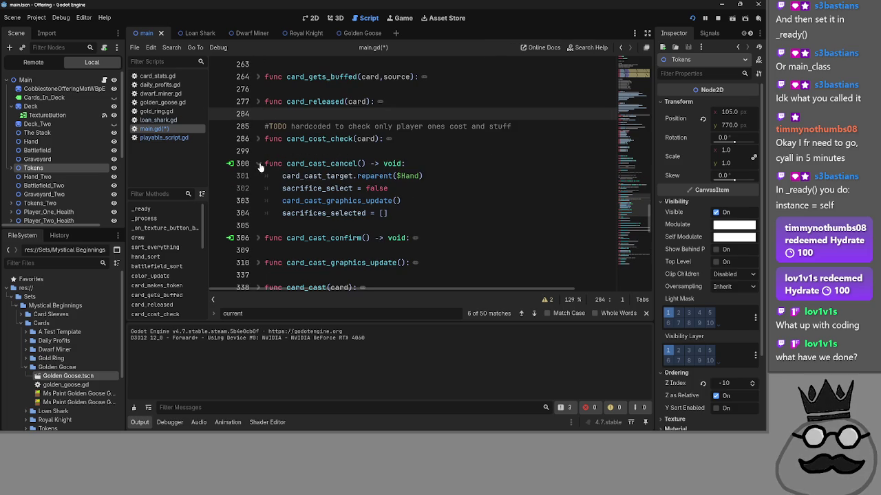
pyautogui.click(259, 163)
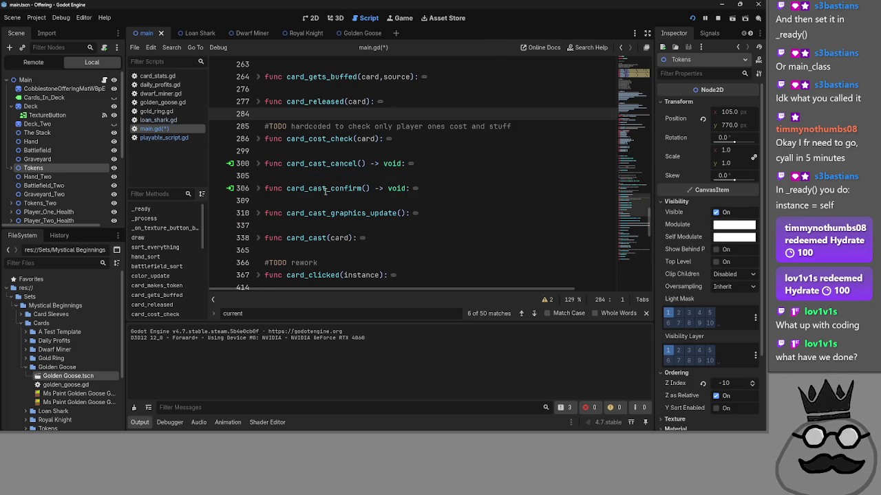
pyautogui.hotkey('alt', 'Tab')
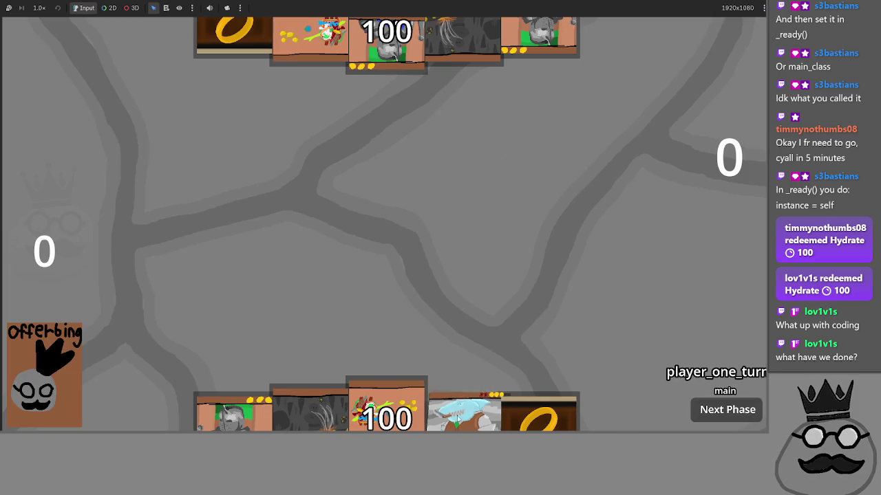
pyautogui.moveTo(462, 411)
pyautogui.mouseDown()
pyautogui.moveTo(490, 254)
pyautogui.moveTo(576, 253)
pyautogui.moveTo(483, 388)
pyautogui.mouseUp()
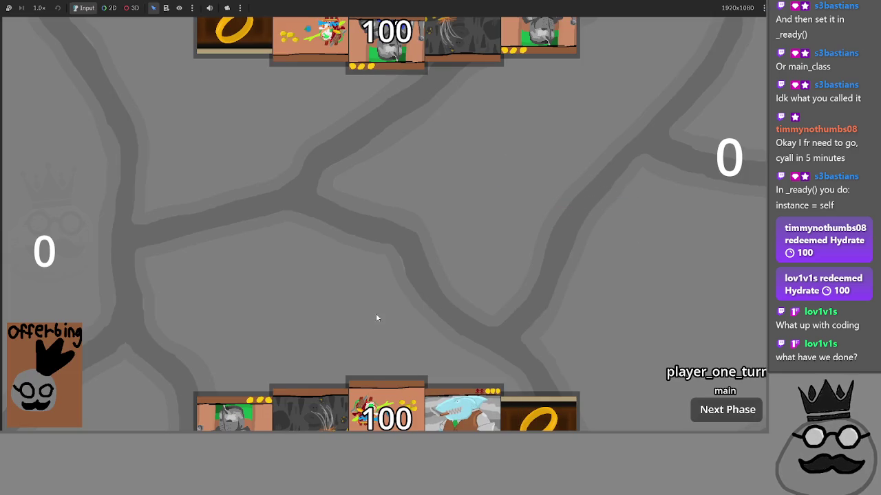
# Step: Play the two Makes cards, a ring card, and two more cards from hand onto the board
pyautogui.click(415, 363)
pyautogui.click(454, 378)
pyautogui.click(468, 375)
pyautogui.click(310, 412)
pyautogui.click(242, 417)
# Step: Cast the shark sacrificing two board cards, drag a ring card during the prompt, then return to the editor
pyautogui.click(387, 409)
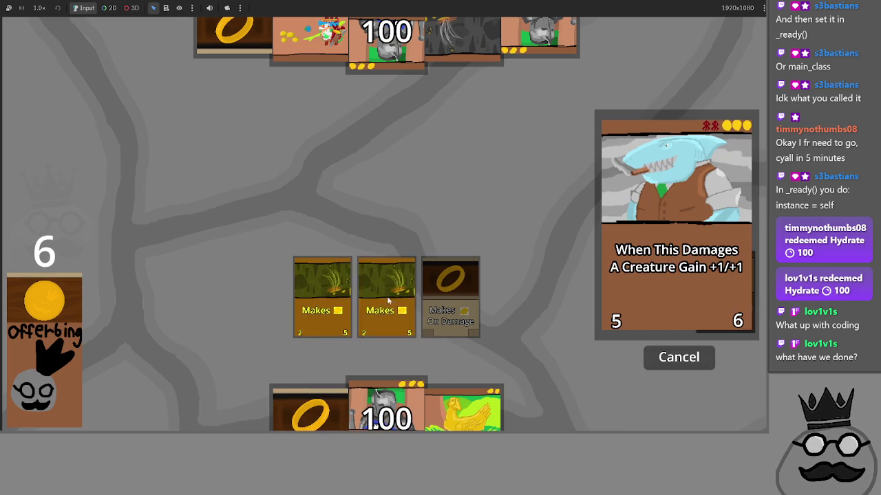
pyautogui.click(387, 296)
pyautogui.click(322, 296)
pyautogui.moveTo(310, 411); pyautogui.dragTo(259, 207)
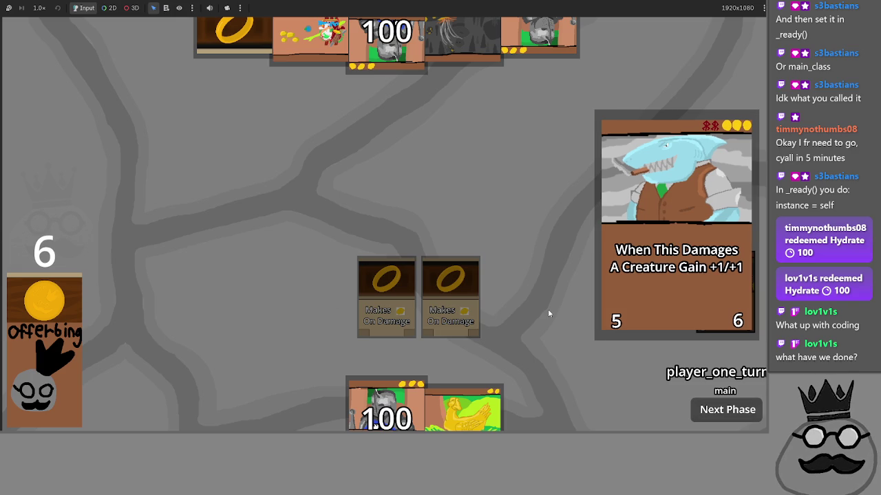
pyautogui.hotkey('alt', 'Tab')
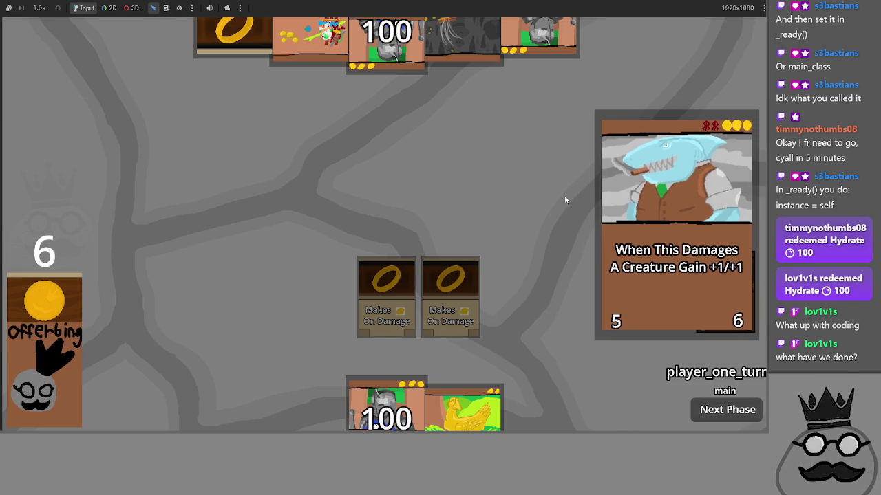
pyautogui.hotkey('alt', 'Tab')
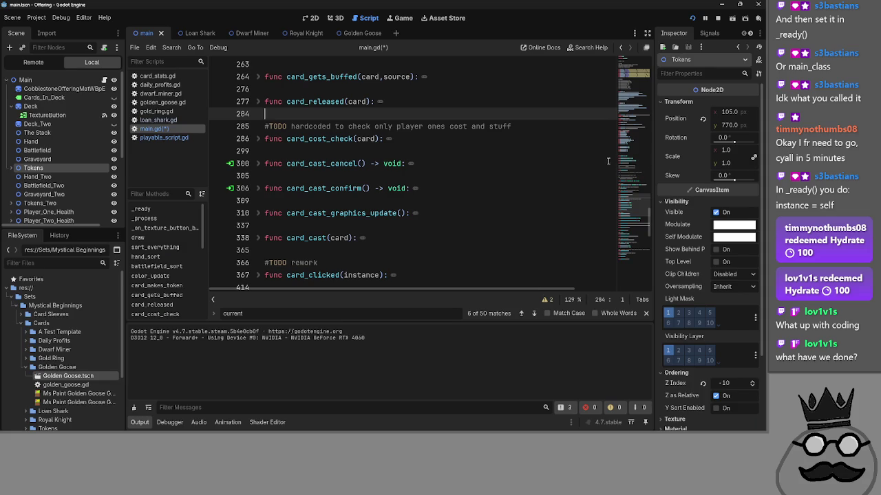
# Step: Check card_cost_check, then place static var card_cast_prompt at line 63 of main.gd
pyautogui.click(397, 151)
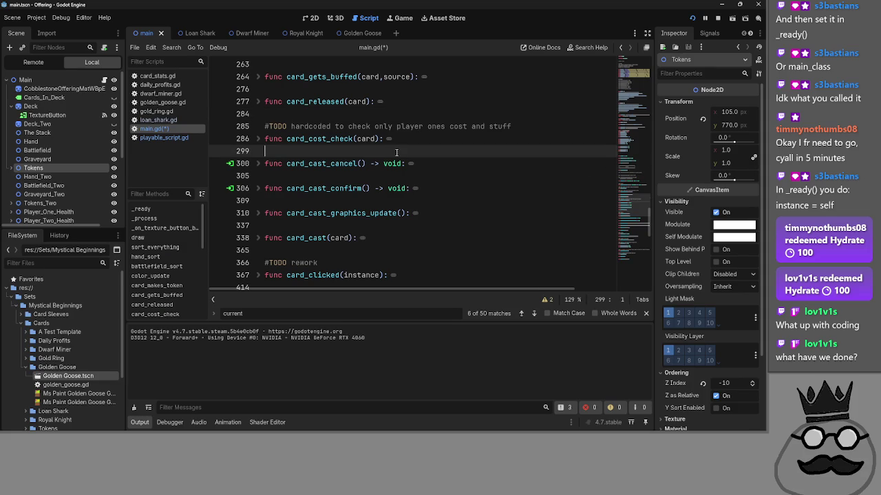
pyautogui.click(258, 139)
pyautogui.click(260, 139)
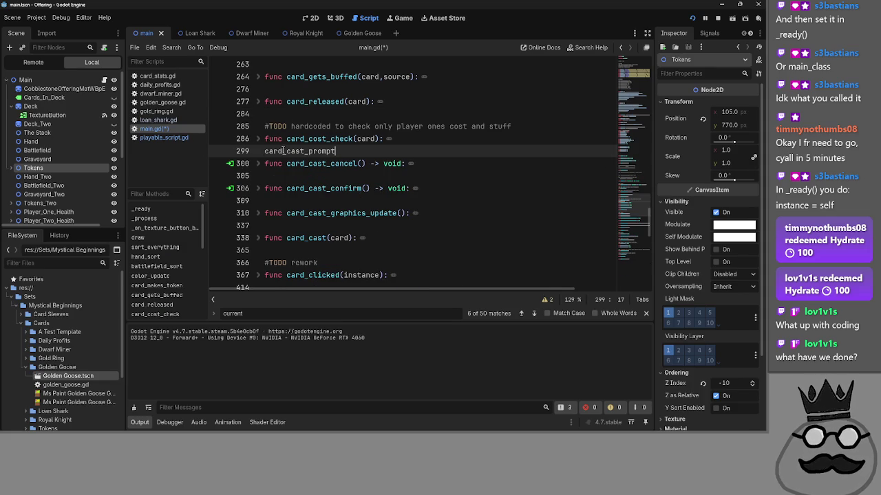
pyautogui.scroll(15, 317, 262)
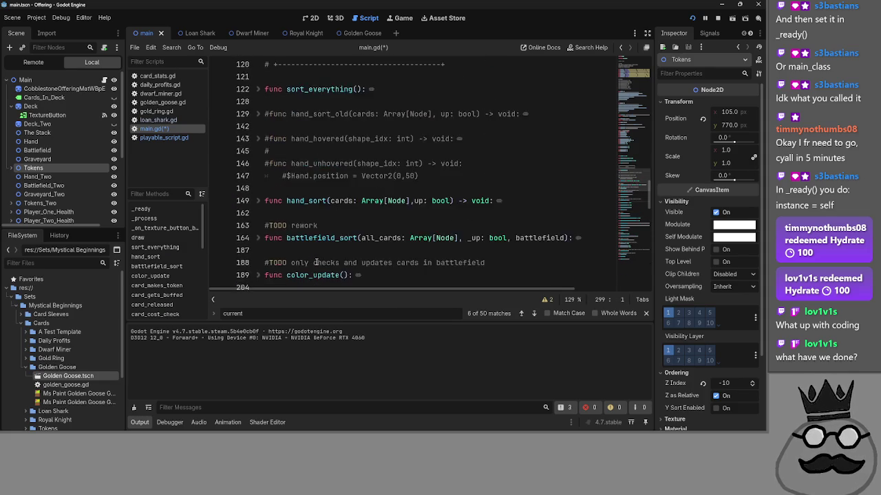
pyautogui.scroll(4, 317, 262)
pyautogui.click(411, 213)
pyautogui.click(420, 201)
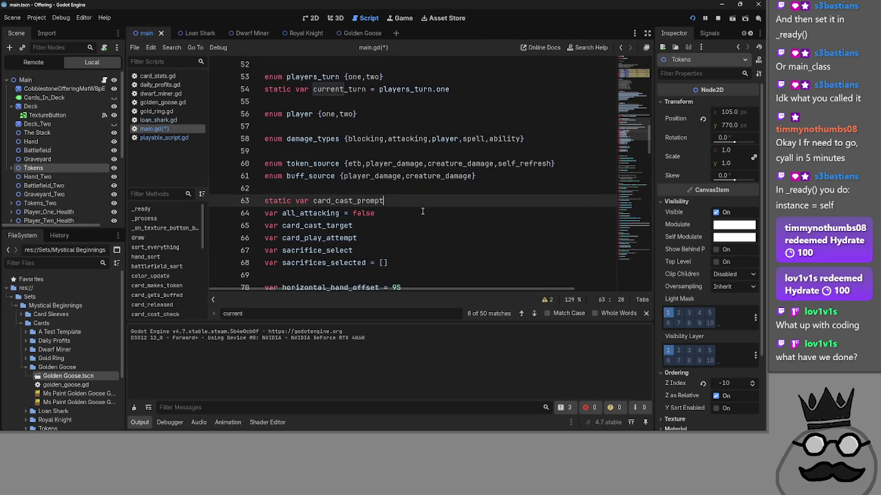
# Step: Review card_cost_check's body and playable_script.gd's hand pickup code, then return to main.gd
pyautogui.scroll(-8, 417, 264)
pyautogui.scroll(-15, 404, 260)
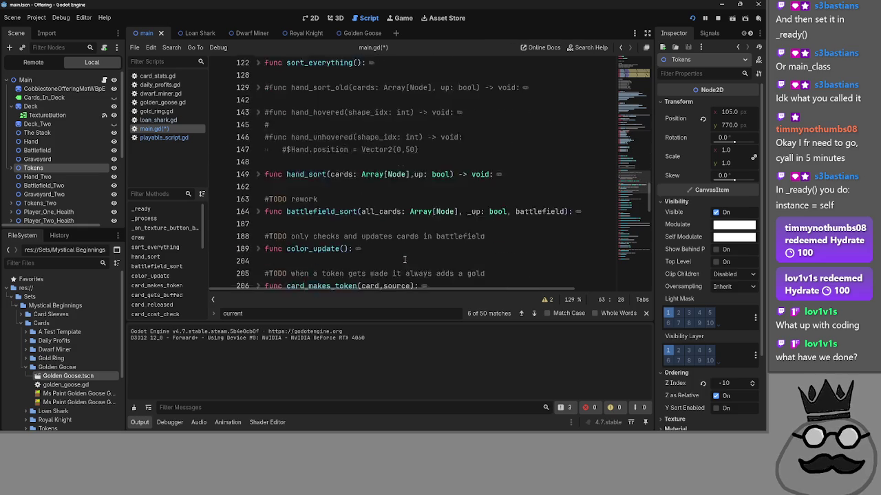
pyautogui.scroll(3, 404, 260)
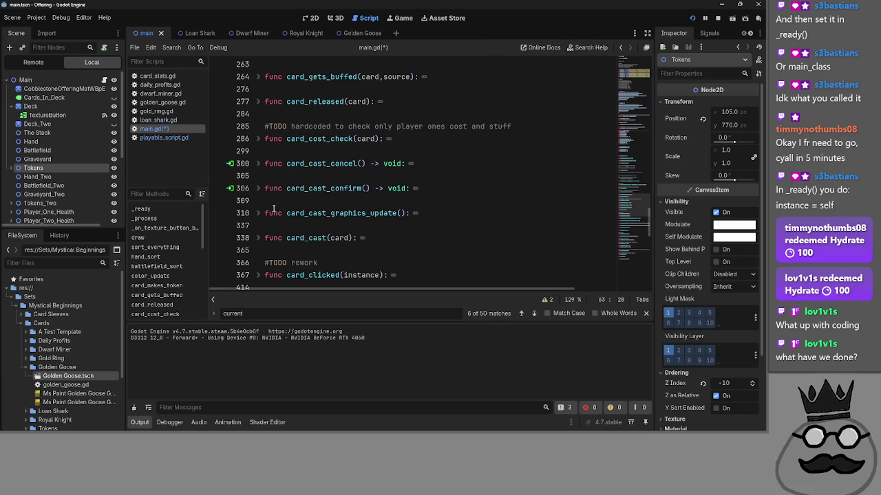
pyautogui.click(264, 139)
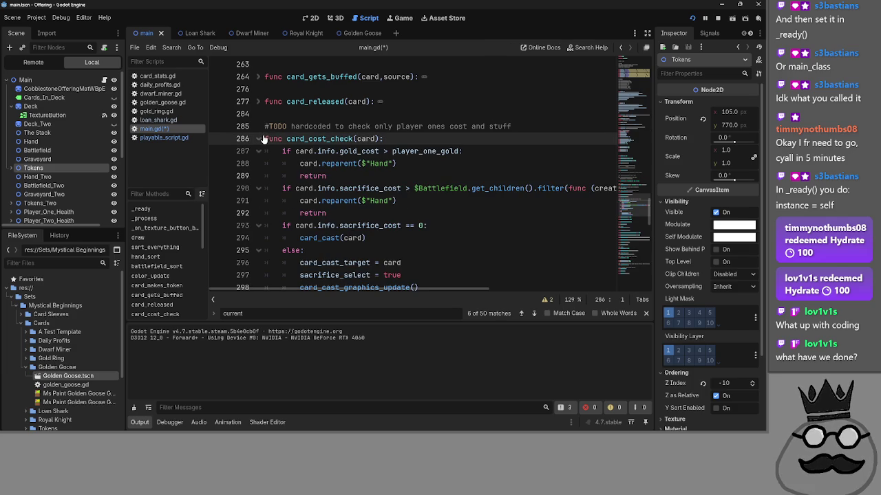
pyautogui.click(261, 141)
pyautogui.click(261, 141)
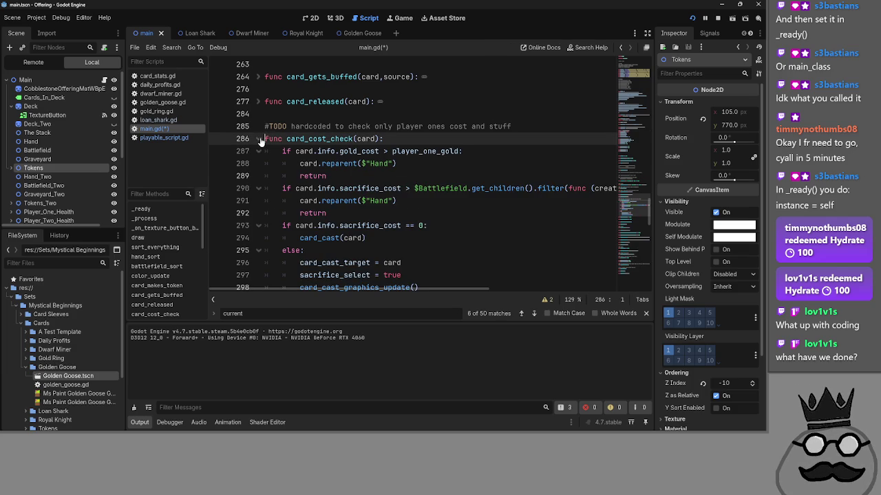
pyautogui.click(261, 141)
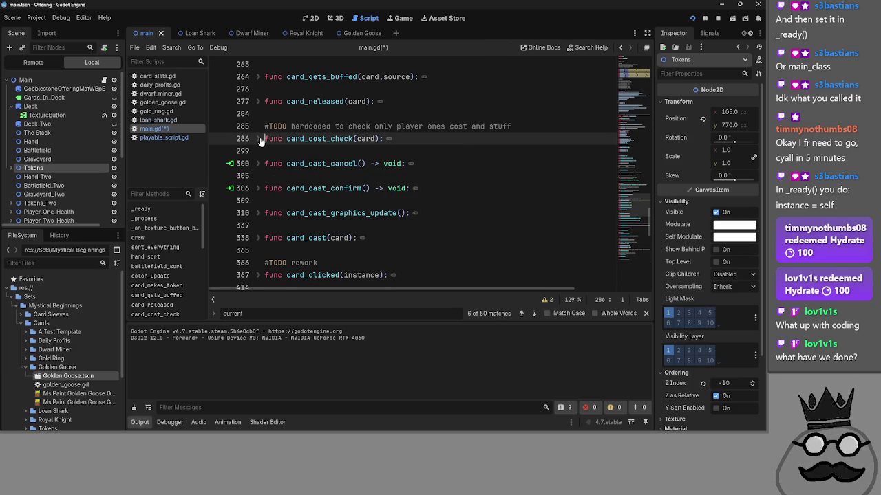
pyautogui.click(155, 138)
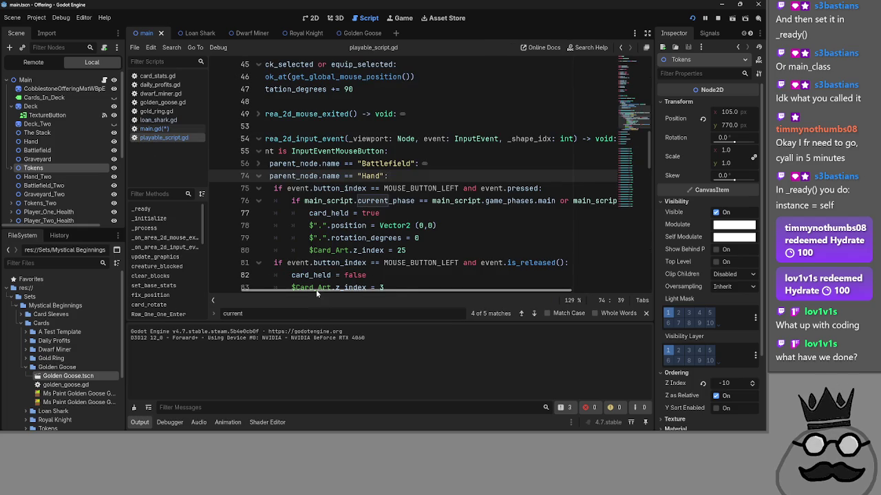
pyautogui.click(190, 129)
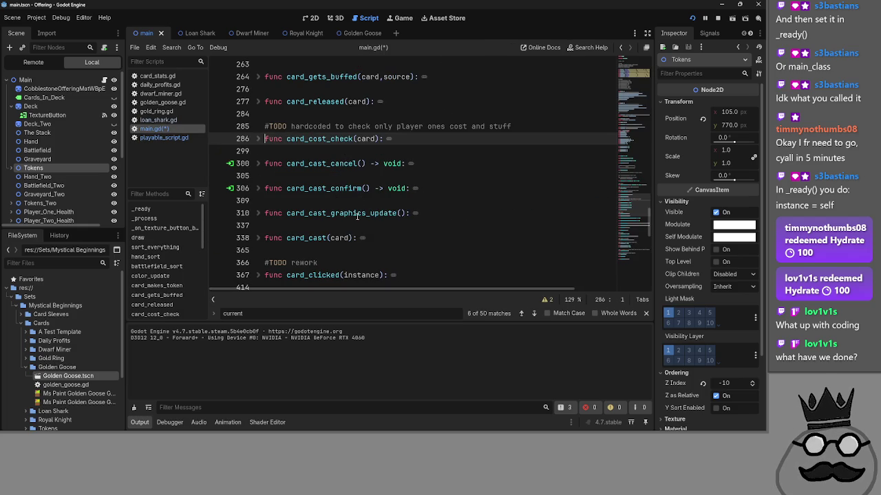
# Step: Inspect card_cast_cancel, examining card_cast_target, reparent, Hand and sacrifice_select on lines 301-302
pyautogui.click(257, 163)
pyautogui.press('Down')
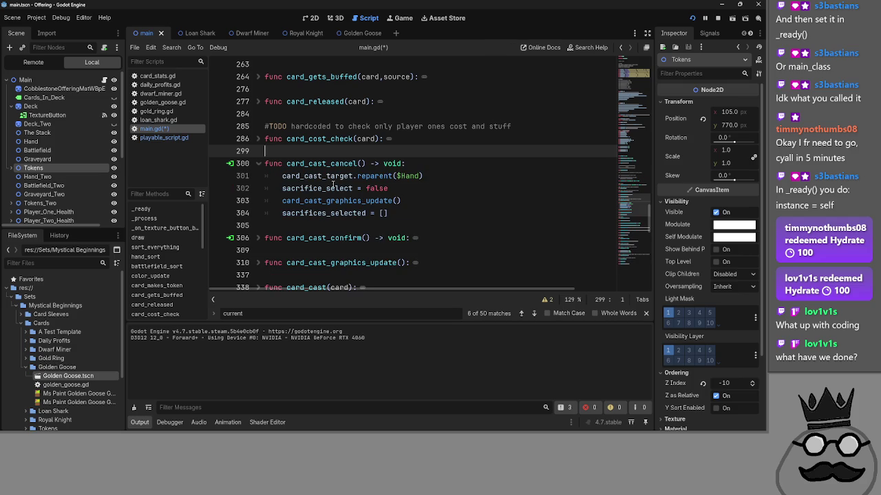
pyautogui.doubleClick(323, 176)
pyautogui.doubleClick(382, 177)
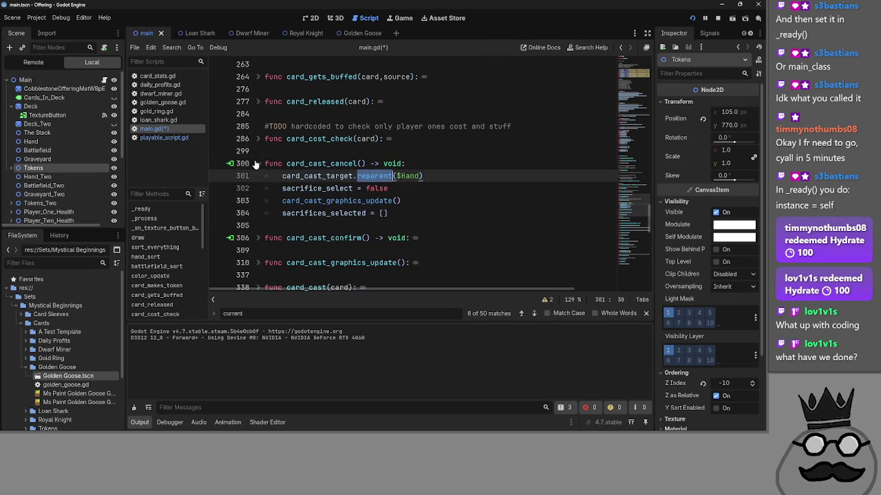
pyautogui.click(296, 188)
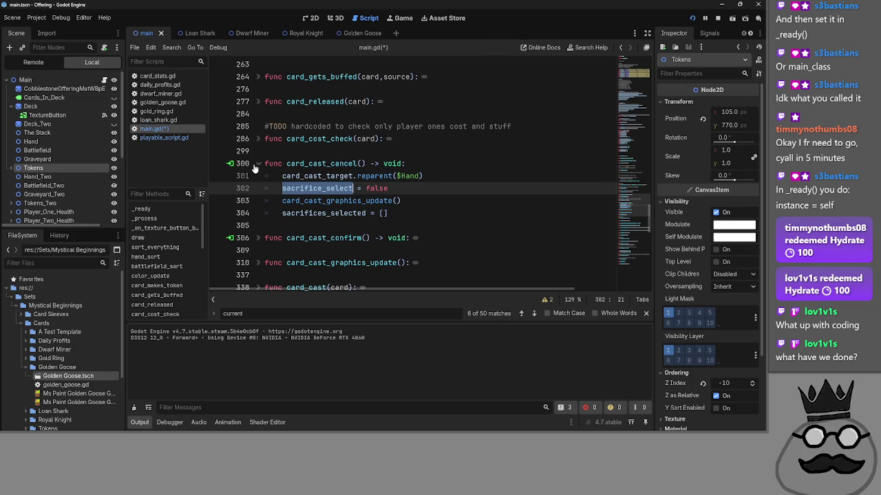
pyautogui.doubleClick(412, 177)
pyautogui.press('End')
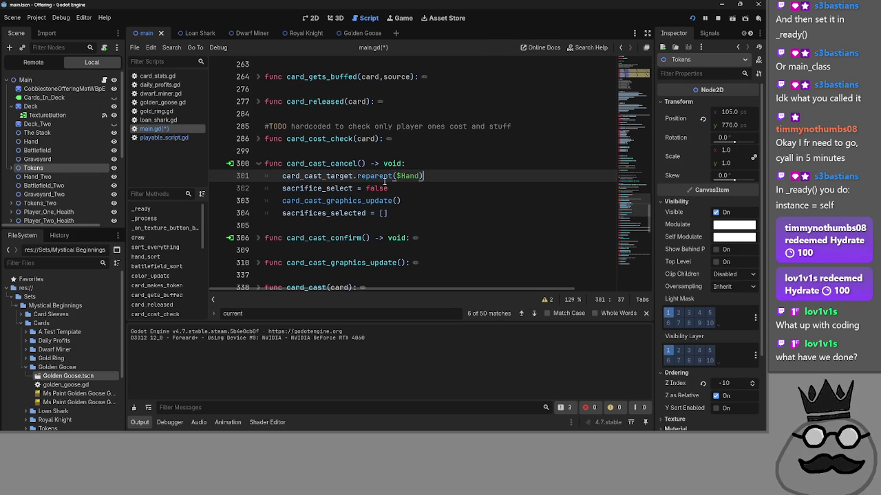
# Step: Check playable_script.gd's input handler, fold _on_area_2d_input_event, and return to main.gd
pyautogui.click(172, 138)
pyautogui.scroll(5, 279, 211)
pyautogui.scroll(-2, 279, 211)
pyautogui.click(259, 213)
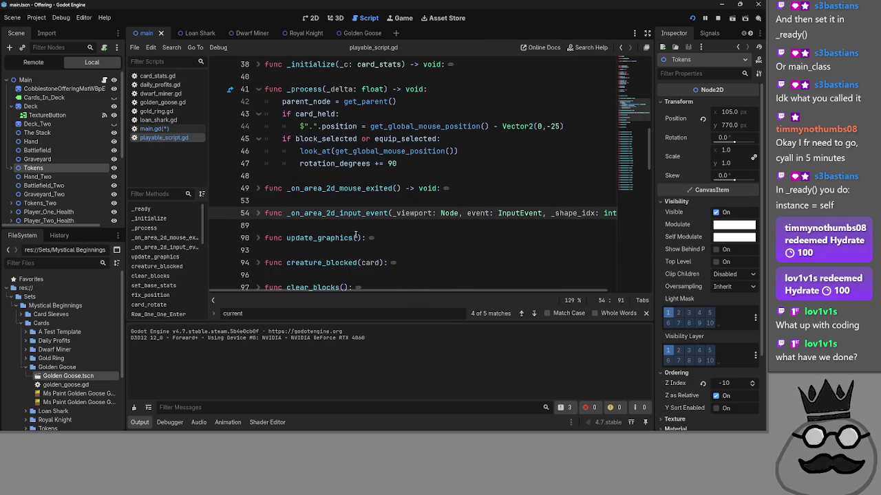
pyautogui.scroll(-8, 356, 236)
pyautogui.scroll(-3, 356, 236)
pyautogui.scroll(15, 356, 236)
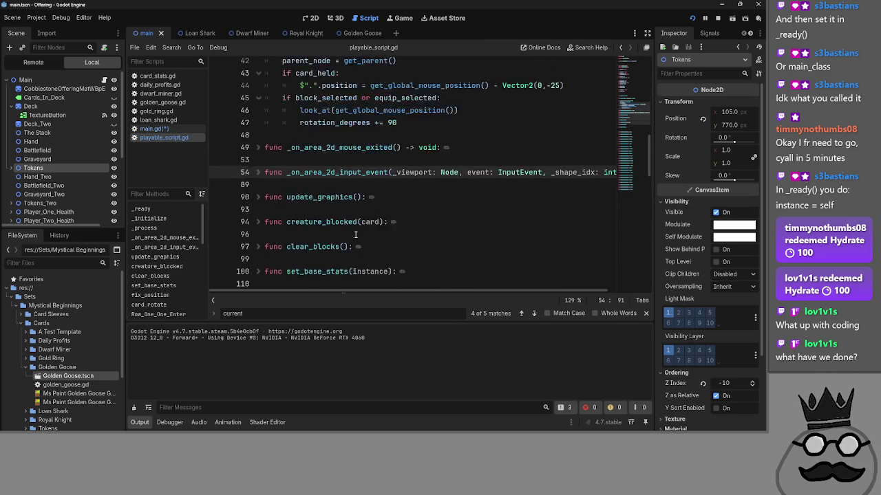
pyautogui.click(163, 129)
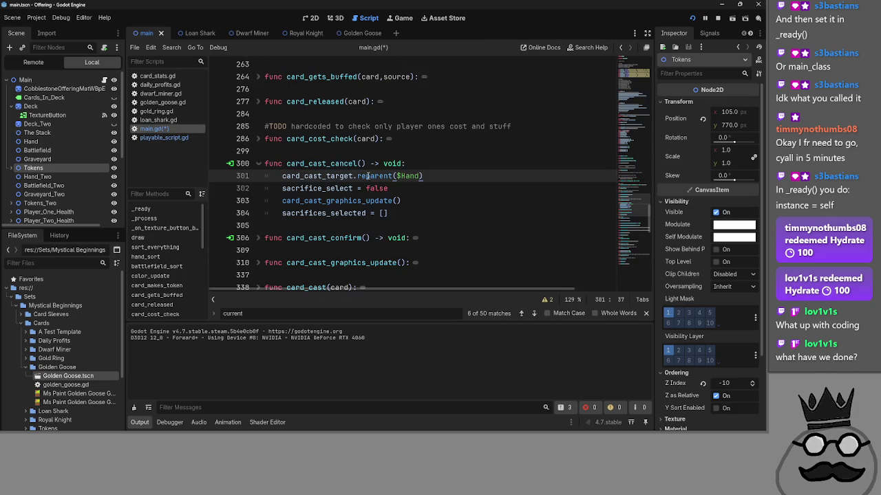
# Step: Re-examine lines 301-302 of card_cast_cancel and undo the card_cast_prompt text on line 305
pyautogui.doubleClick(317, 188)
pyautogui.doubleClick(318, 176)
pyautogui.doubleClick(375, 176)
pyautogui.doubleClick(406, 176)
pyautogui.doubleClick(327, 188)
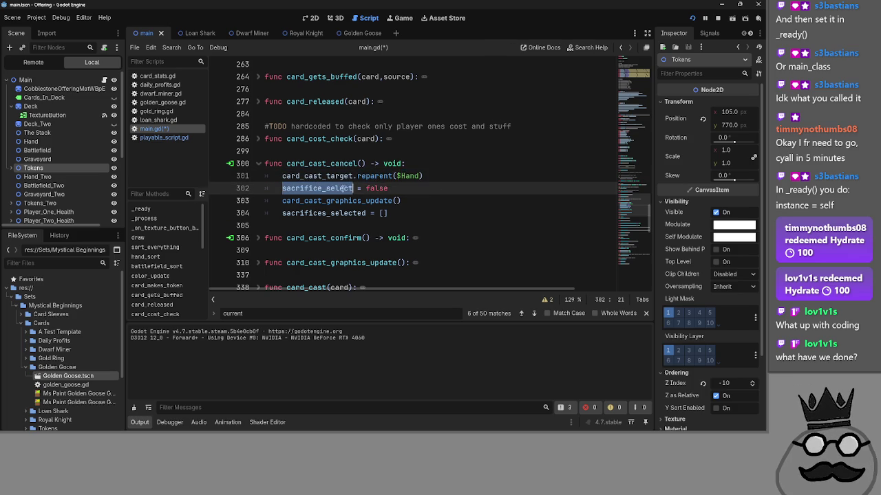
pyautogui.click(413, 213)
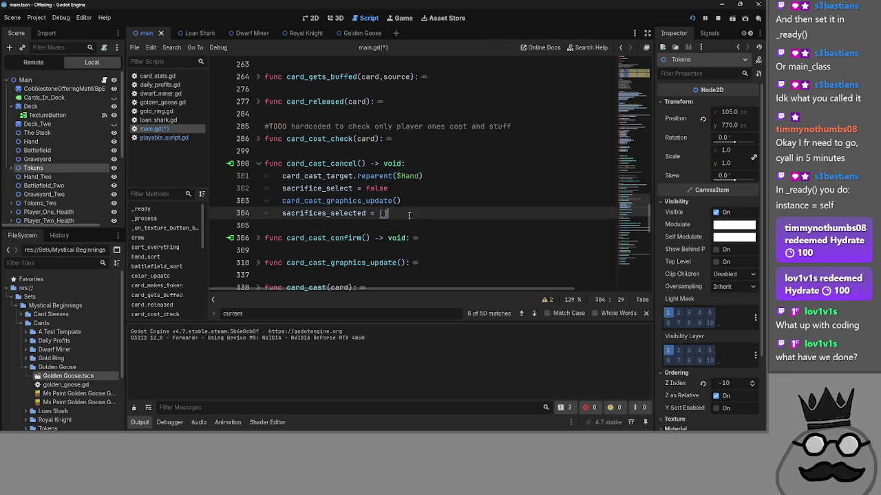
pyautogui.click(395, 226)
pyautogui.hotkey('ctrl', 'z')
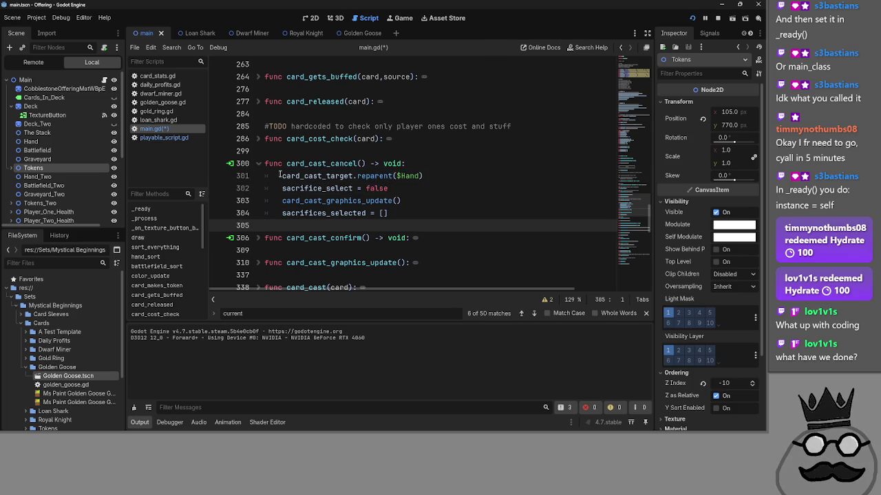
# Step: Collapse card_cast_cancel, review card_cost_check's card_cast_graphics_update call, and fold card_cost_check away
pyautogui.click(256, 166)
pyautogui.click(258, 138)
pyautogui.scroll(-1, 344, 207)
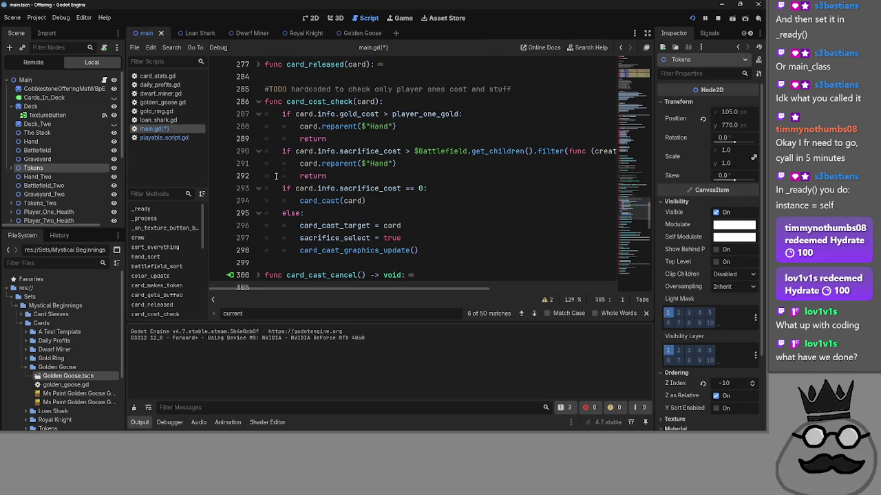
pyautogui.doubleClick(356, 250)
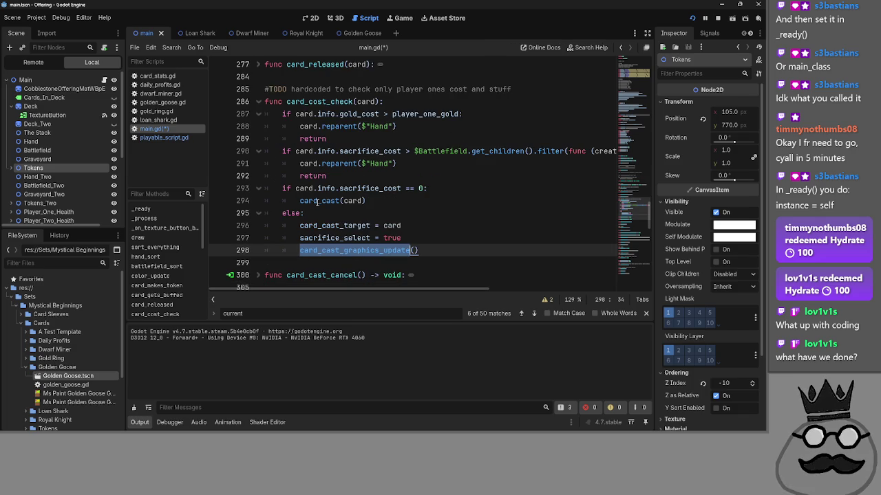
pyautogui.click(398, 200)
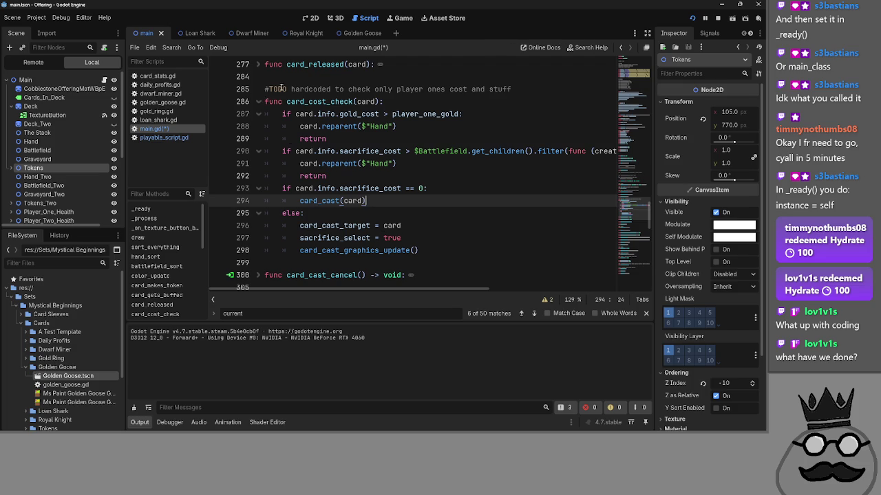
pyautogui.click(262, 102)
pyautogui.click(263, 177)
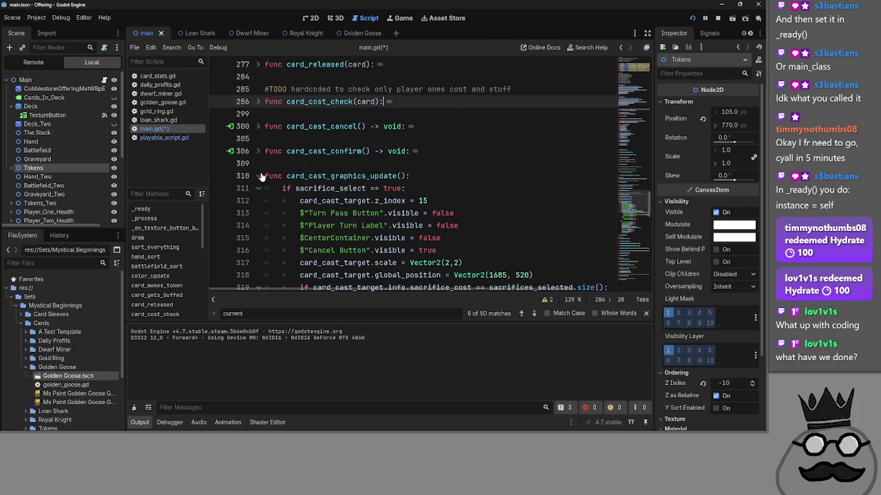
# Step: Add card_cast_prompt = false under else: in card_cast_graphics_update
pyautogui.scroll(-3, 354, 193)
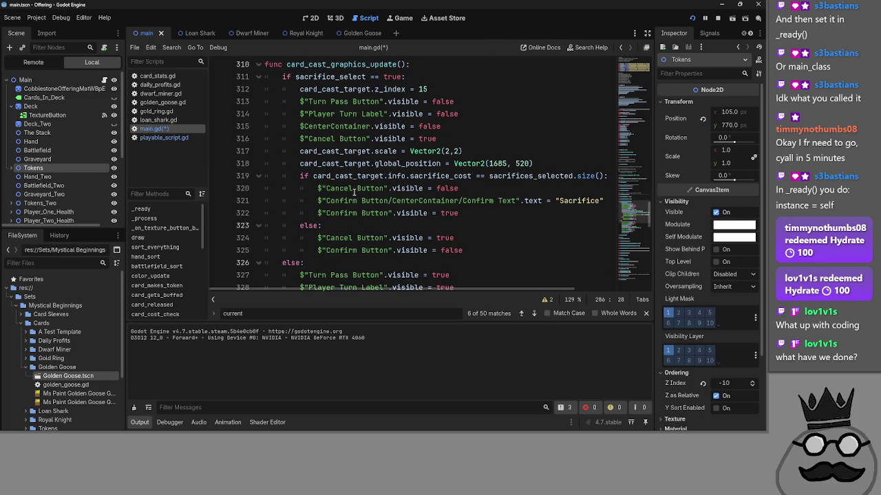
pyautogui.scroll(-3, 354, 193)
pyautogui.scroll(5, 428, 118)
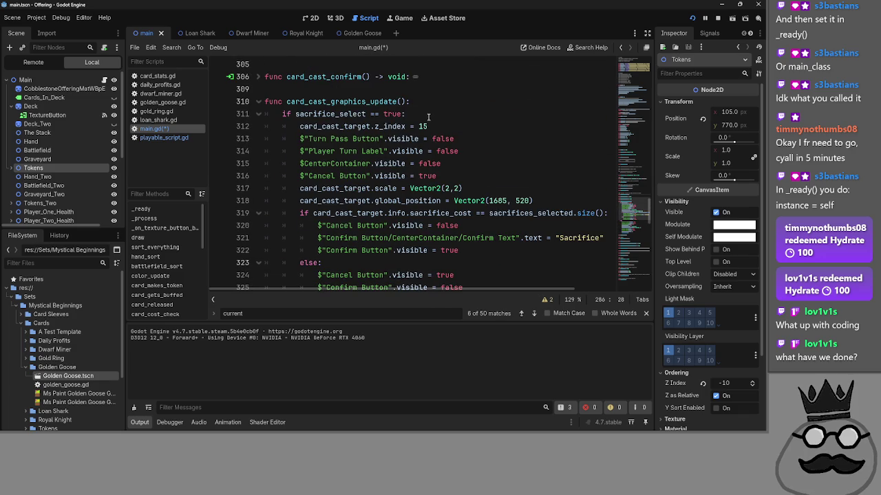
pyautogui.scroll(-5, 428, 118)
pyautogui.click(384, 149)
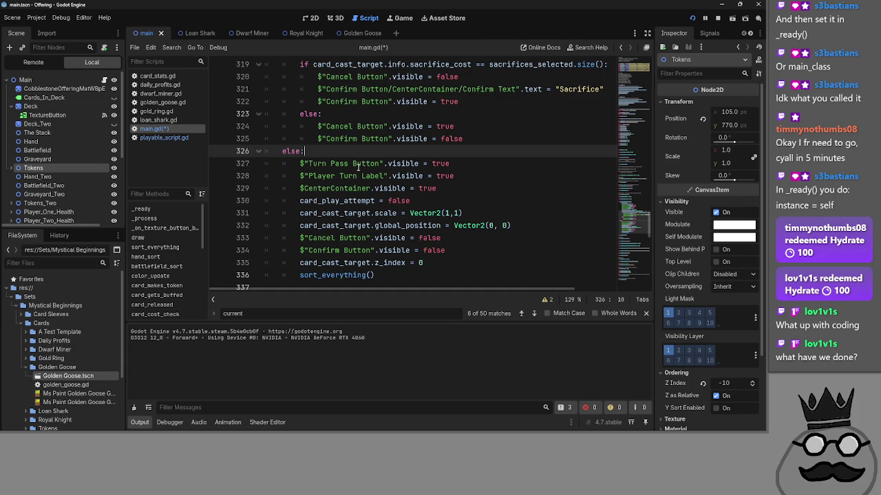
pyautogui.press('Return')
pyautogui.write('card_cast_prompt')
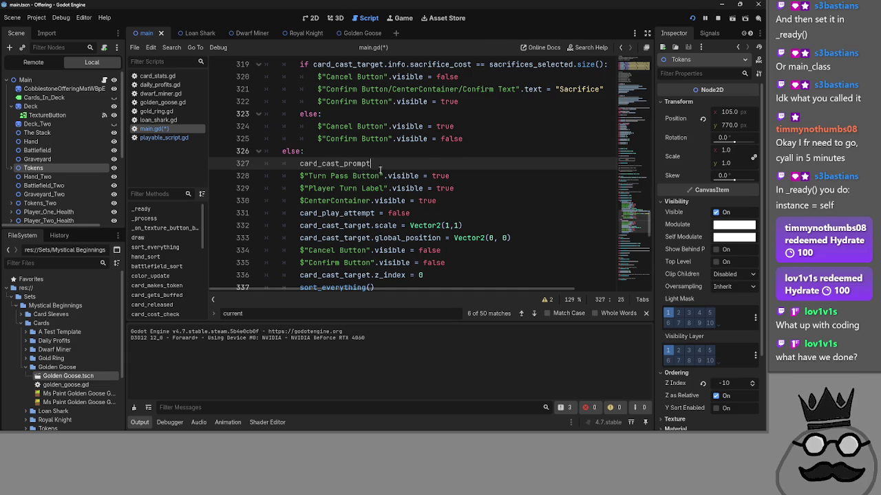
pyautogui.scroll(-2, 364, 168)
pyautogui.scroll(1, 413, 165)
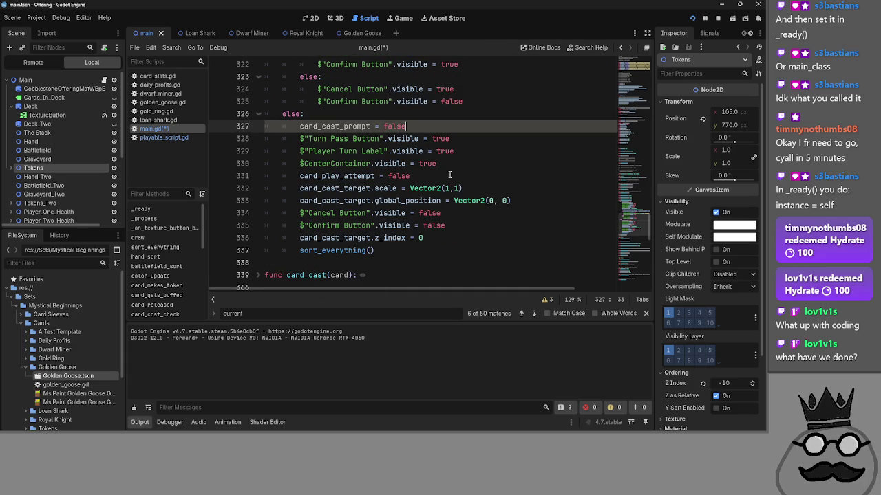
pyautogui.click(449, 175)
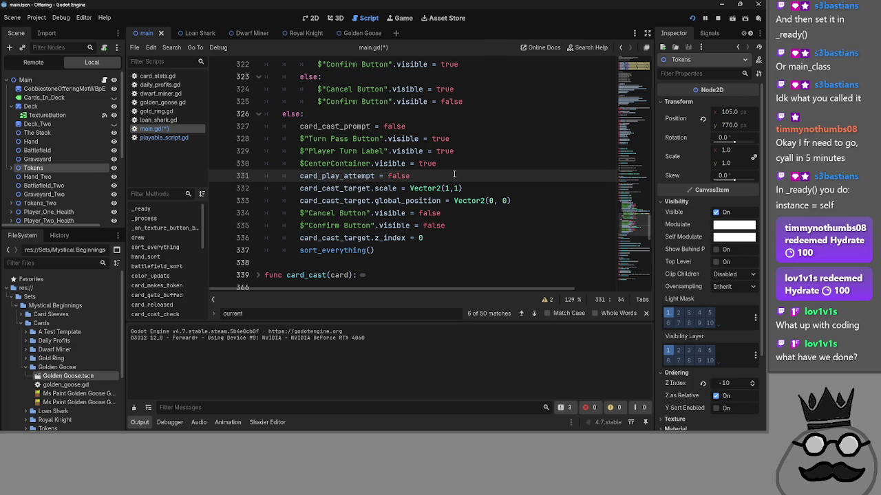
pyautogui.click(417, 126)
# Step: Add card_cast_prompt = true under 'if sacrifice_select == true:' and save main.gd
pyautogui.scroll(6, 435, 159)
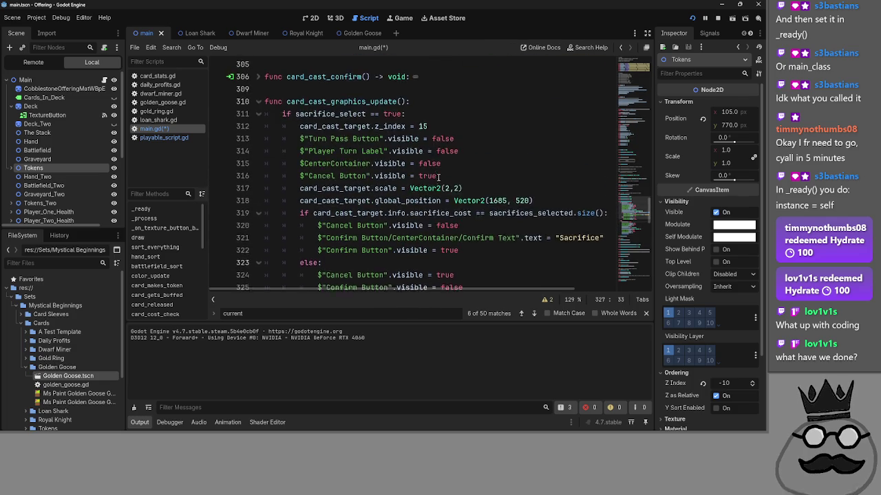
pyautogui.click(442, 155)
pyautogui.press('Return')
pyautogui.write('card_cast_prompt ')
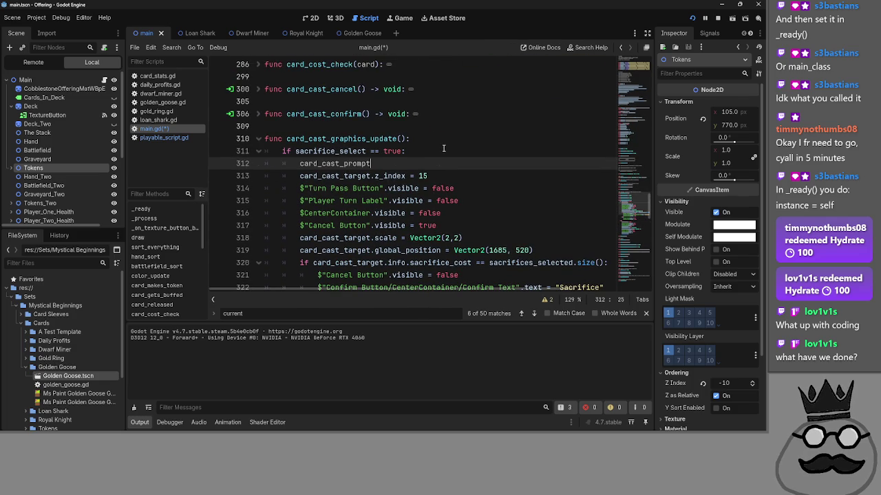
pyautogui.write('= true')
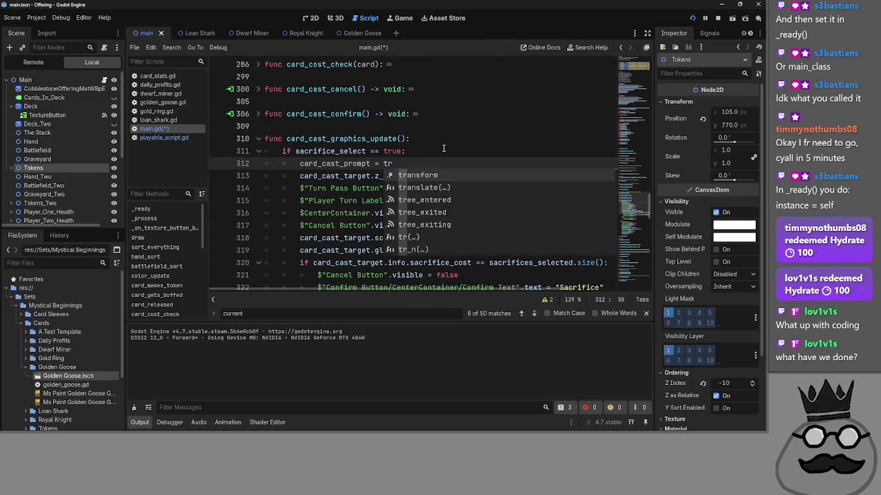
pyautogui.press('Escape')
pyautogui.click(444, 149)
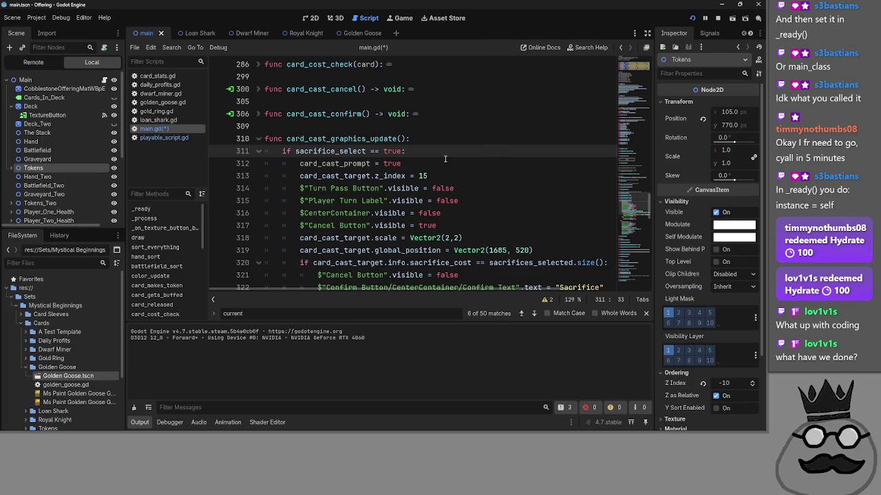
pyautogui.scroll(-1, 446, 160)
pyautogui.scroll(-6, 445, 159)
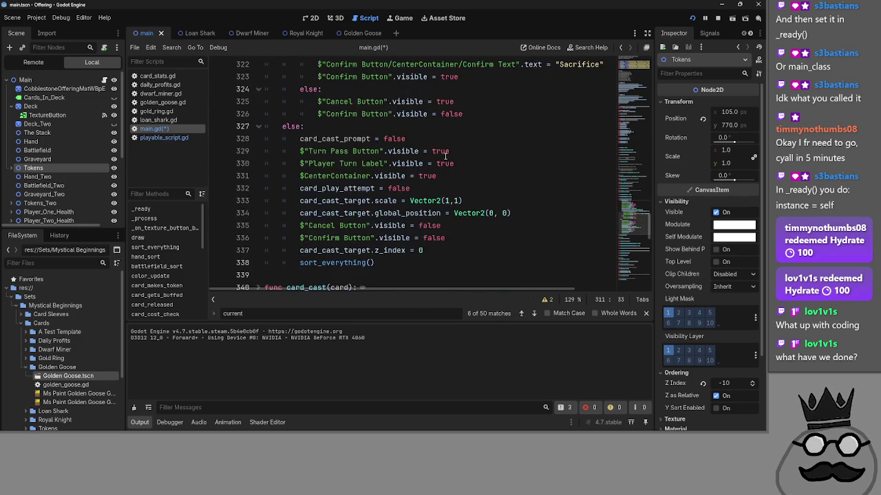
pyautogui.scroll(4, 445, 157)
pyautogui.scroll(2, 445, 157)
pyautogui.click(441, 166)
pyautogui.hotkey('ctrl', 's')
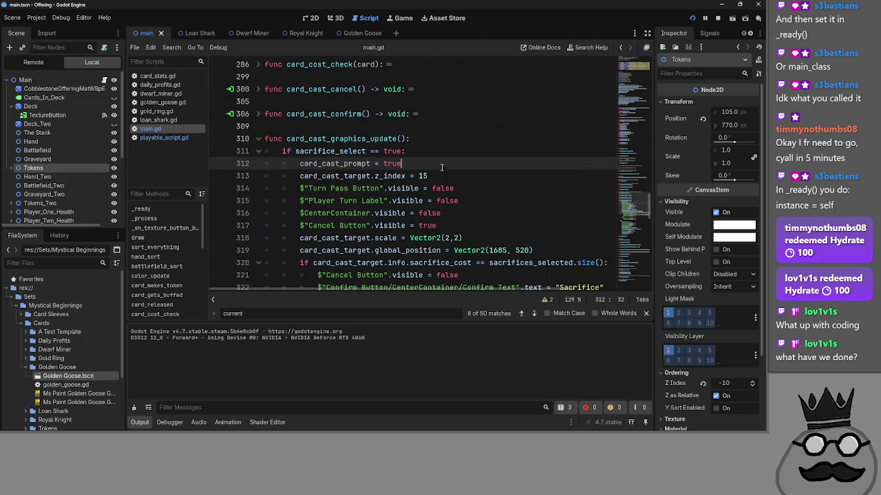
# Step: Review card_cast_confirm, card_cast_cancel and card_cast_graphics_update by unfolding and refolding them
pyautogui.scroll(-4, 441, 159)
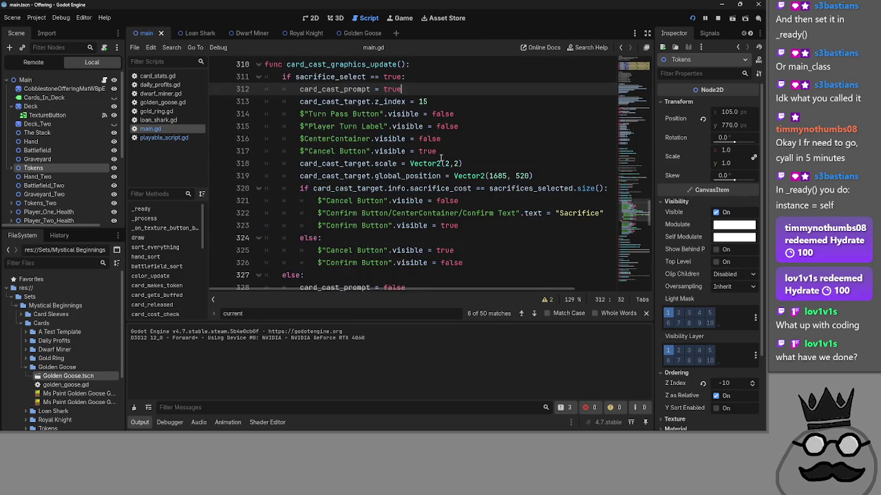
pyautogui.scroll(3, 441, 158)
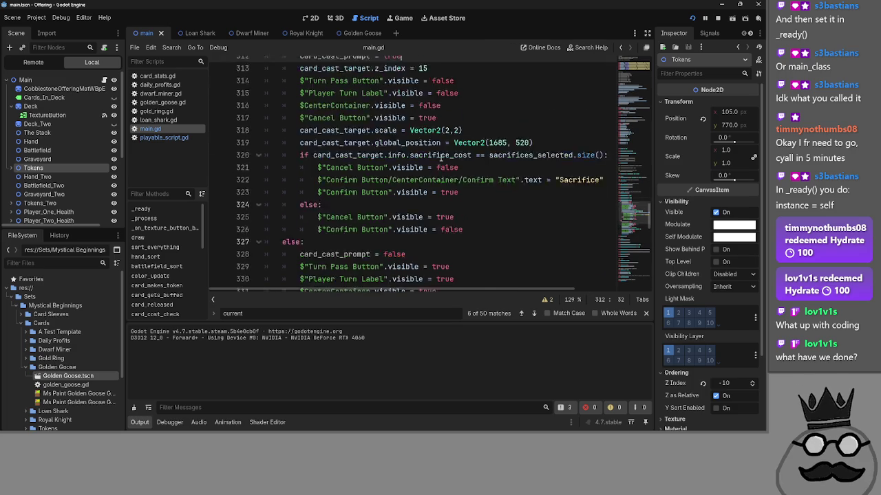
pyautogui.scroll(-4, 440, 158)
pyautogui.scroll(7, 440, 158)
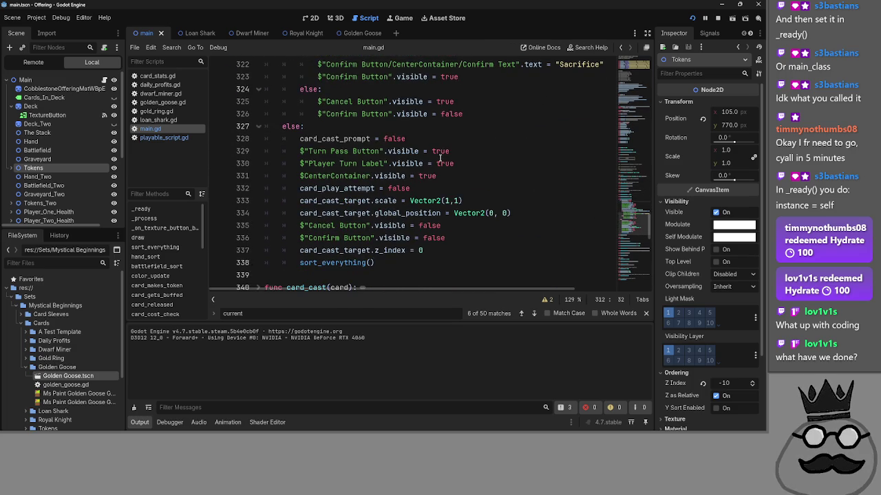
pyautogui.click(258, 188)
pyautogui.click(259, 188)
pyautogui.click(259, 164)
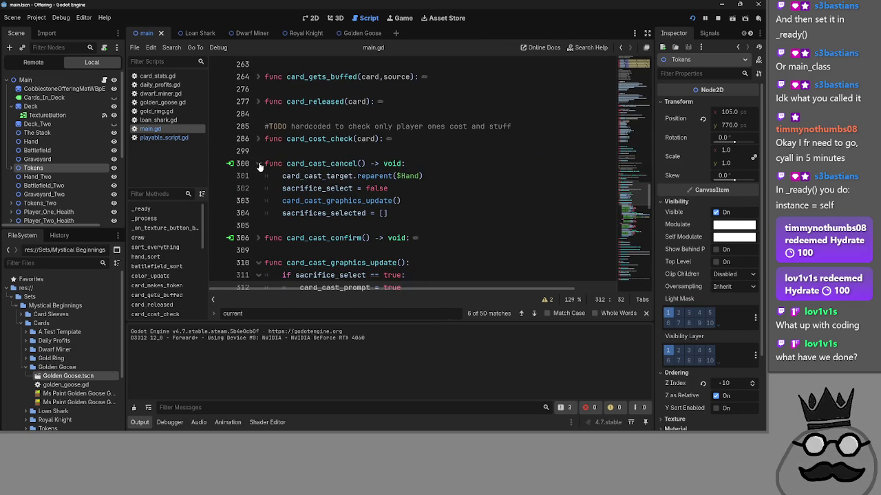
pyautogui.click(259, 164)
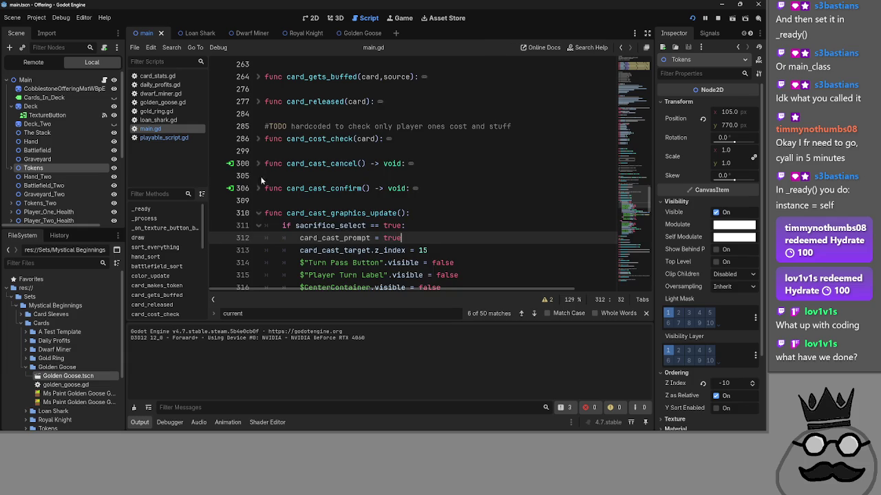
pyautogui.scroll(-3, 261, 178)
pyautogui.click(257, 102)
pyautogui.scroll(2, 340, 183)
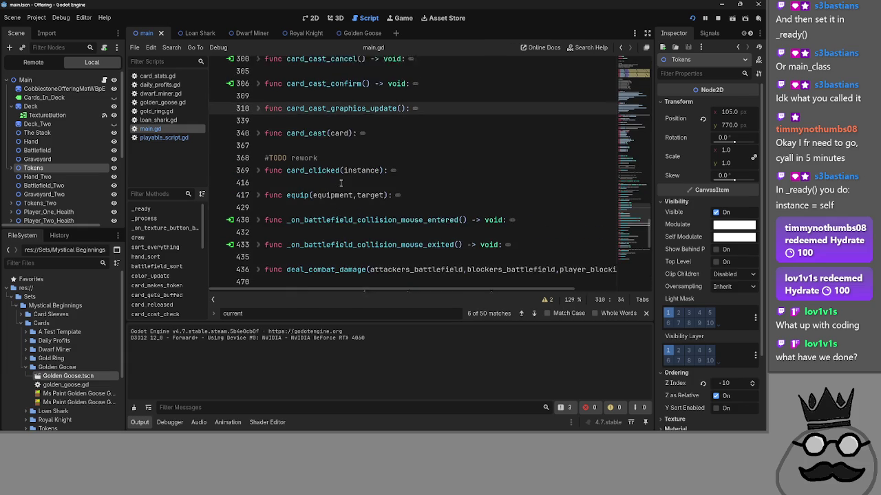
pyautogui.scroll(1, 313, 203)
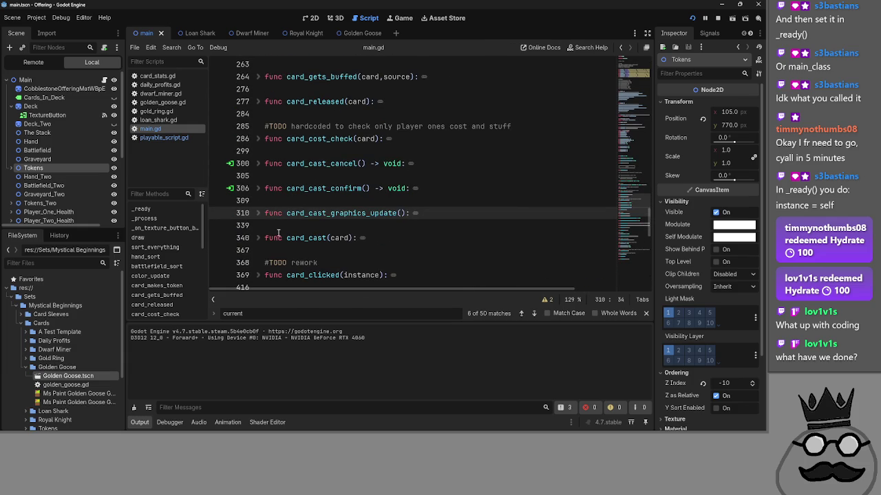
pyautogui.click(259, 213)
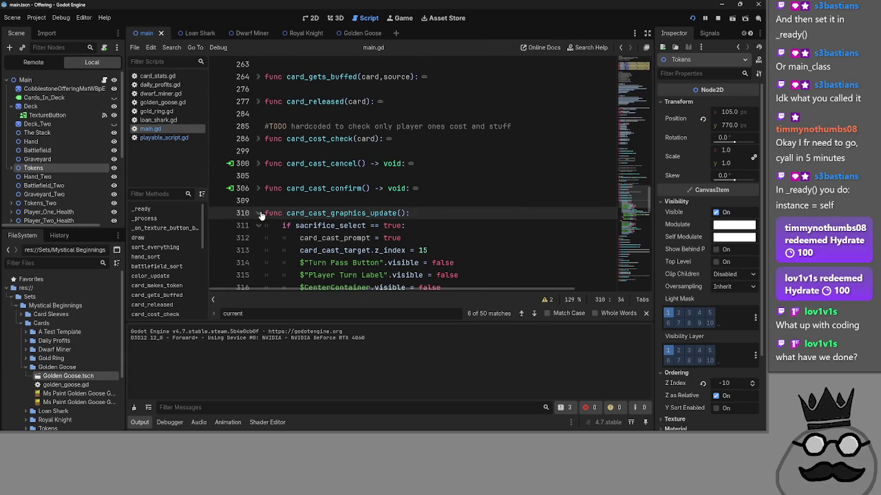
pyautogui.click(259, 213)
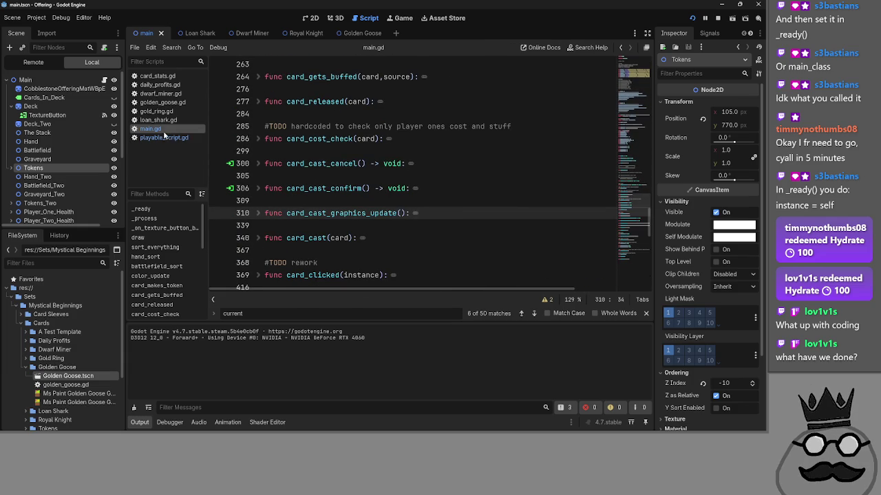
# Step: Switch to playable_script.gd in the script list
pyautogui.click(165, 138)
pyautogui.click(164, 129)
pyautogui.click(165, 138)
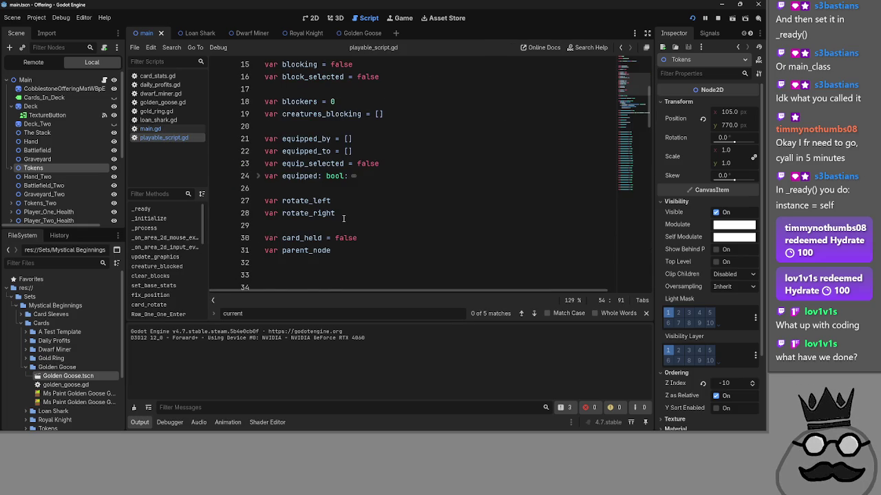
# Step: Collapse _process and the Battlefield branch to expose _on_area_2d_input_event in playable_script.gd
pyautogui.scroll(1, 343, 218)
pyautogui.scroll(4, 344, 217)
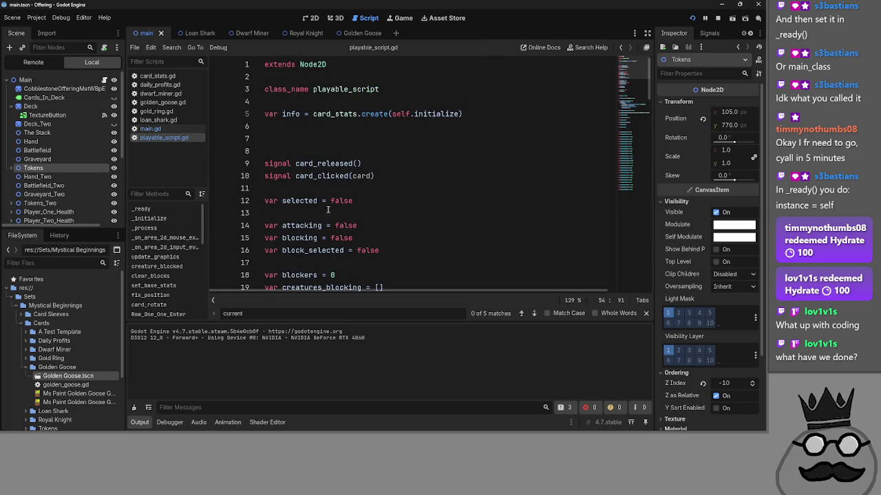
pyautogui.scroll(-10, 283, 142)
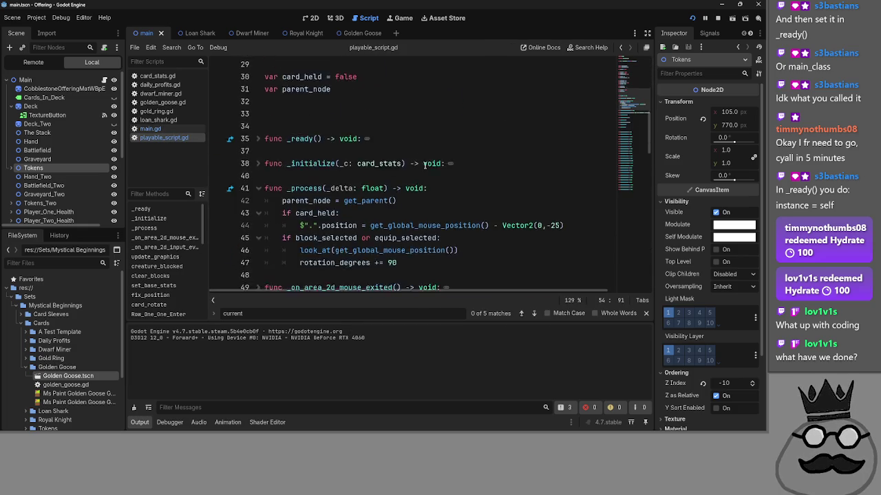
pyautogui.scroll(2, 270, 150)
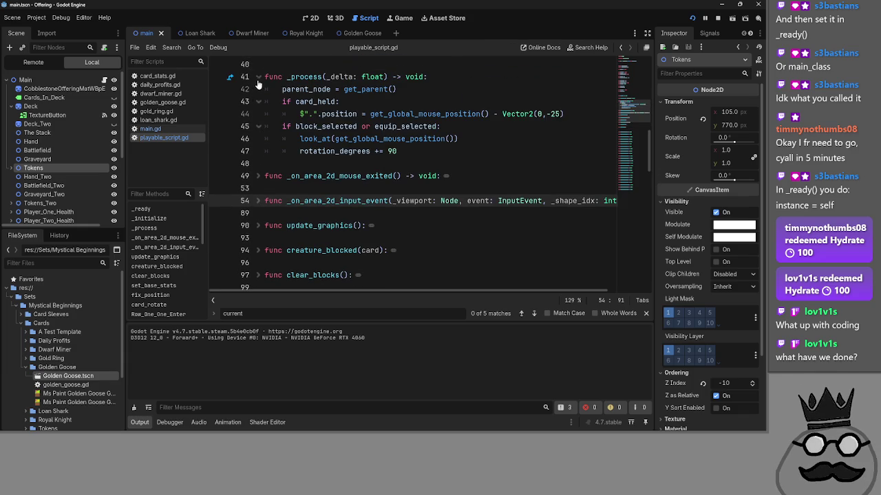
pyautogui.click(258, 78)
pyautogui.click(259, 126)
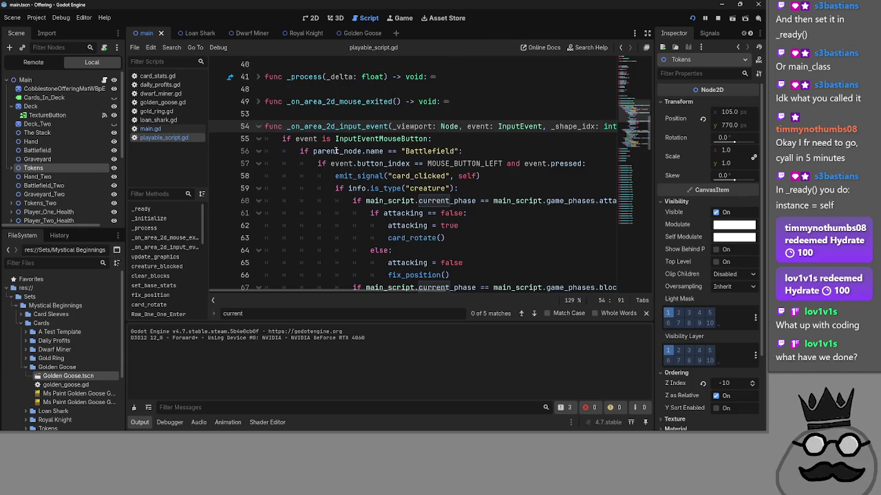
pyautogui.click(258, 151)
# Step: Extend line 74's Hand condition with 'and main_script.card_cast_prompt == false' and run the project
pyautogui.click(440, 164)
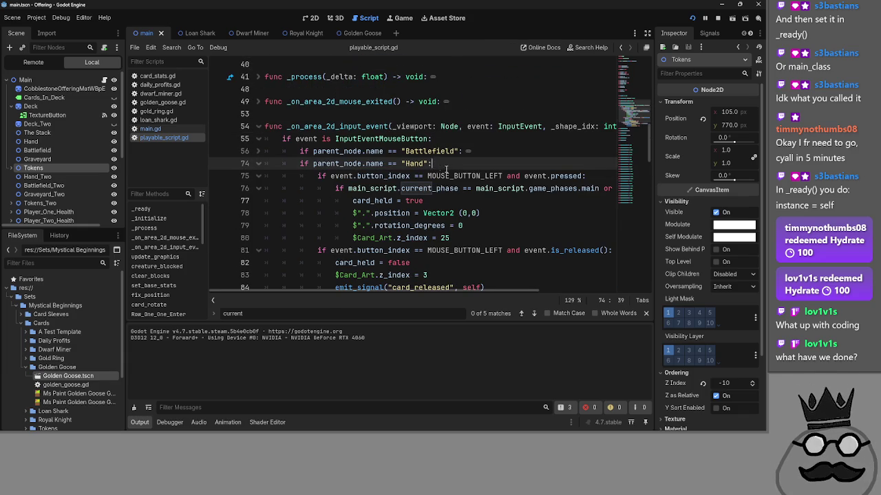
pyautogui.press('BackSpace')
pyautogui.write('an')
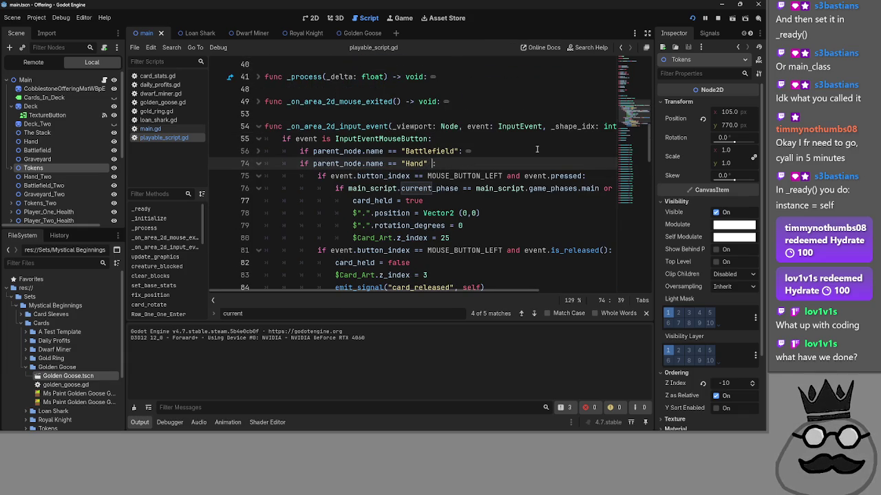
pyautogui.write('d card_cast_prompt:')
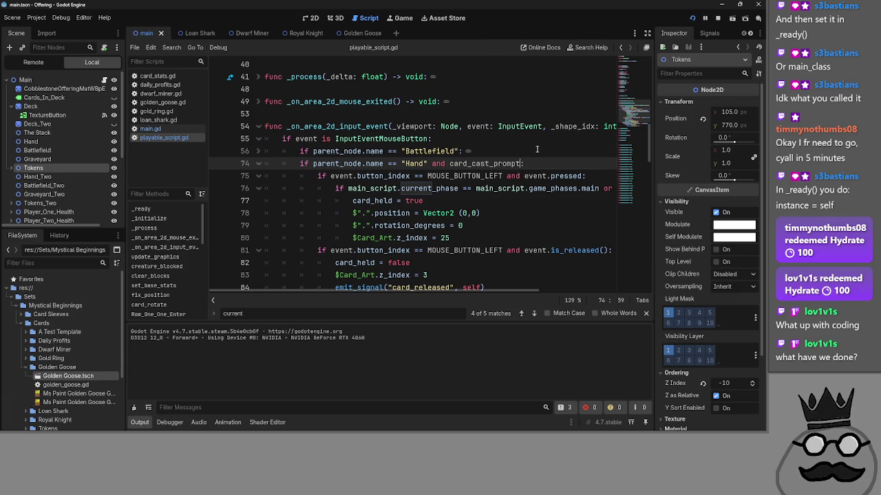
pyautogui.write('_script')
pyautogui.write('.card_cast_prompt ')
pyautogui.write(' fals')
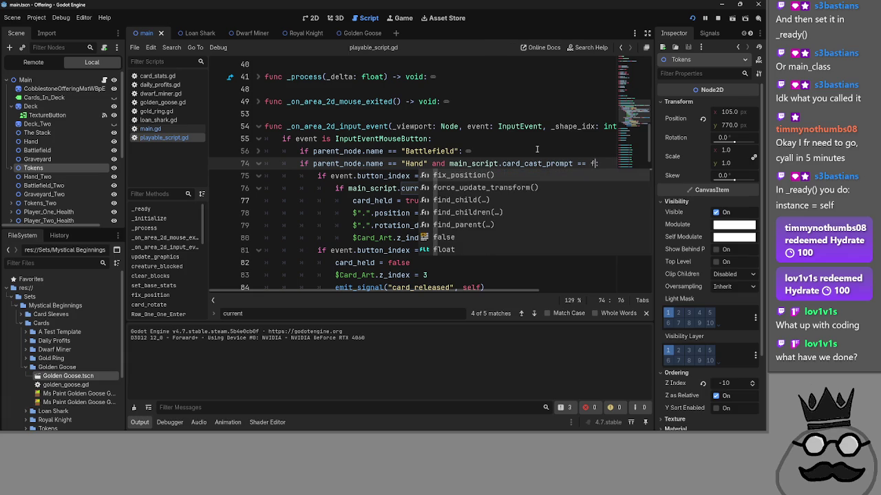
pyautogui.press('Return')
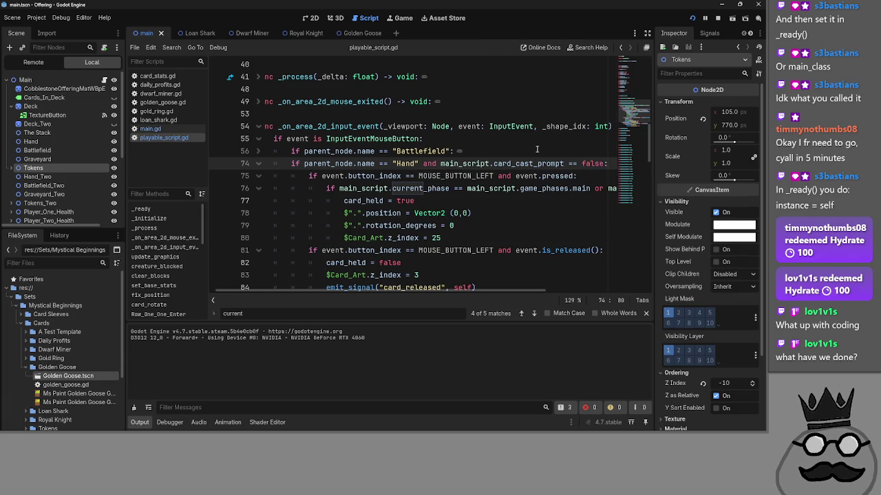
pyautogui.click(537, 149)
pyautogui.click(718, 19)
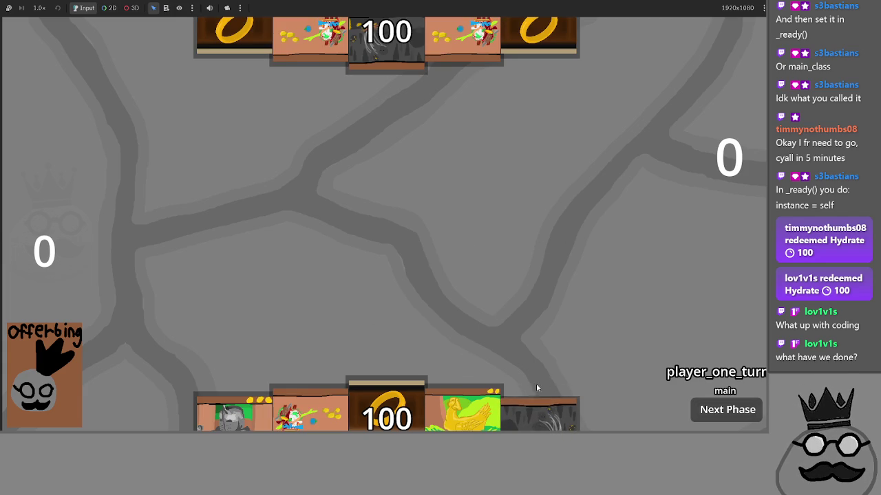
# Step: Stop the game, append ' = false' to static var card_cast_prompt on line 63, and rerun
pyautogui.hotkey('alt', 'Tab')
pyautogui.click(162, 132)
pyautogui.scroll(10, 355, 205)
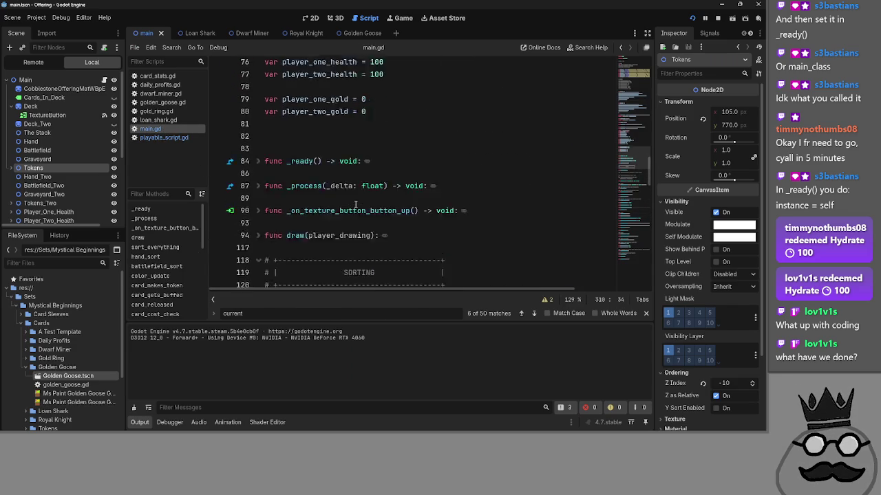
pyautogui.scroll(-10, 355, 205)
pyautogui.scroll(10, 355, 204)
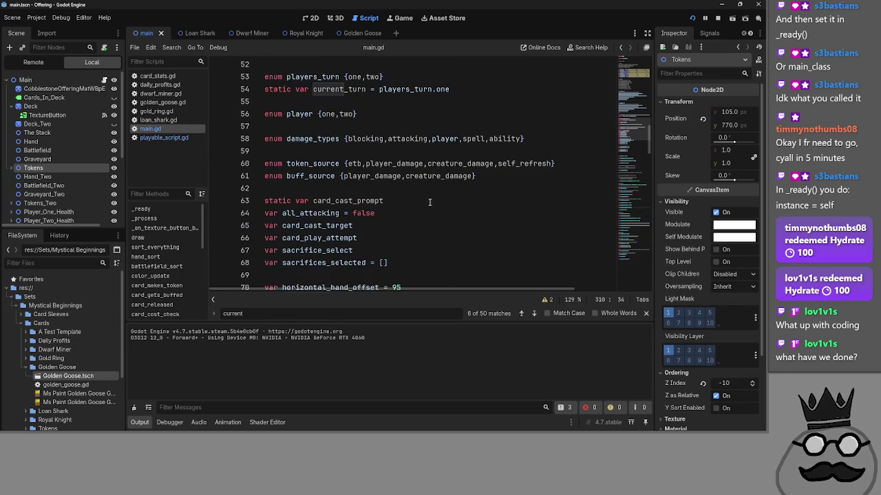
pyautogui.click(430, 201)
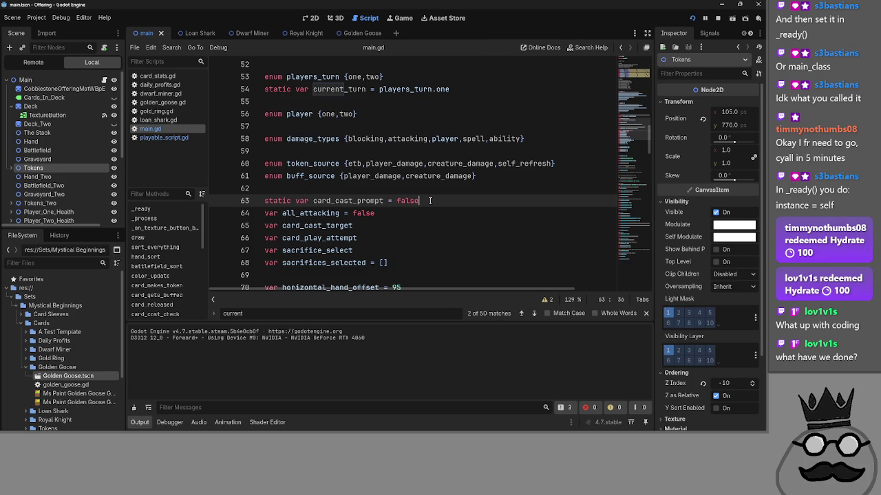
pyautogui.click(692, 18)
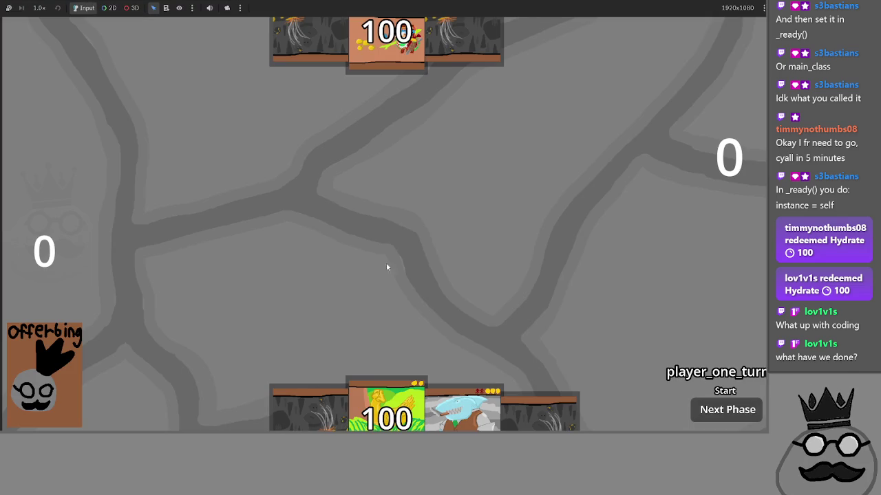
# Step: Play two cave cards, sacrifice a hand card, start and cancel the shark cast, then try dragging the chicken card
pyautogui.click(338, 343)
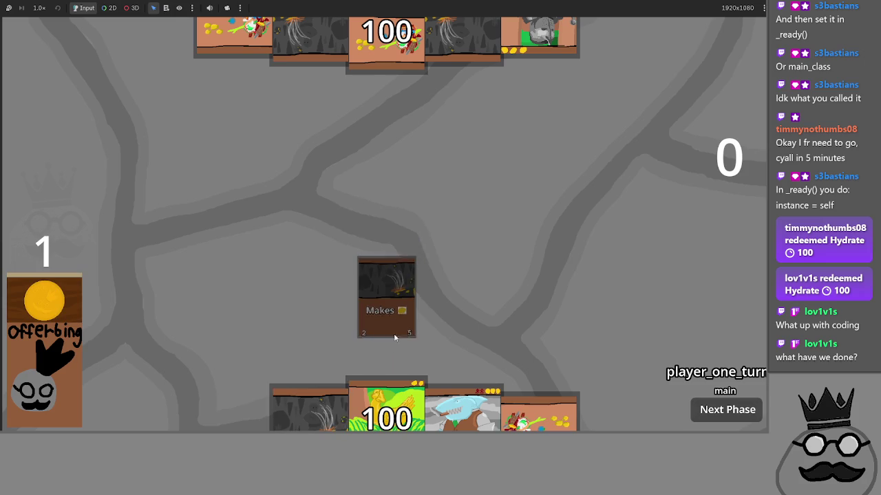
pyautogui.click(358, 335)
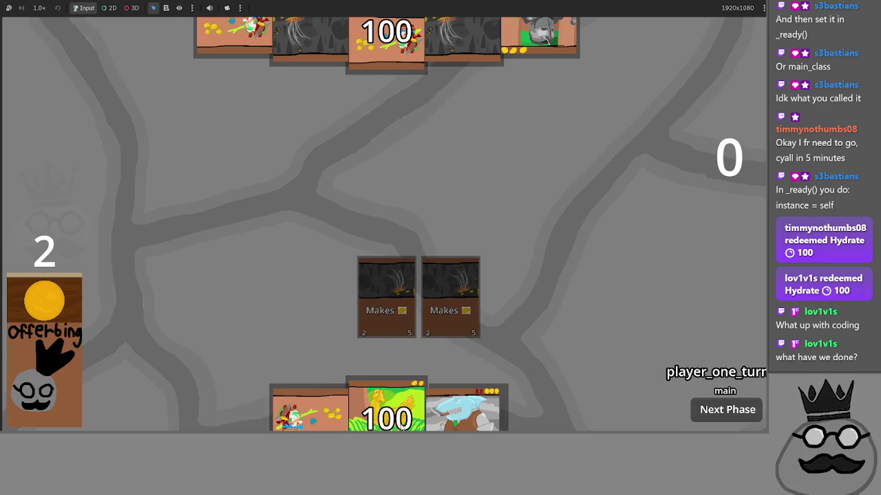
pyautogui.click(311, 399)
pyautogui.click(462, 402)
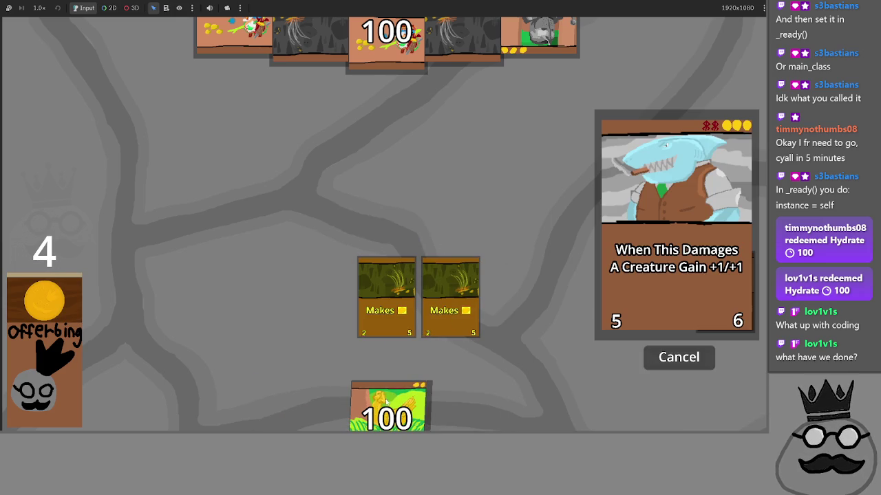
pyautogui.click(381, 372)
pyautogui.moveTo(380, 371); pyautogui.dragTo(257, 307)
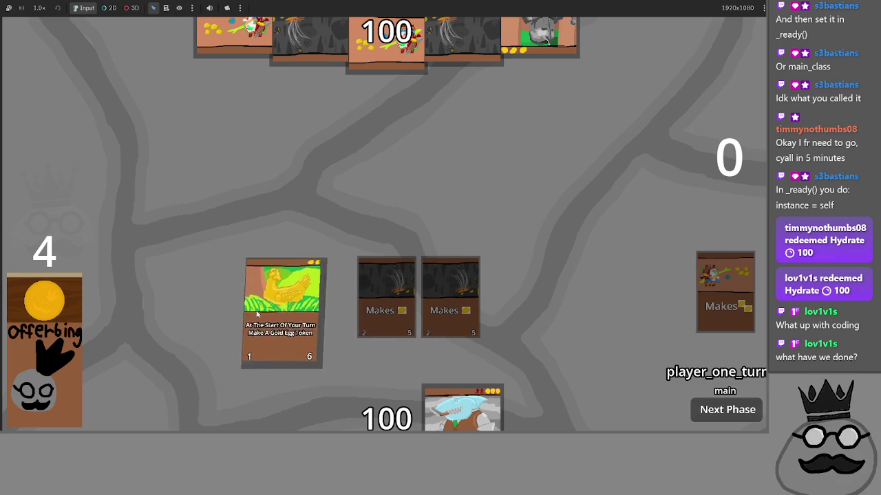
# Step: Drop the shark on the board and cancel the cast three times, then bring Discord forward
pyautogui.moveTo(489, 365)
pyautogui.mouseDown()
pyautogui.moveTo(506, 275)
pyautogui.moveTo(502, 296)
pyautogui.mouseUp()
pyautogui.click(474, 287)
pyautogui.click(386, 296)
pyautogui.click(428, 307)
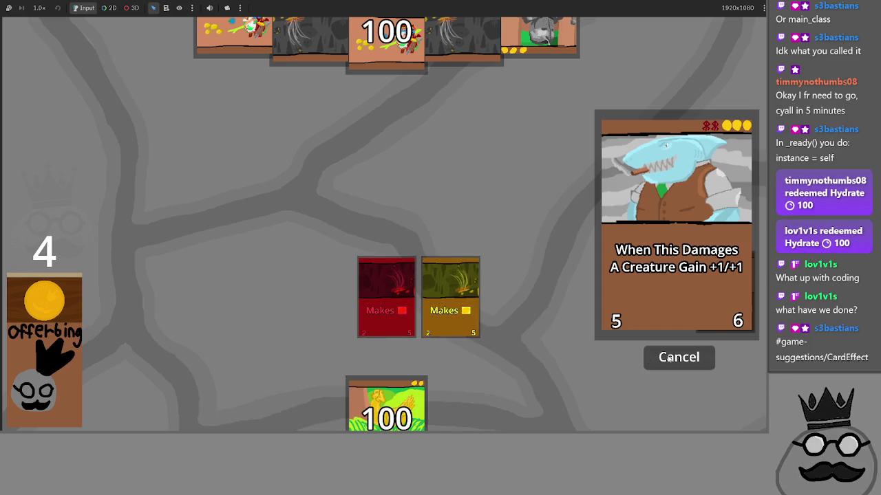
pyautogui.click(669, 359)
pyautogui.moveTo(461, 399)
pyautogui.mouseDown()
pyautogui.moveTo(419, 208)
pyautogui.moveTo(340, 296)
pyautogui.moveTo(483, 241)
pyautogui.mouseUp()
pyautogui.click(679, 358)
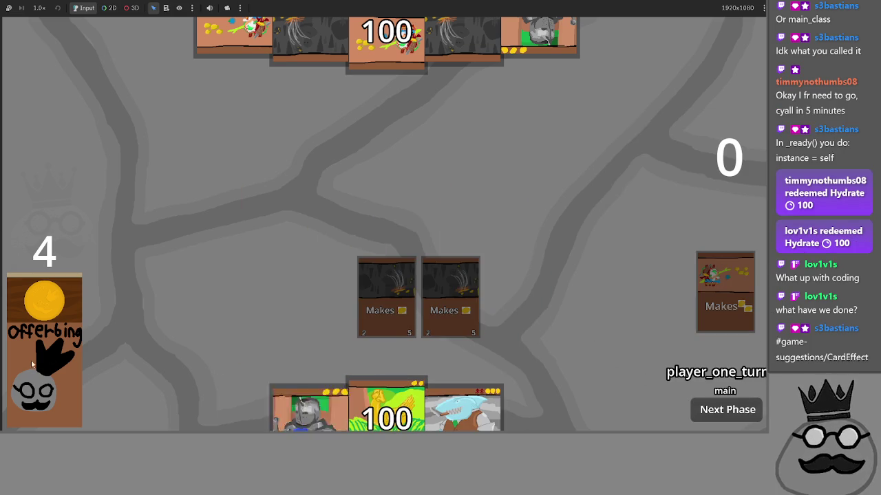
pyautogui.moveTo(463, 407); pyautogui.dragTo(501, 326)
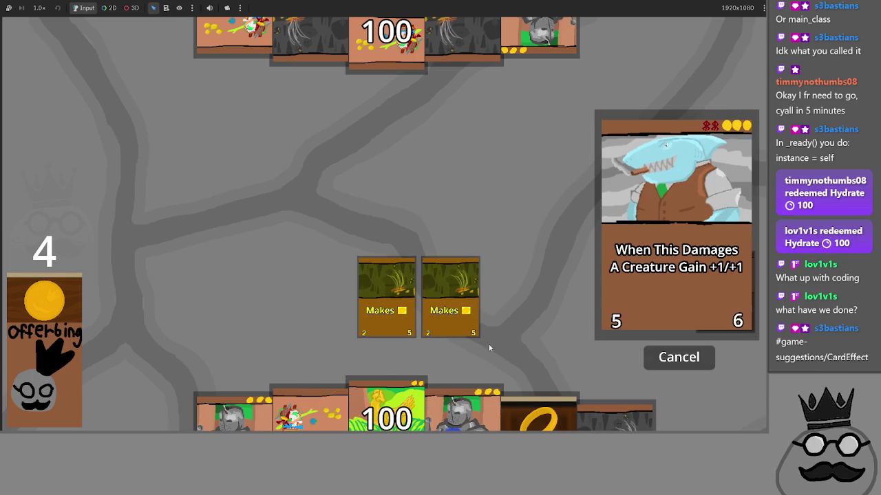
pyautogui.click(553, 423)
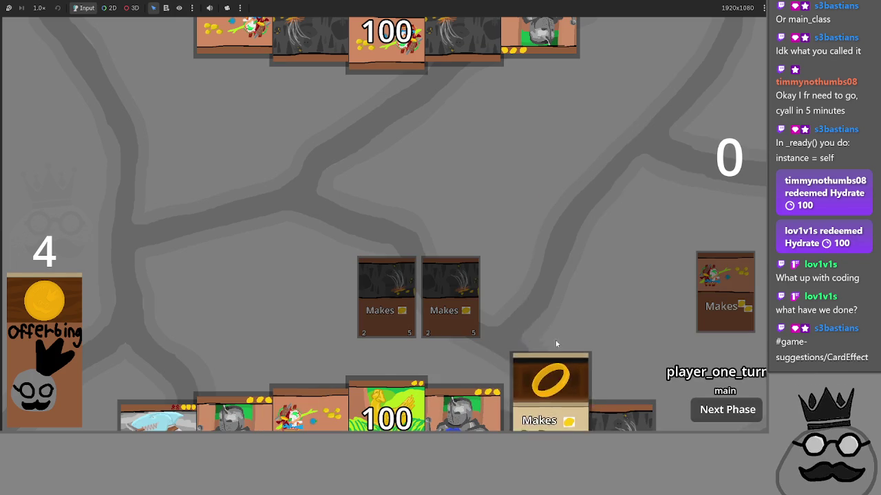
pyautogui.hotkey('alt', 'Tab')
pyautogui.hotkey('alt', 'Tab')
pyautogui.hotkey('alt', 'Tab')
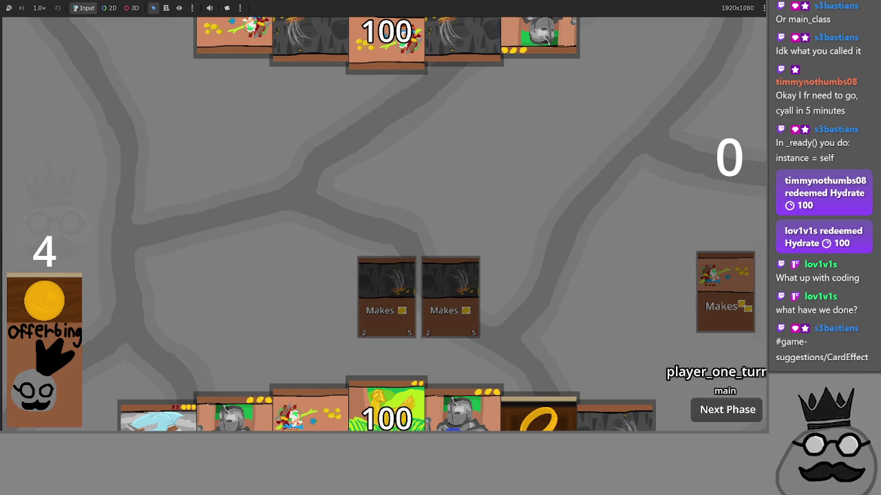
pyautogui.moveTo(880, 23)
pyautogui.mouseDown()
pyautogui.moveTo(545, 22)
pyautogui.moveTo(520, 9)
pyautogui.mouseUp()
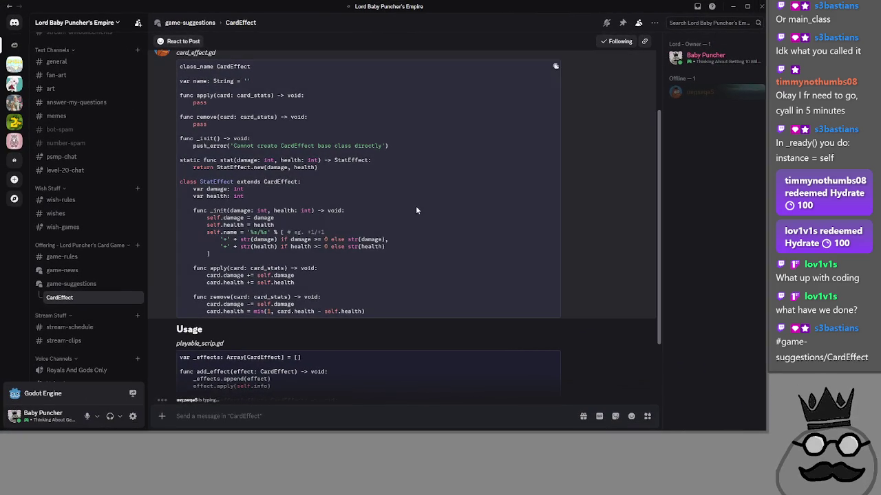
# Step: Highlight the opening lines and the func apply lines of the shared CardEffect code
pyautogui.scroll(1, 388, 195)
pyautogui.moveTo(180, 105); pyautogui.dragTo(290, 113)
pyautogui.moveTo(185, 118); pyautogui.dragTo(279, 125)
pyautogui.click(280, 125)
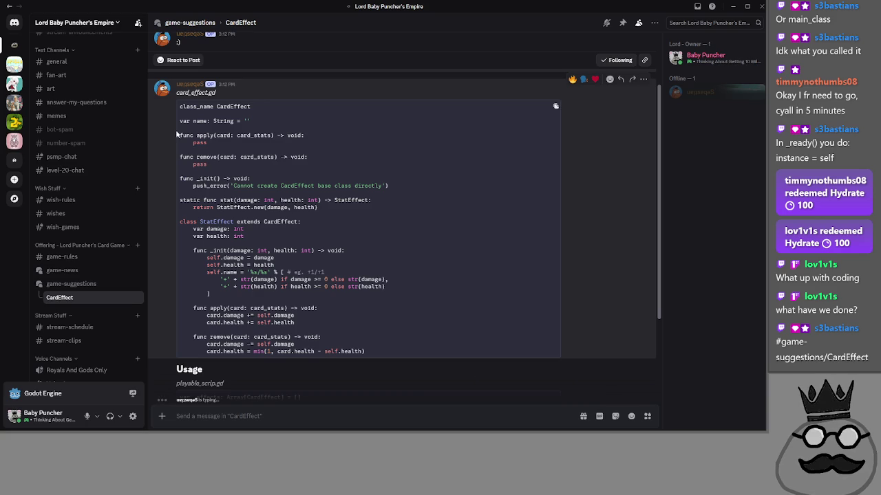
pyautogui.moveTo(178, 134); pyautogui.dragTo(230, 145)
pyautogui.click(229, 144)
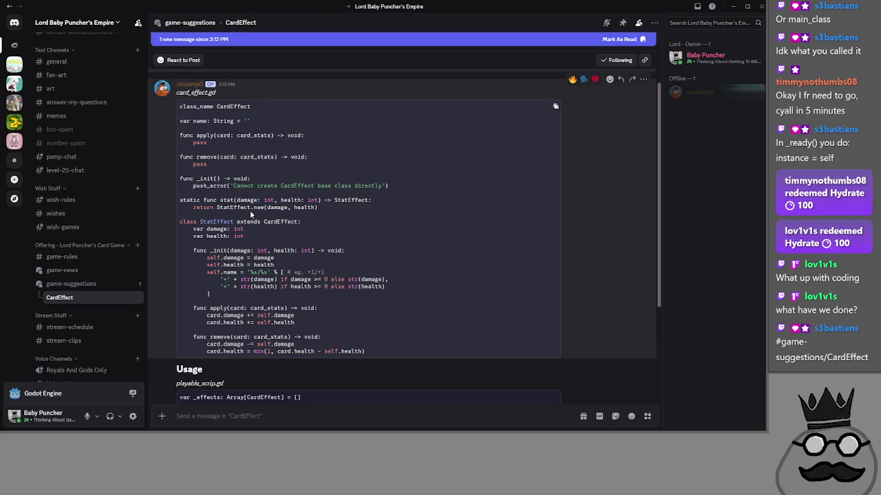
pyautogui.scroll(-2, 250, 215)
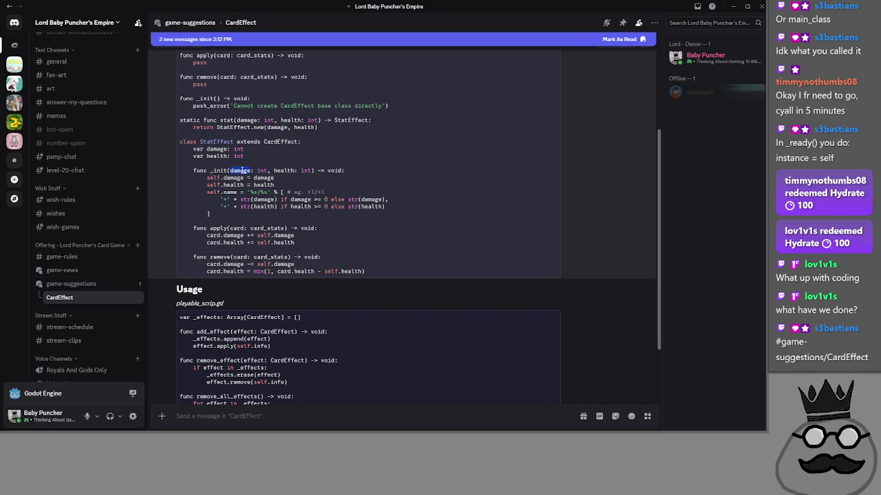
# Step: Compare the damage parameter in _init with self.damage and the assigned damage value
pyautogui.doubleClick(264, 177)
pyautogui.doubleClick(240, 170)
pyautogui.doubleClick(264, 178)
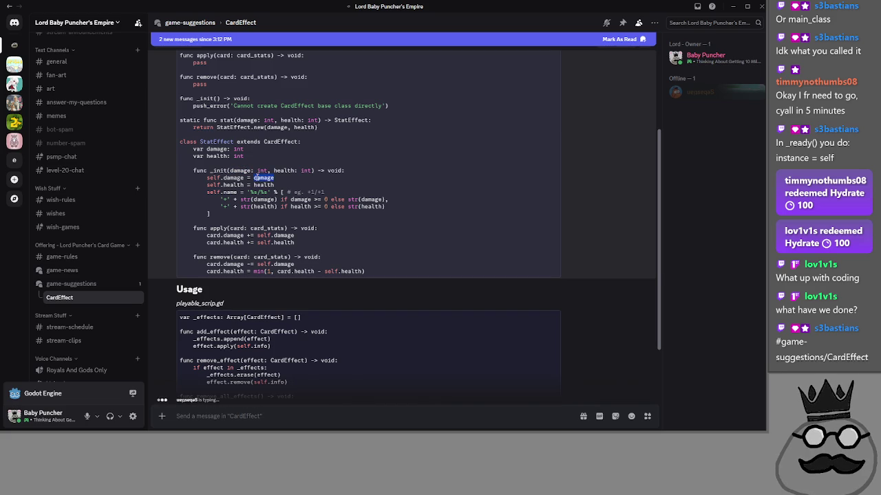
pyautogui.doubleClick(233, 178)
pyautogui.click(236, 177)
pyautogui.moveTo(242, 178); pyautogui.dragTo(206, 181)
pyautogui.doubleClick(250, 171)
pyautogui.doubleClick(264, 177)
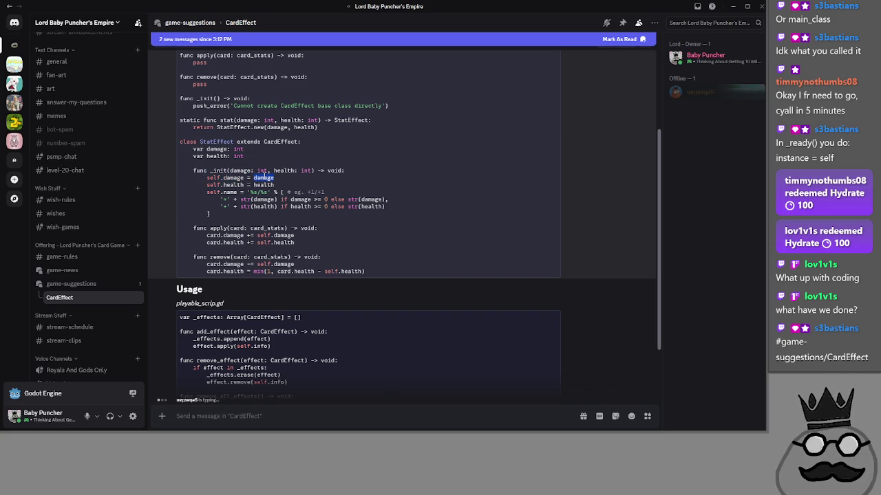
pyautogui.click(229, 178)
pyautogui.moveTo(242, 178); pyautogui.dragTo(208, 180)
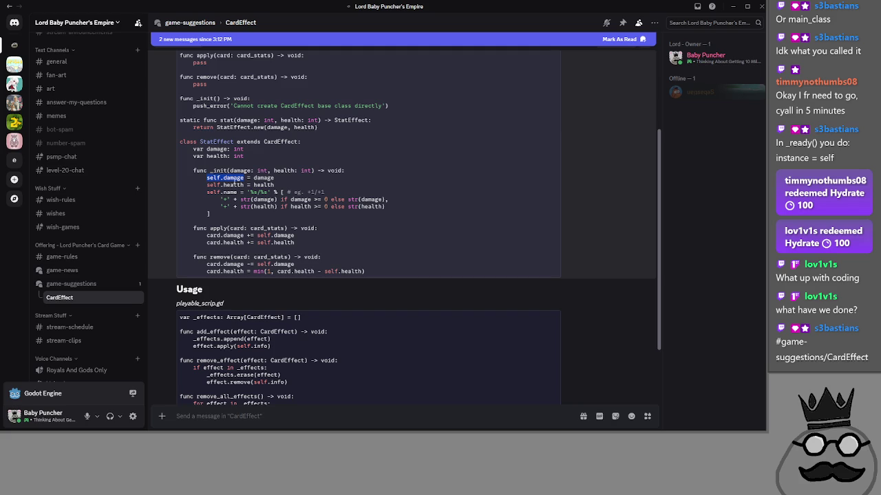
pyautogui.doubleClick(240, 171)
pyautogui.doubleClick(263, 177)
pyautogui.click(244, 179)
pyautogui.moveTo(245, 179); pyautogui.dragTo(212, 178)
pyautogui.click(227, 183)
pyautogui.doubleClick(263, 178)
pyautogui.doubleClick(233, 178)
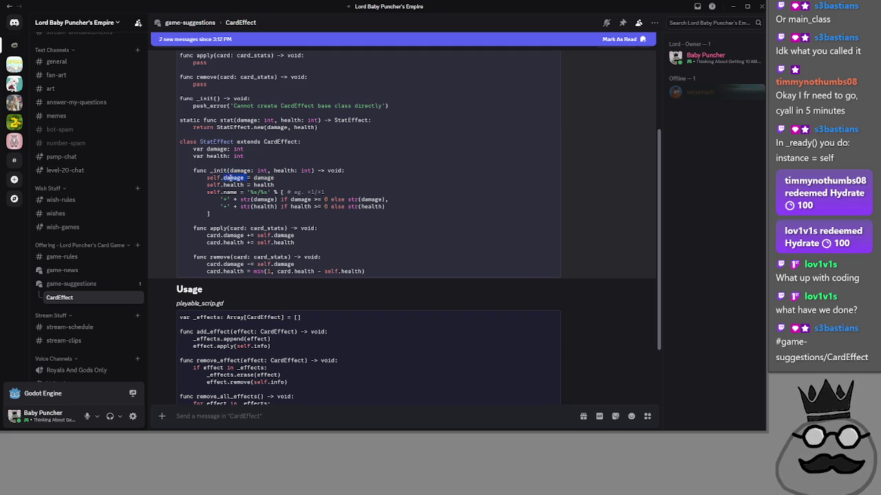
pyautogui.doubleClick(263, 178)
pyautogui.click(234, 178)
pyautogui.doubleClick(234, 177)
pyautogui.doubleClick(264, 177)
pyautogui.click(241, 172)
pyautogui.doubleClick(240, 170)
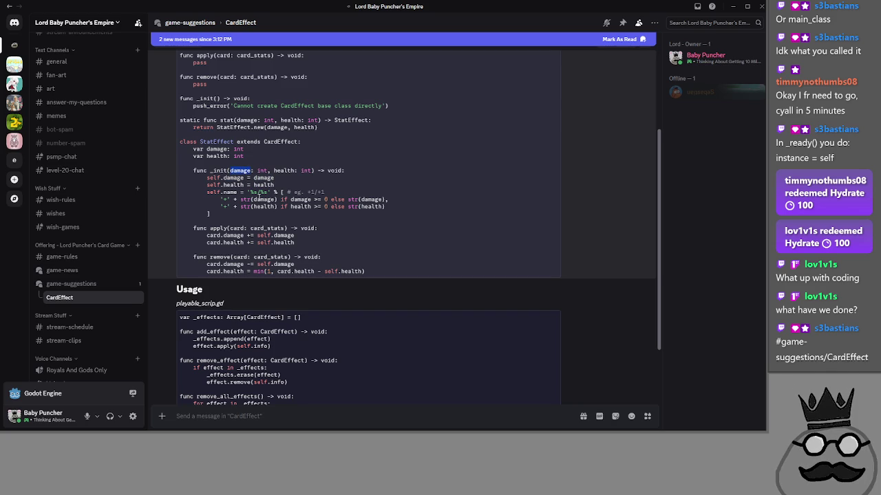
pyautogui.moveTo(206, 177); pyautogui.dragTo(247, 178)
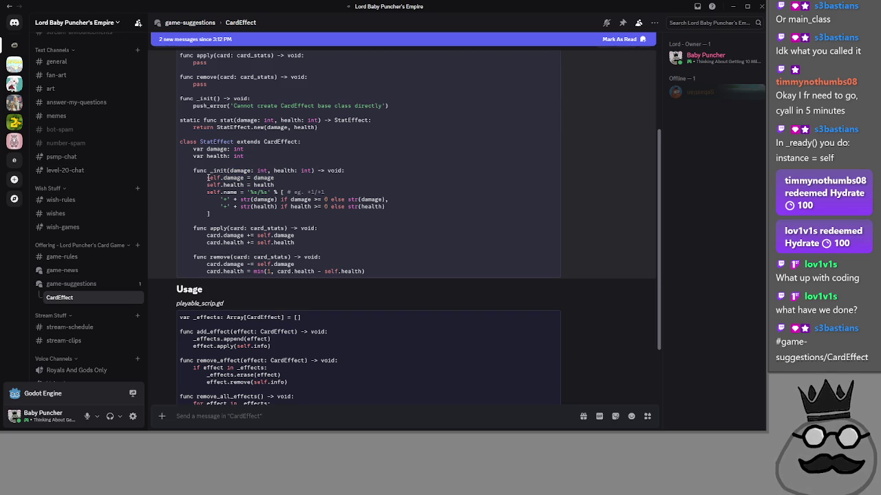
pyautogui.click(348, 253)
# Step: Inspect the usage example shark.add_effect(CardEffect.stat(2, 4)), highlighting its parts
pyautogui.scroll(-2, 348, 253)
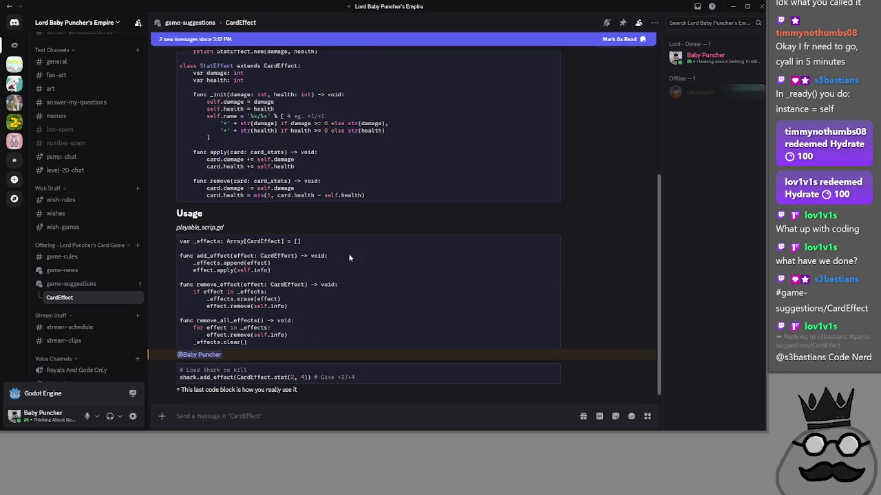
pyautogui.scroll(2, 353, 252)
pyautogui.scroll(-2, 352, 252)
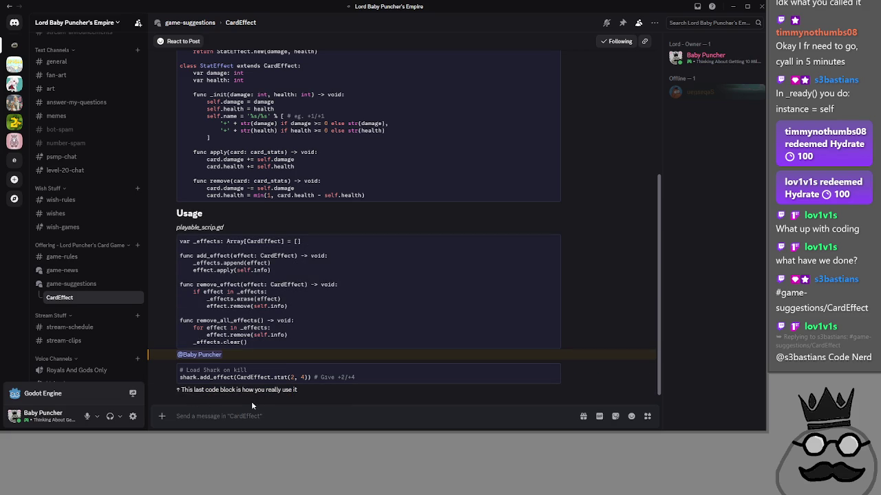
pyautogui.moveTo(179, 379); pyautogui.dragTo(231, 376)
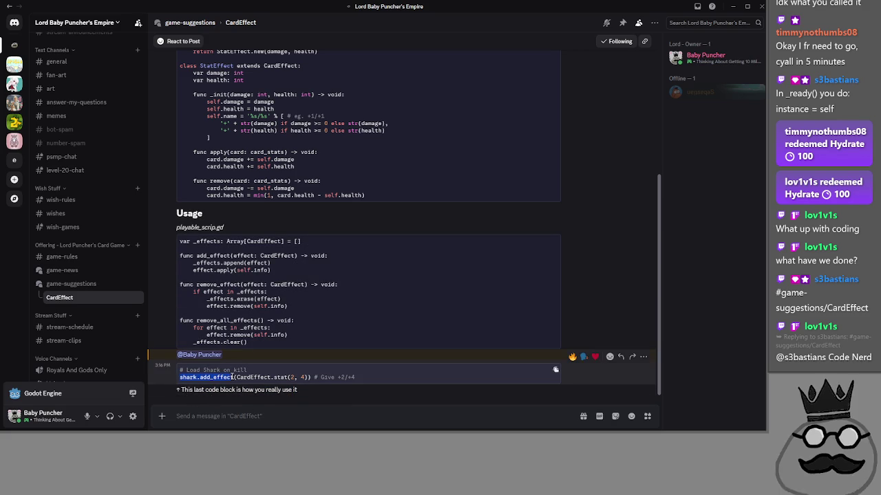
pyautogui.click(181, 378)
pyautogui.moveTo(235, 378); pyautogui.dragTo(311, 384)
pyautogui.click(302, 385)
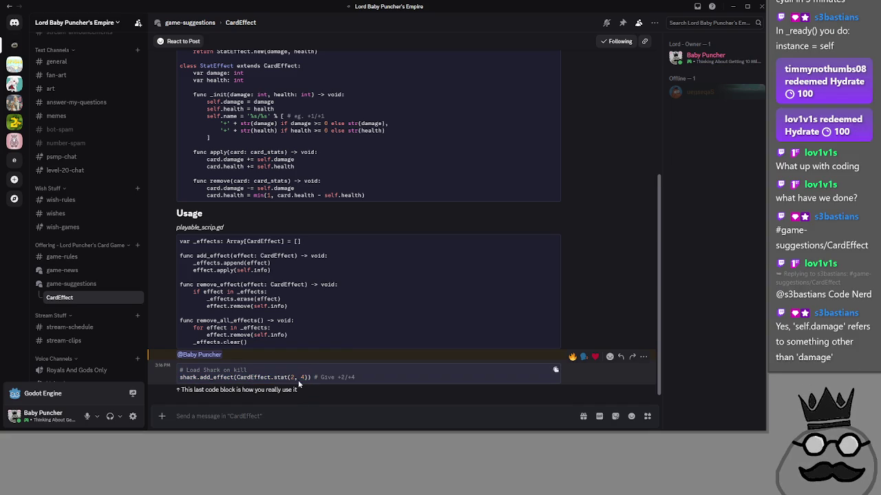
pyautogui.doubleClick(280, 378)
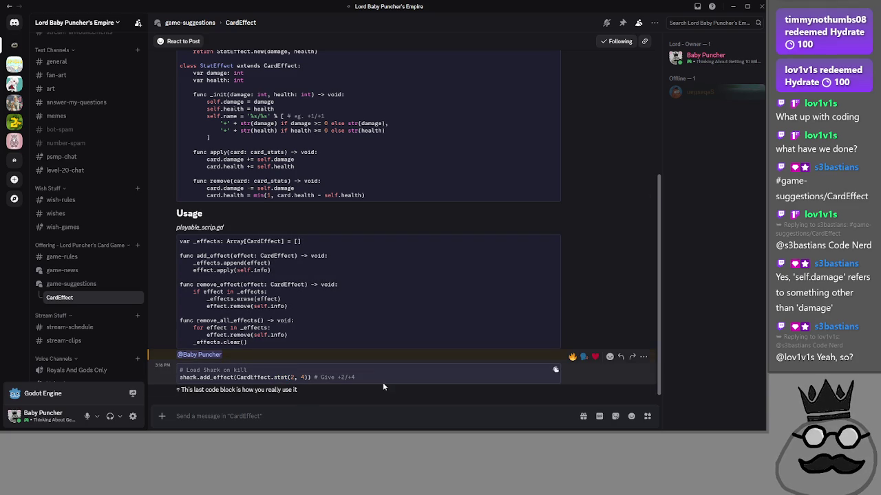
pyautogui.click(351, 377)
pyautogui.moveTo(351, 377); pyautogui.dragTo(182, 378)
pyautogui.click(309, 377)
pyautogui.click(278, 377)
pyautogui.doubleClick(262, 377)
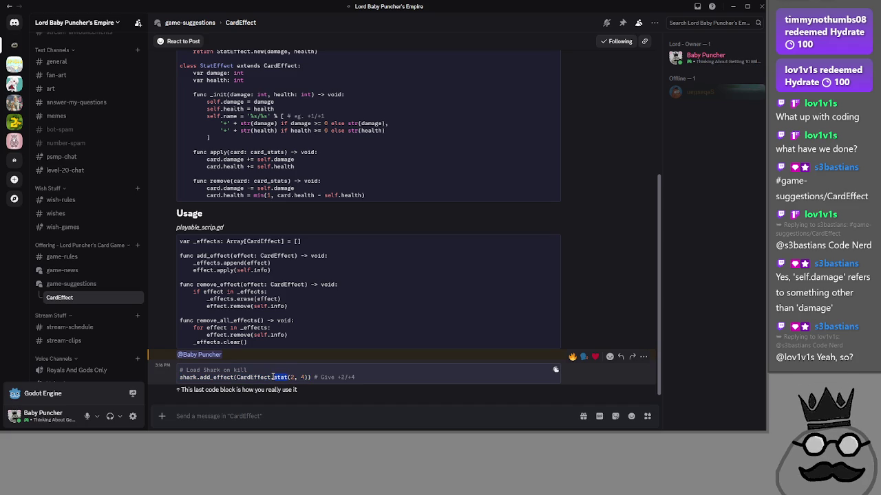
# Step: Select stat and StatEffect in the static stat function's code
pyautogui.scroll(1, 305, 322)
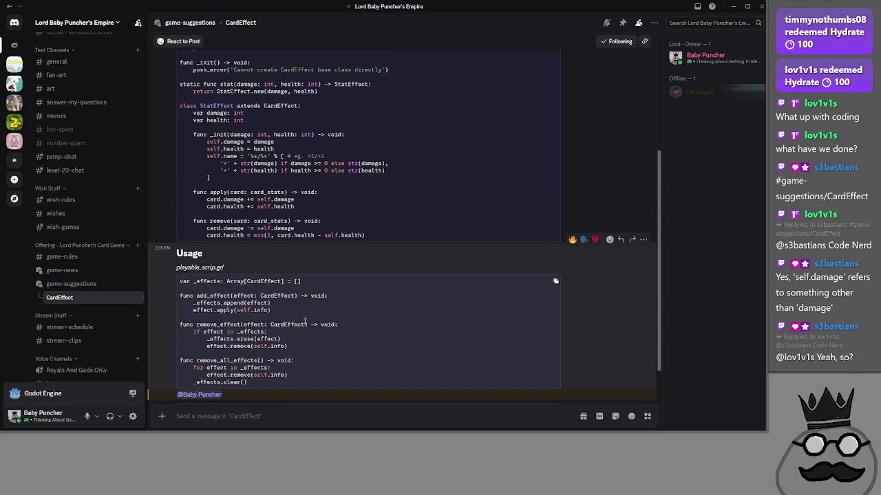
pyautogui.scroll(1, 305, 322)
pyautogui.scroll(-2, 305, 323)
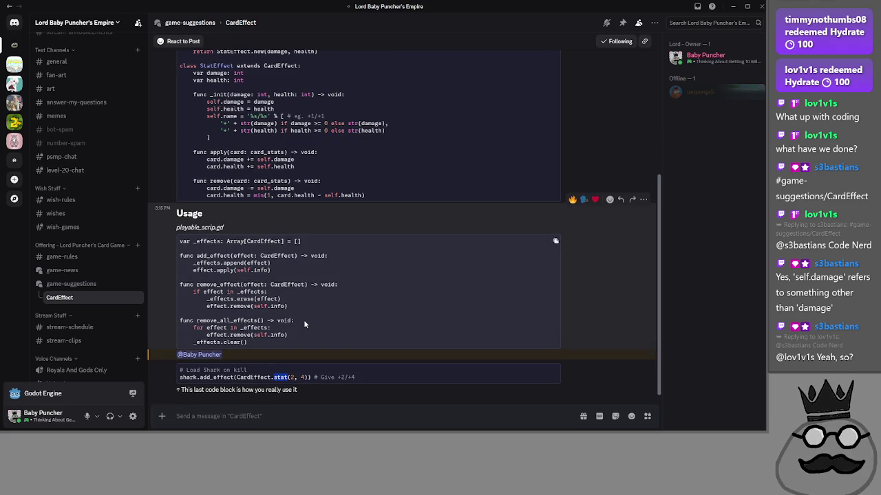
pyautogui.scroll(4, 305, 323)
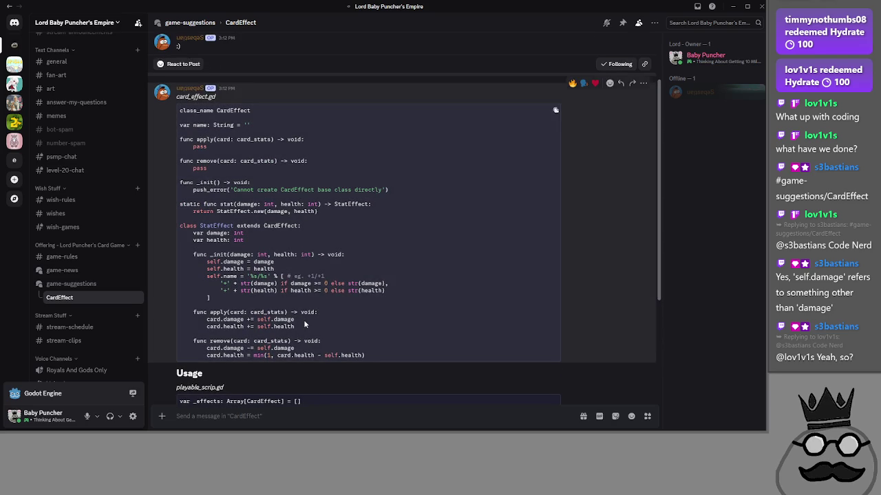
pyautogui.doubleClick(225, 204)
pyautogui.click(232, 205)
pyautogui.doubleClick(236, 213)
# Step: Leave the CardEffect code and select the forum channel in the sidebar
pyautogui.scroll(-1, 249, 234)
pyautogui.moveTo(323, 308); pyautogui.dragTo(199, 200)
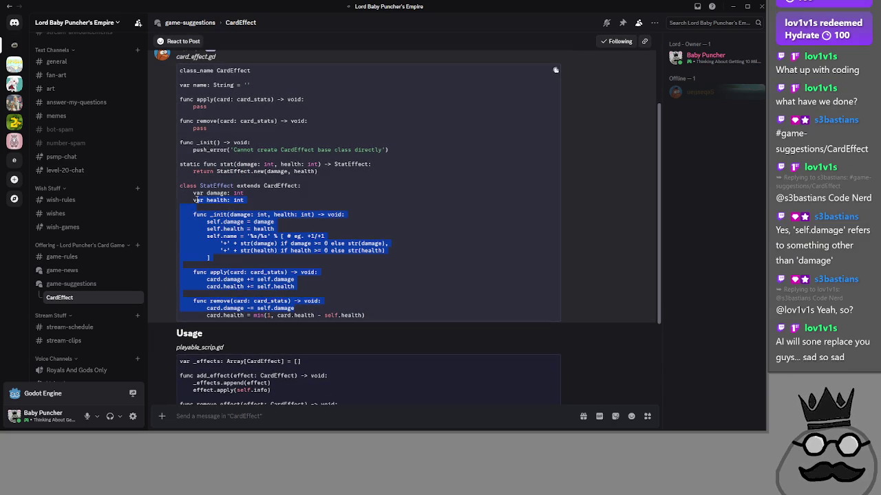
pyautogui.click(95, 272)
# Step: Return to the game-suggestions post list and briefly open and close the Rusted warfare post
pyautogui.click(92, 286)
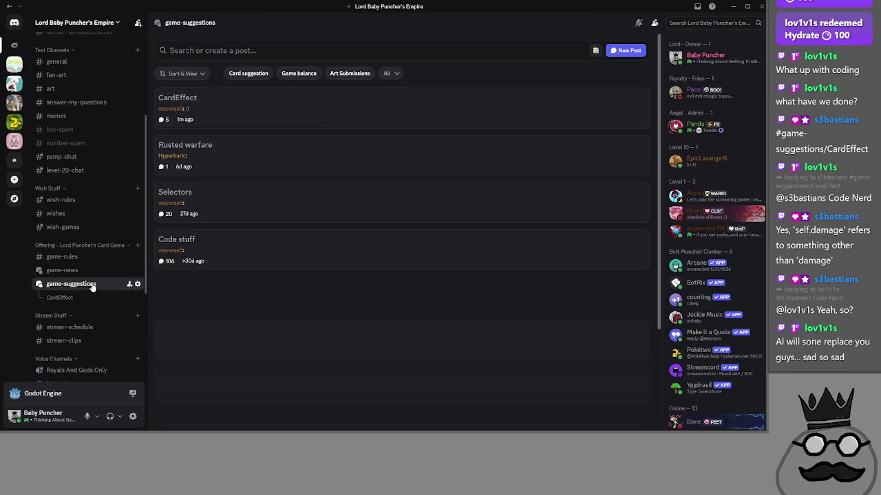
pyautogui.click(86, 297)
pyautogui.click(90, 284)
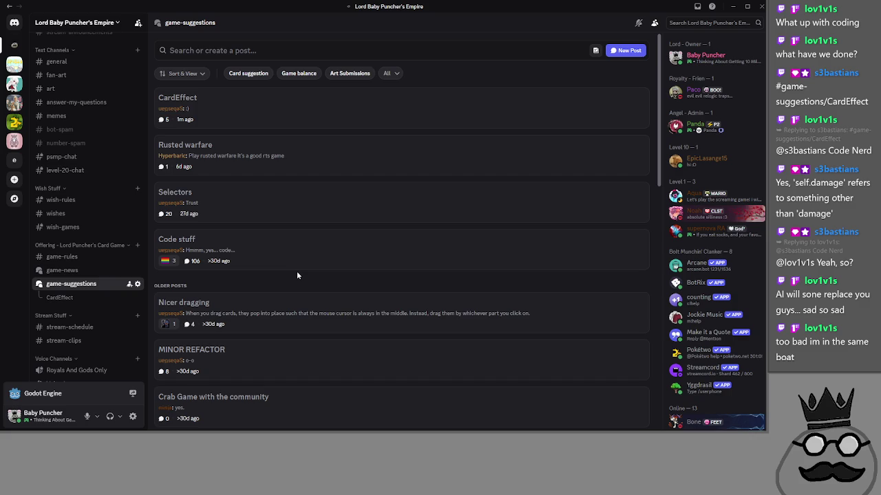
pyautogui.click(261, 164)
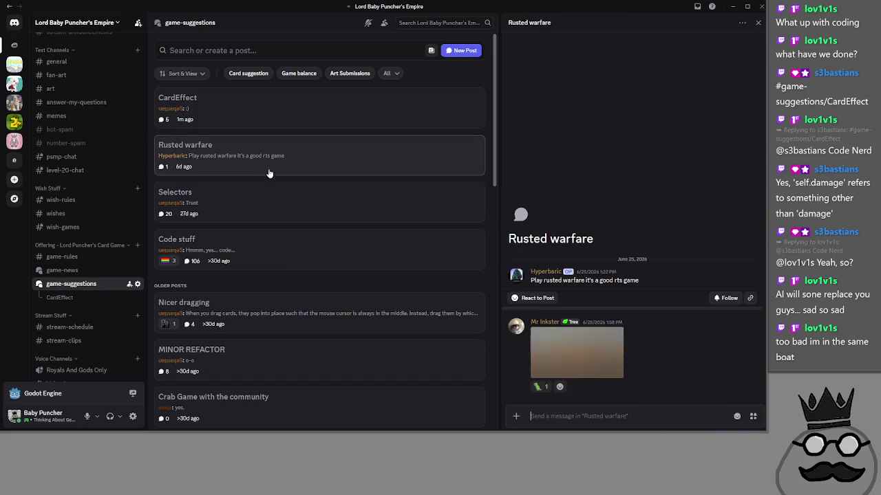
pyautogui.press('Escape')
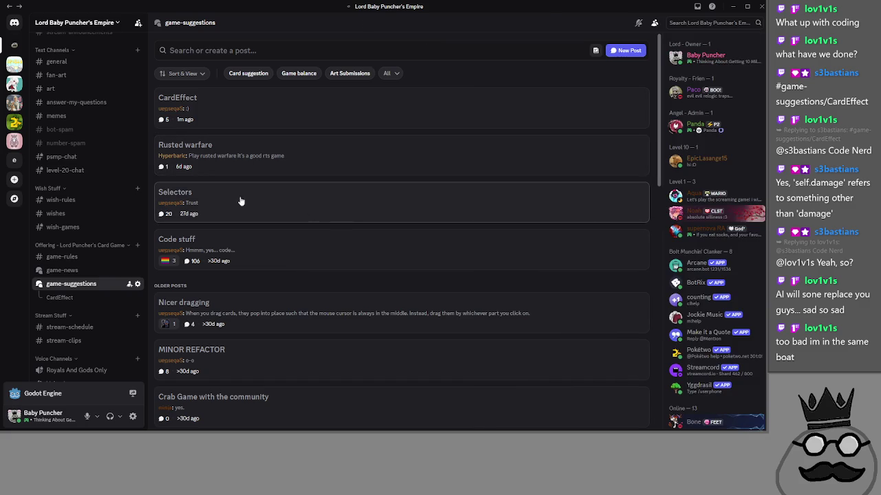
pyautogui.click(262, 164)
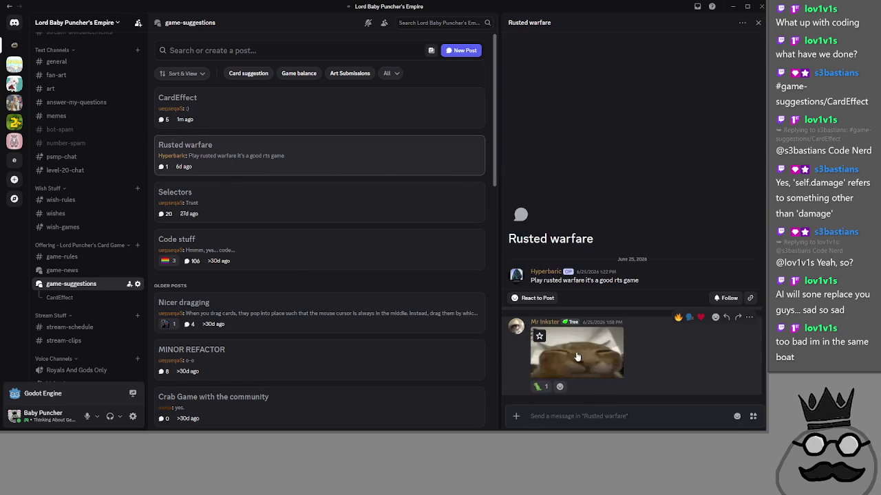
pyautogui.press('Escape')
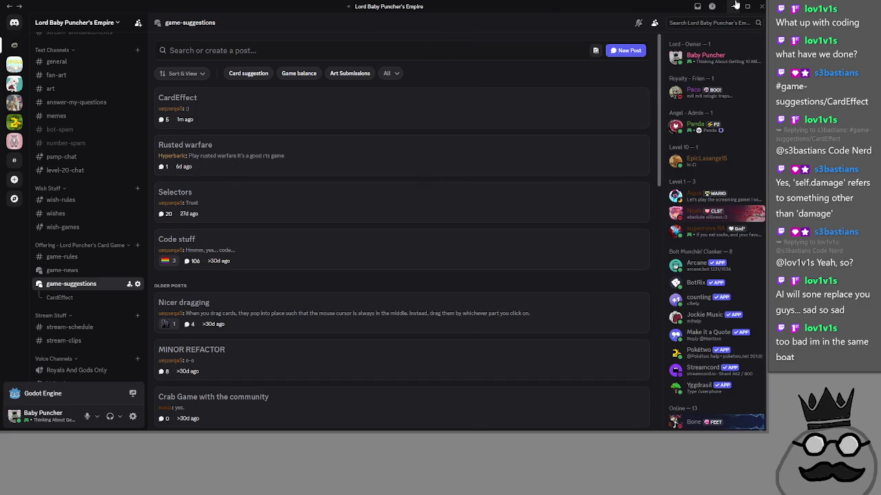
# Step: Scroll through the forum posts, then minimize Discord
pyautogui.scroll(-2, 379, 220)
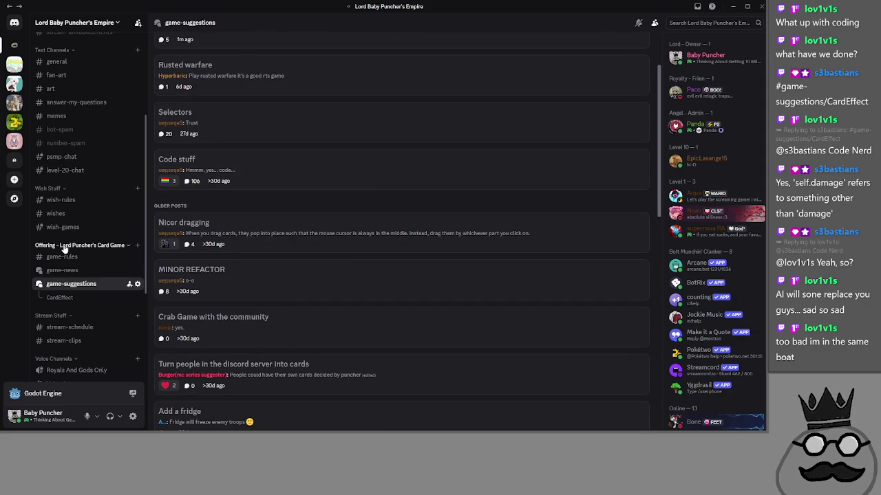
pyautogui.scroll(2, 419, 262)
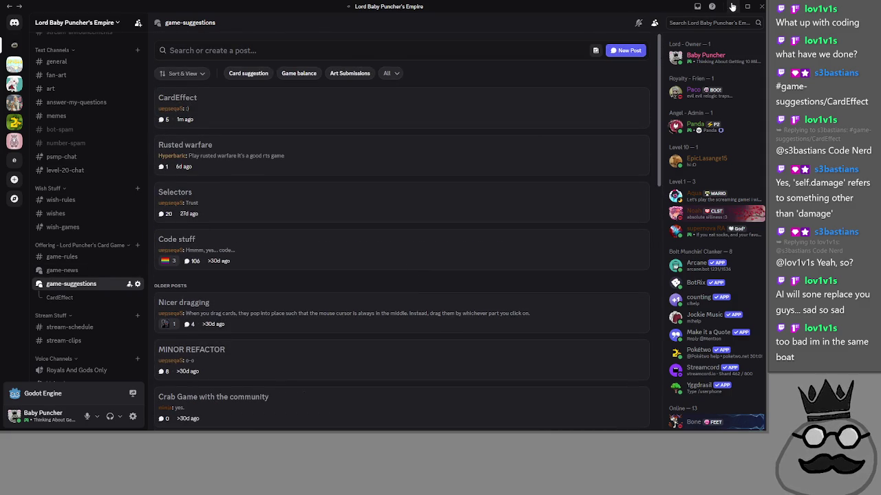
pyautogui.click(732, 6)
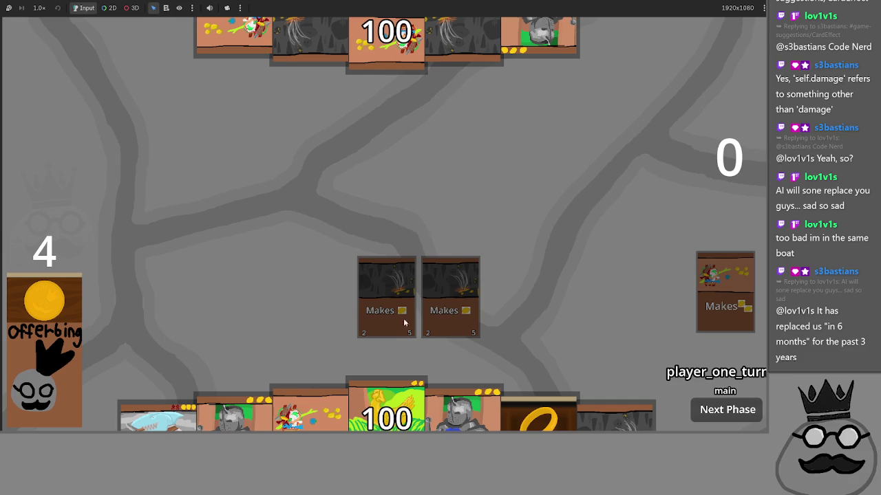
# Step: Drag four hand cards, including the Makes cards, onto the board
pyautogui.moveTo(309, 406); pyautogui.dragTo(300, 254)
pyautogui.moveTo(313, 406); pyautogui.dragTo(322, 296)
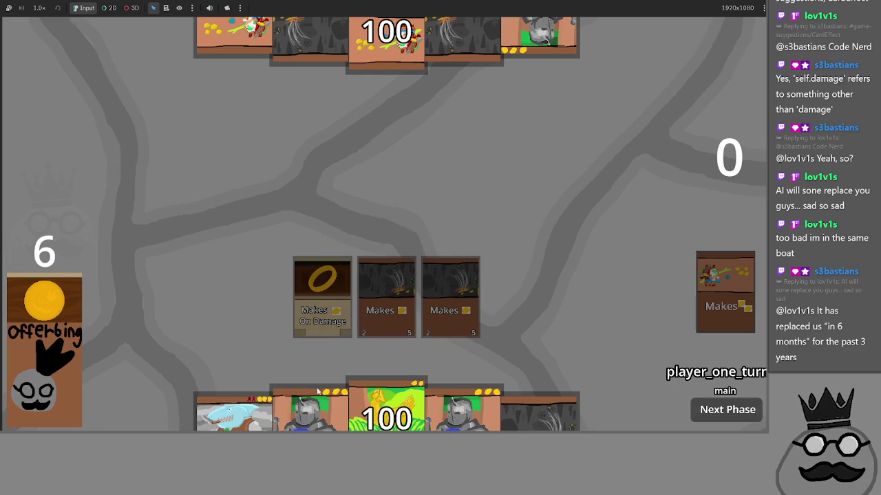
pyautogui.moveTo(513, 422); pyautogui.dragTo(515, 296)
pyautogui.moveTo(465, 411)
pyautogui.mouseDown()
pyautogui.moveTo(483, 241)
pyautogui.moveTo(510, 422)
pyautogui.moveTo(554, 265)
pyautogui.mouseUp()
# Step: Cast the shark by sacrificing two board cards, then return to the Godot script editor
pyautogui.click(515, 297)
pyautogui.click(472, 299)
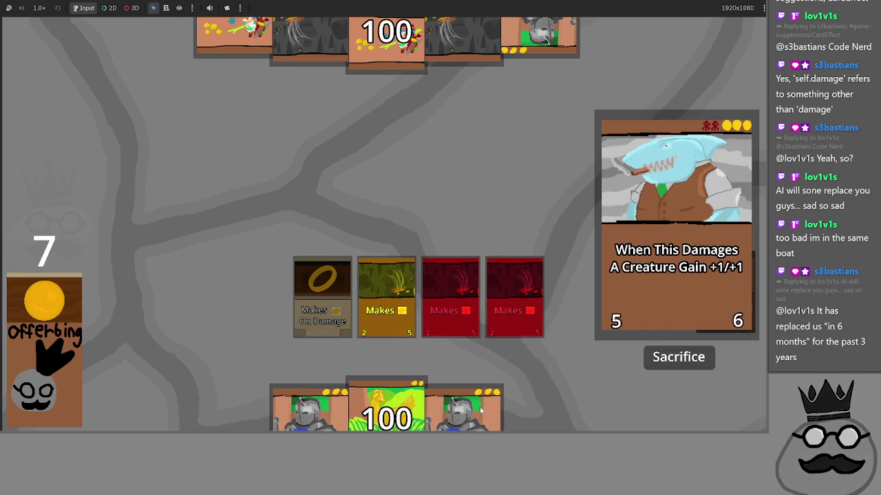
pyautogui.click(670, 370)
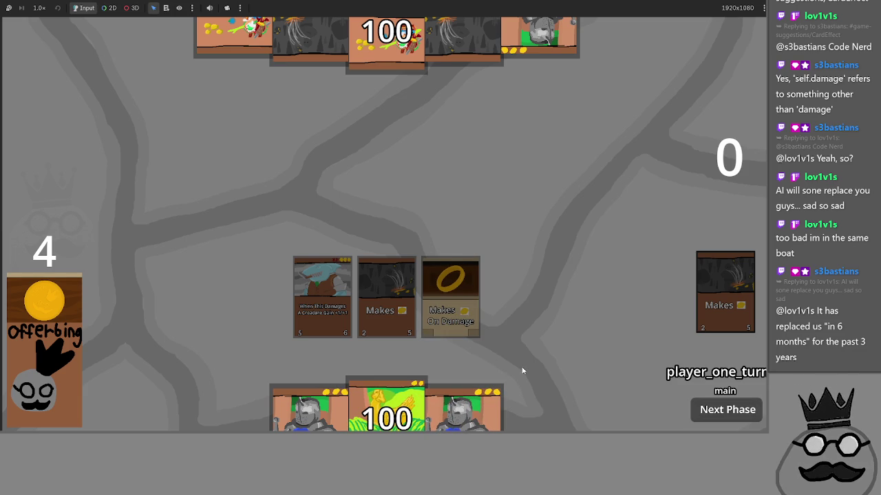
pyautogui.hotkey('alt', 'Tab')
pyautogui.hotkey('alt', 'Tab')
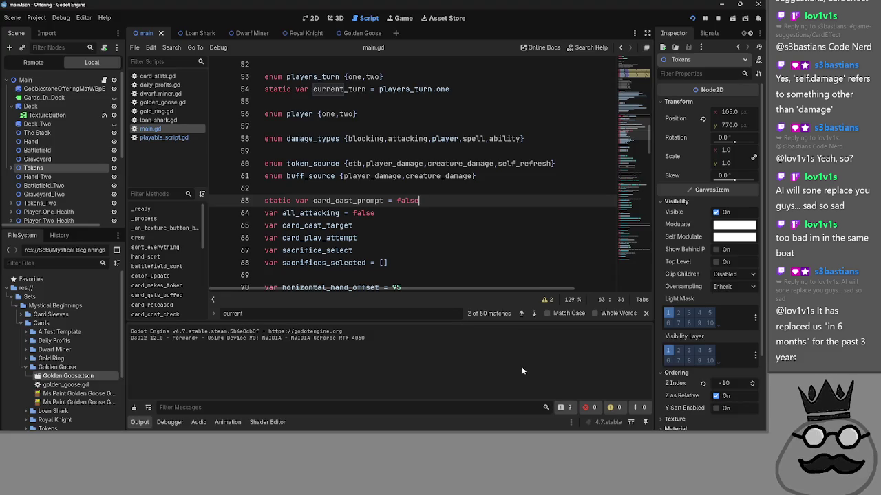
pyautogui.click(501, 242)
pyautogui.click(430, 214)
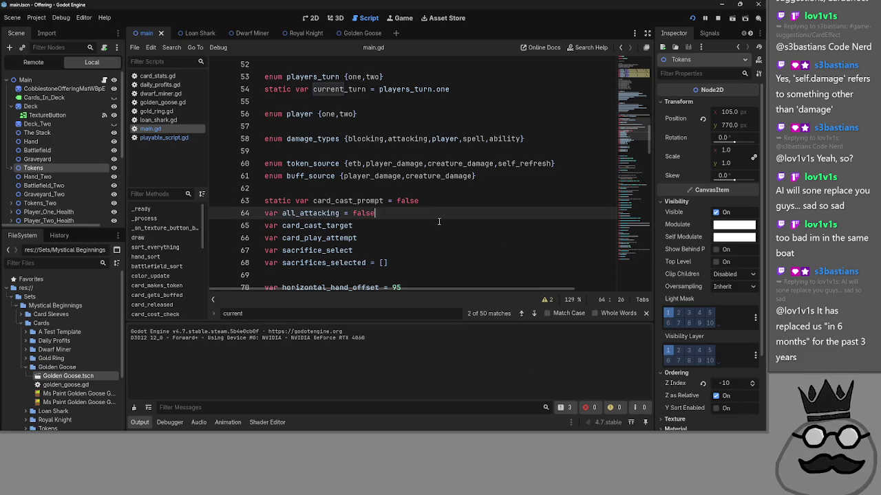
pyautogui.scroll(-10, 438, 221)
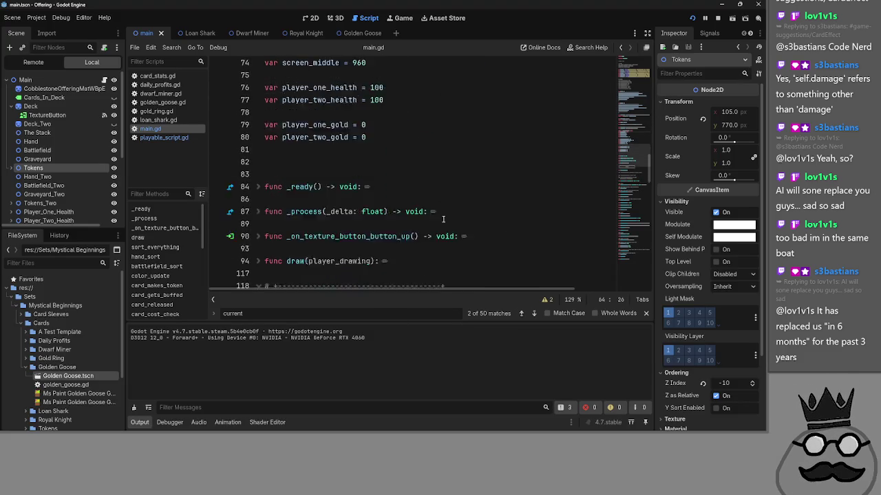
pyautogui.scroll(-5, 443, 219)
pyautogui.scroll(-5, 443, 219)
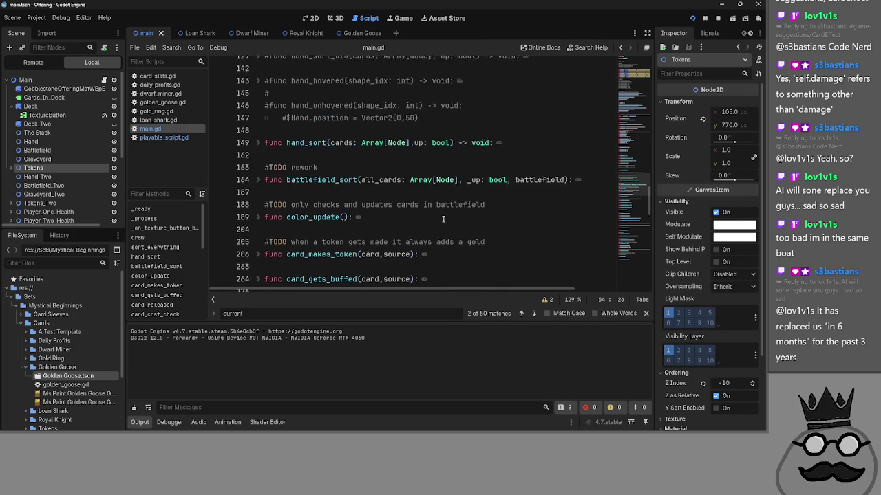
pyautogui.scroll(-2, 468, 269)
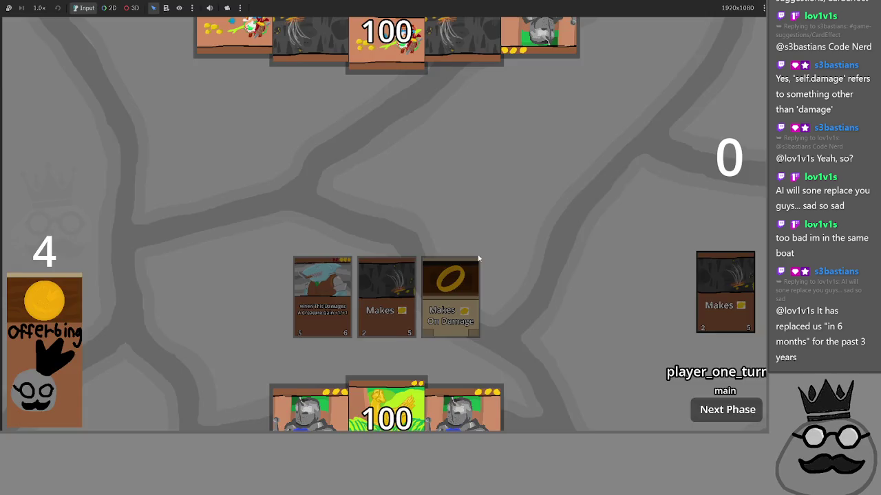
pyautogui.scroll(12, 478, 256)
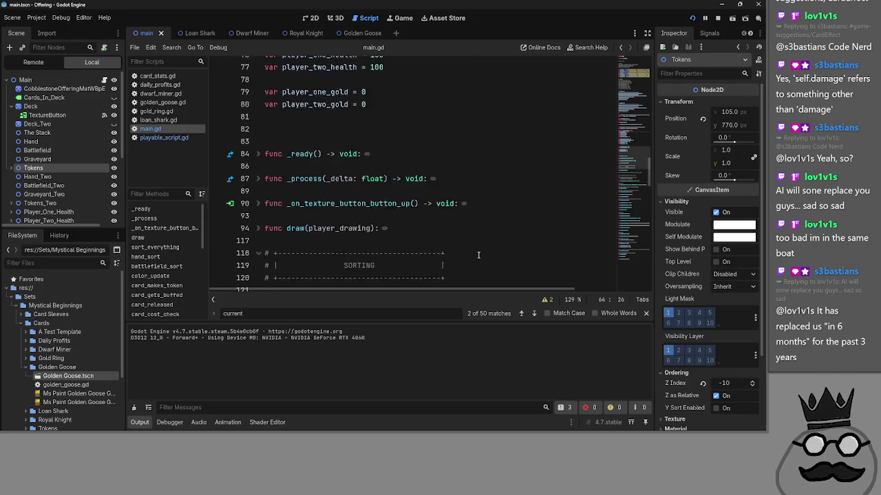
pyautogui.hotkey('alt', 'Tab')
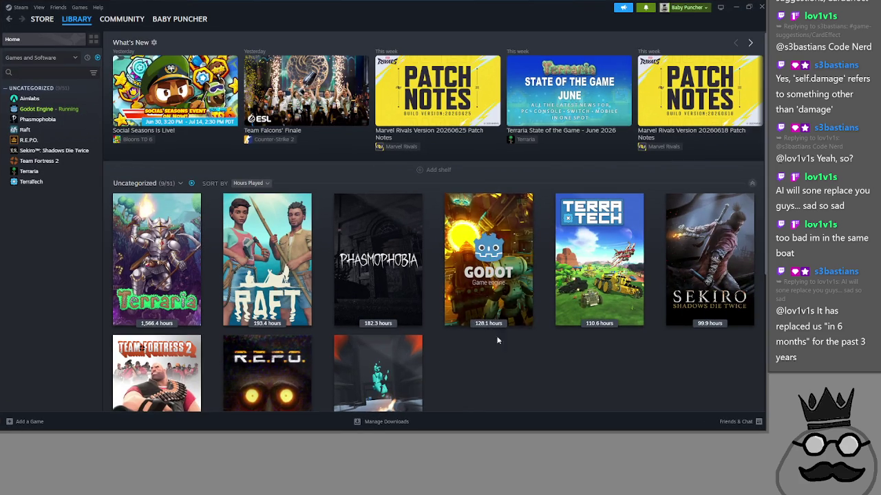
pyautogui.moveTo(486, 298)
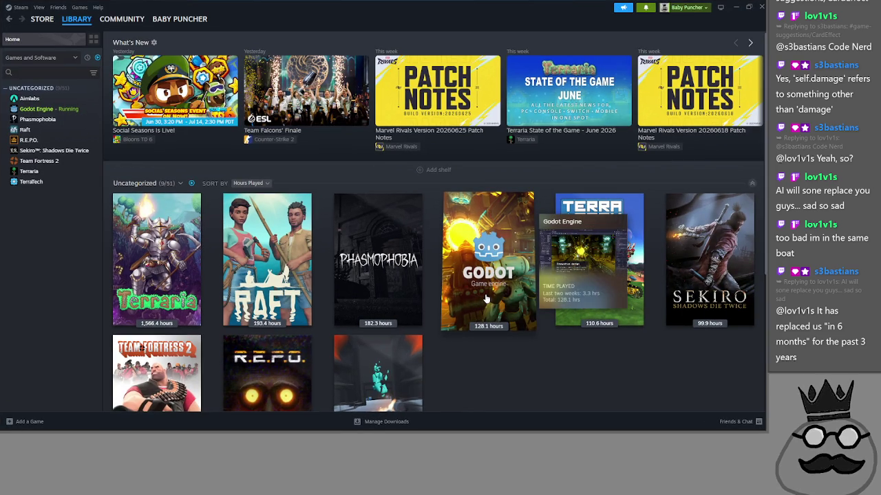
pyautogui.click(486, 300)
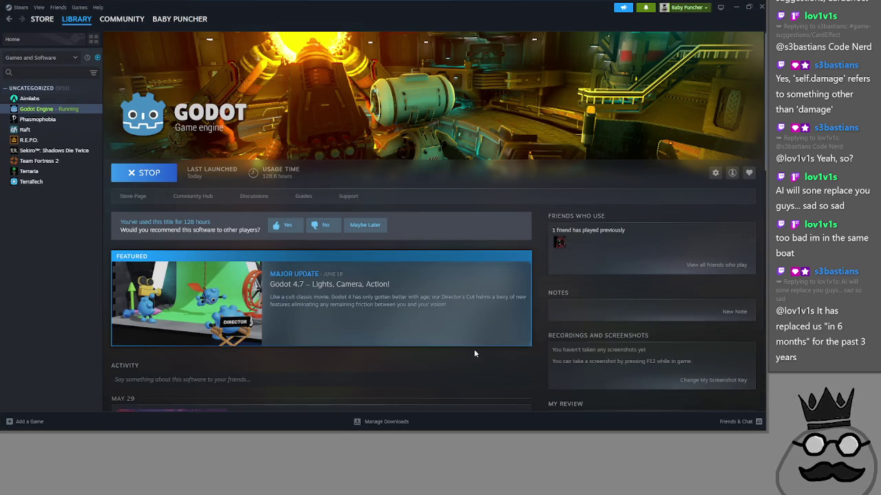
pyautogui.click(736, 6)
pyautogui.click(418, 212)
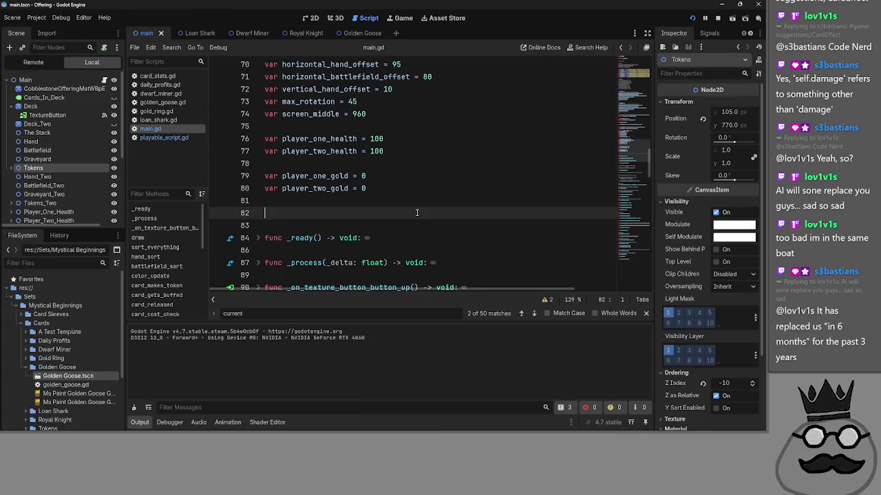
# Step: Move the caret between empty lines 75 and 78 near the top of main.gd
pyautogui.scroll(2, 417, 213)
pyautogui.click(367, 237)
pyautogui.click(355, 200)
pyautogui.click(350, 238)
pyautogui.click(352, 201)
pyautogui.click(350, 237)
pyautogui.click(352, 198)
pyautogui.scroll(-6, 353, 227)
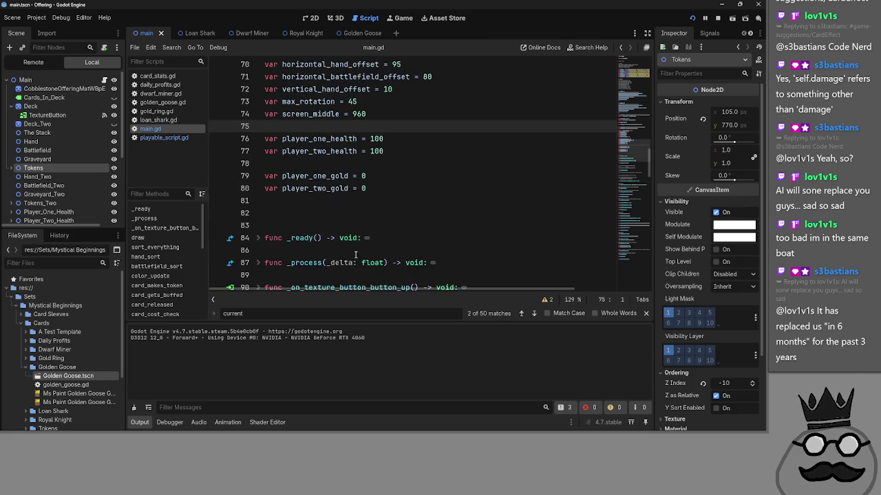
pyautogui.scroll(-7, 355, 256)
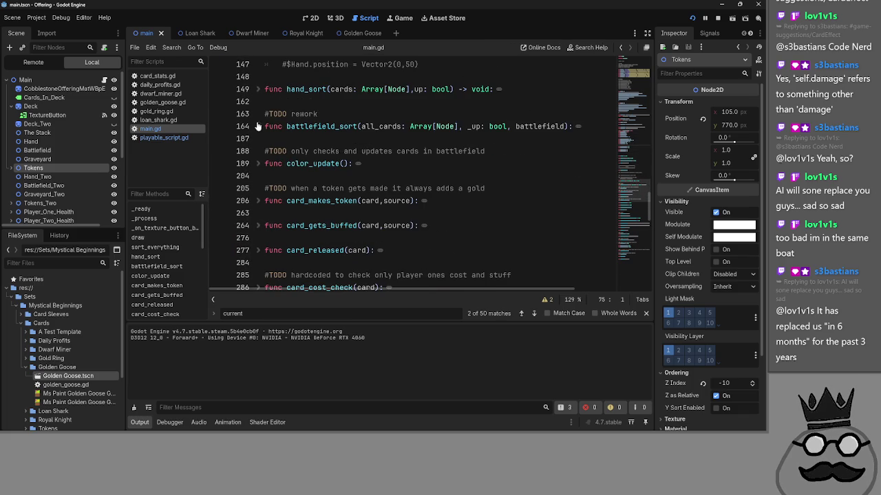
# Step: Peek inside battlefield_sort, color_update, card_makes_token and card_gets_buffed, folding each back up
pyautogui.click(256, 126)
pyautogui.click(256, 126)
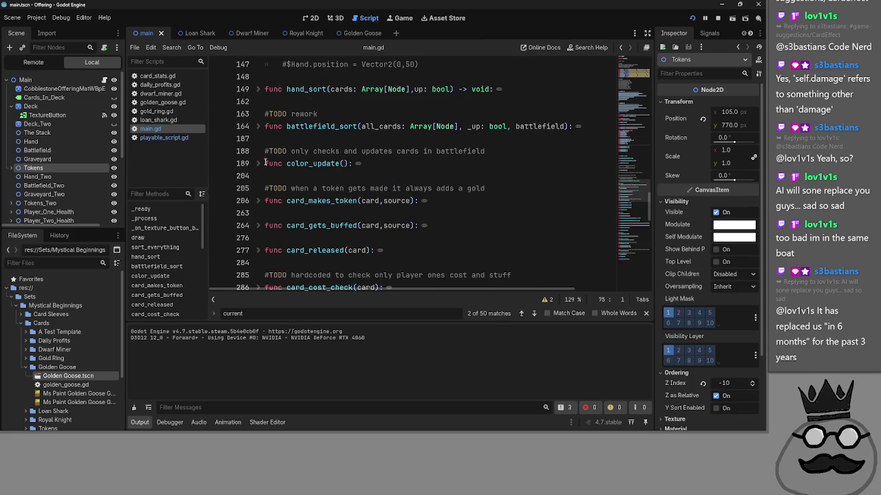
pyautogui.click(258, 164)
pyautogui.click(258, 163)
pyautogui.click(258, 164)
pyautogui.click(258, 163)
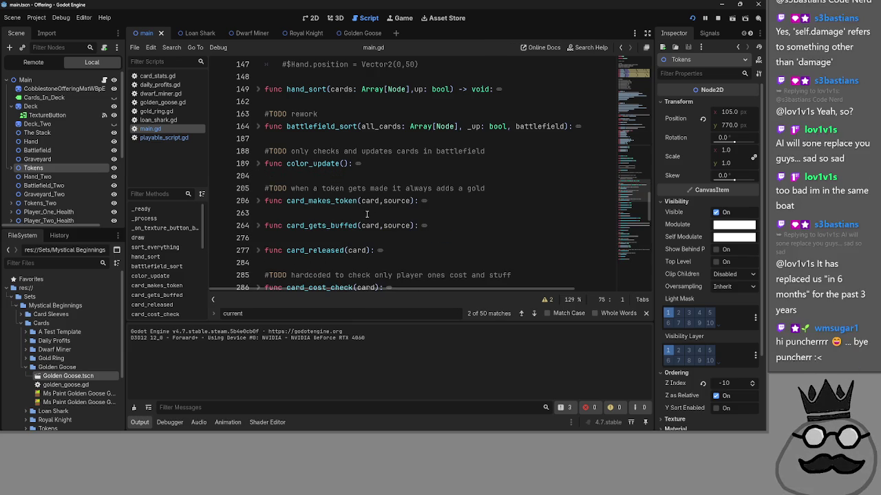
pyautogui.click(259, 202)
pyautogui.click(261, 205)
pyautogui.scroll(-1, 353, 209)
pyautogui.click(259, 189)
pyautogui.click(259, 188)
# Step: Expand hand_sort to read its body, then collapse it again
pyautogui.scroll(2, 307, 205)
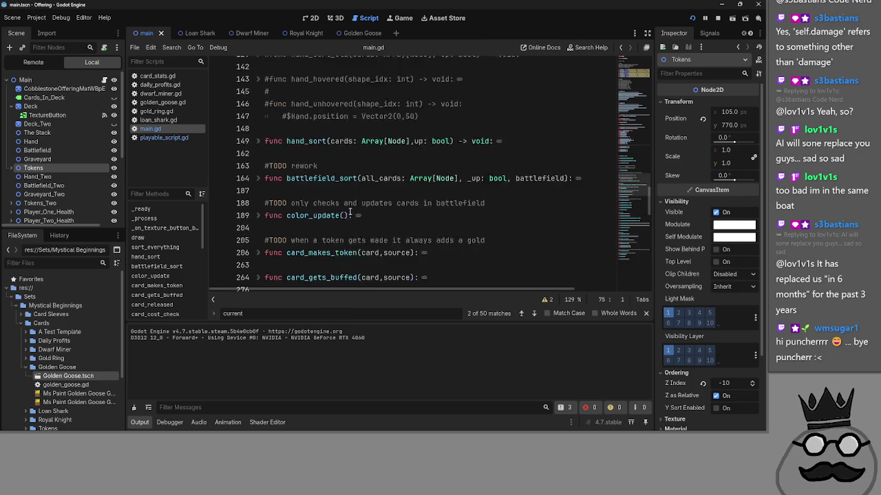
pyautogui.click(270, 205)
pyautogui.click(258, 202)
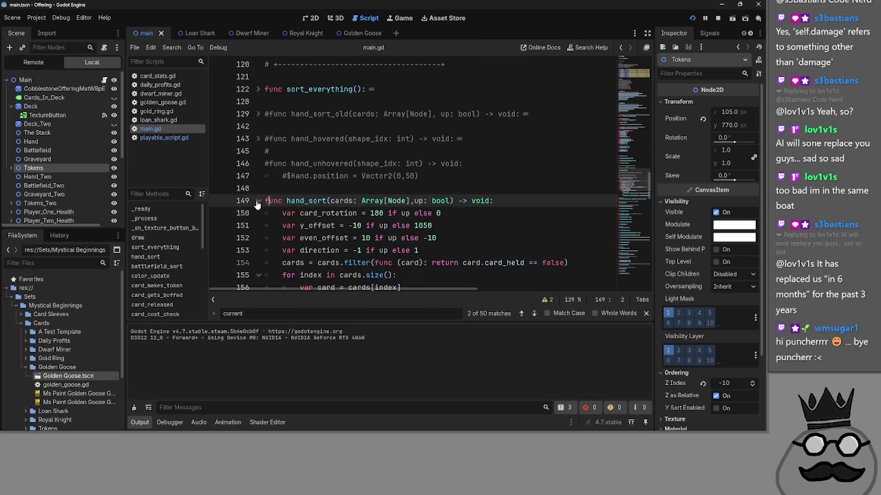
pyautogui.click(257, 203)
pyautogui.press('Down')
pyautogui.scroll(-1, 259, 208)
pyautogui.scroll(2, 259, 210)
pyautogui.scroll(2, 260, 210)
# Step: Paste onto empty line 117, then undo the paste
pyautogui.click(260, 172)
pyautogui.scroll(1, 323, 177)
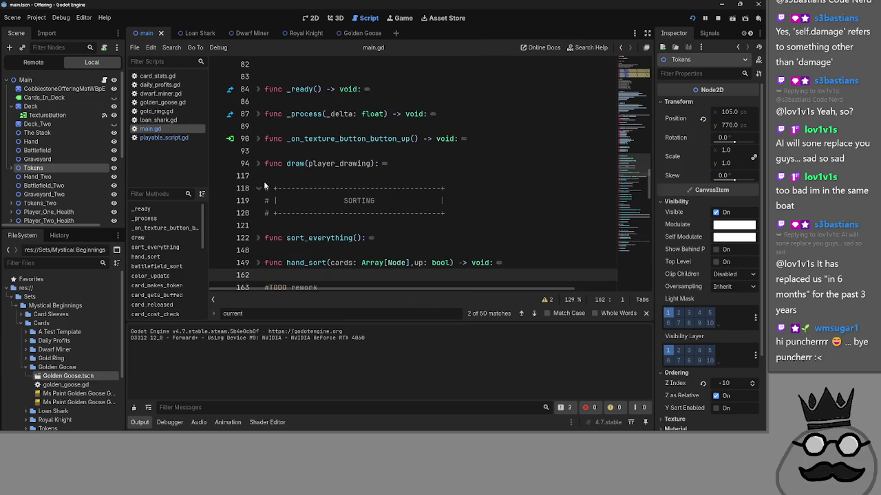
pyautogui.click(325, 177)
pyautogui.write('card_cast_prompt')
pyautogui.hotkey('ctrl', 'z')
pyautogui.scroll(-5, 332, 219)
pyautogui.scroll(-10, 332, 219)
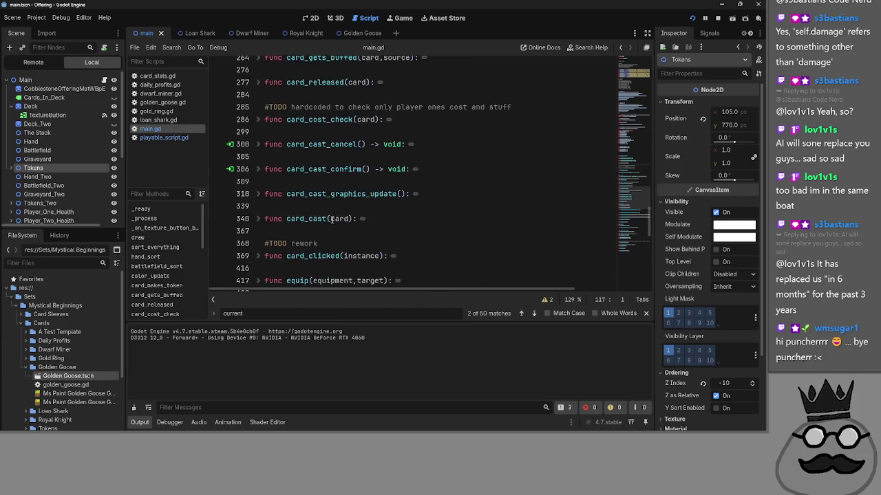
pyautogui.scroll(3, 332, 220)
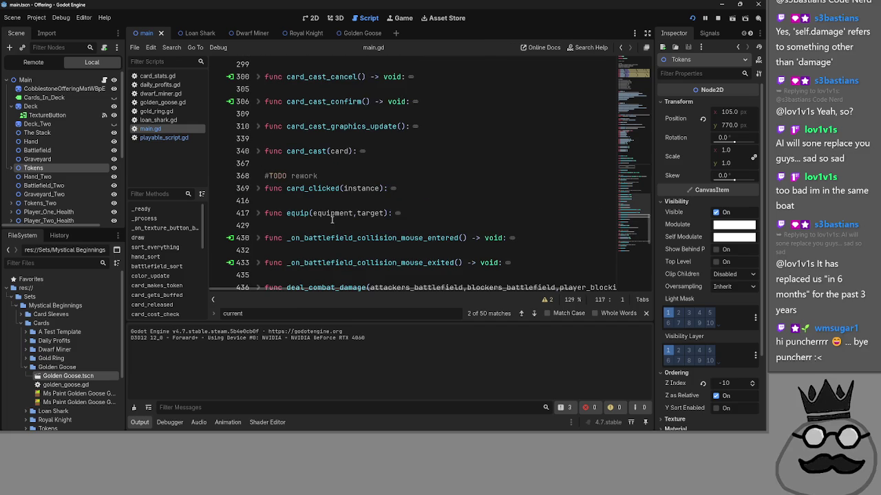
# Step: Expand card_cast_graphics_update and scroll through its body
pyautogui.click(258, 127)
pyautogui.scroll(-8, 276, 193)
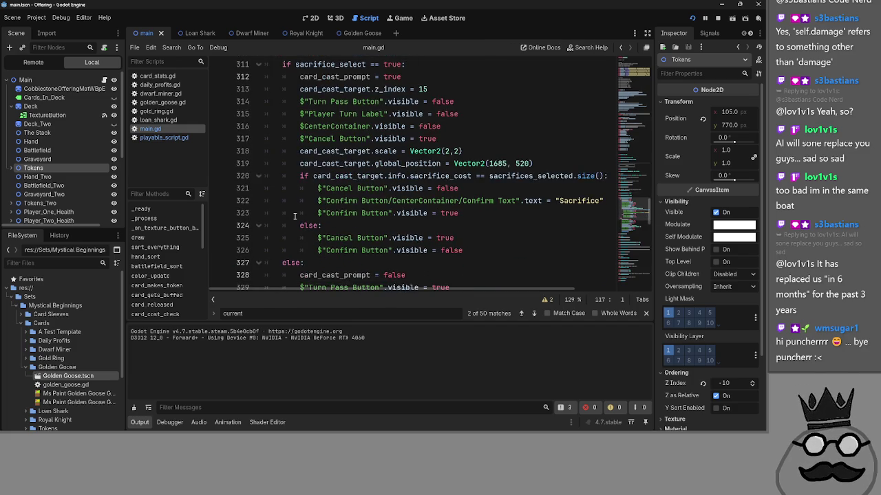
pyautogui.scroll(5, 294, 217)
pyautogui.scroll(-1, 294, 217)
pyautogui.scroll(1, 294, 216)
pyautogui.scroll(-1, 295, 216)
pyautogui.scroll(1, 294, 217)
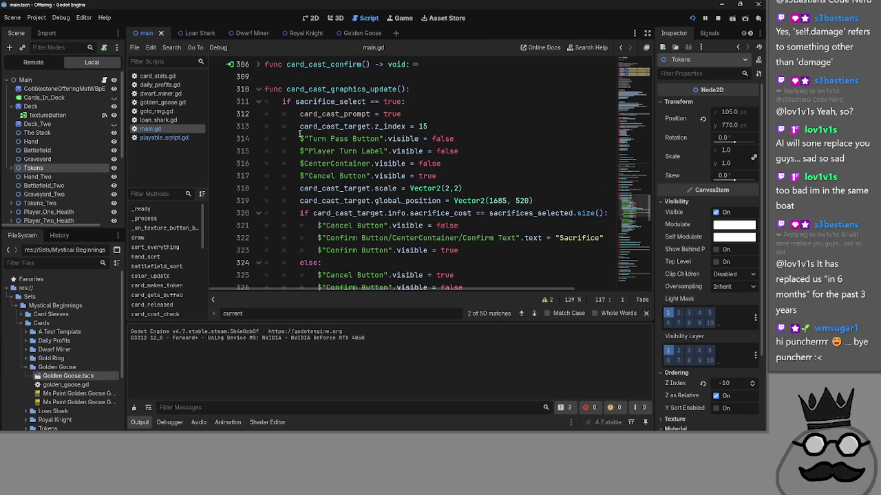
pyautogui.scroll(2, 316, 152)
# Step: Expand card_cast_confirm and highlight card_cast_graphics_update, sacrifices_selected and sacrifice_cost
pyautogui.click(256, 138)
pyautogui.click(322, 152)
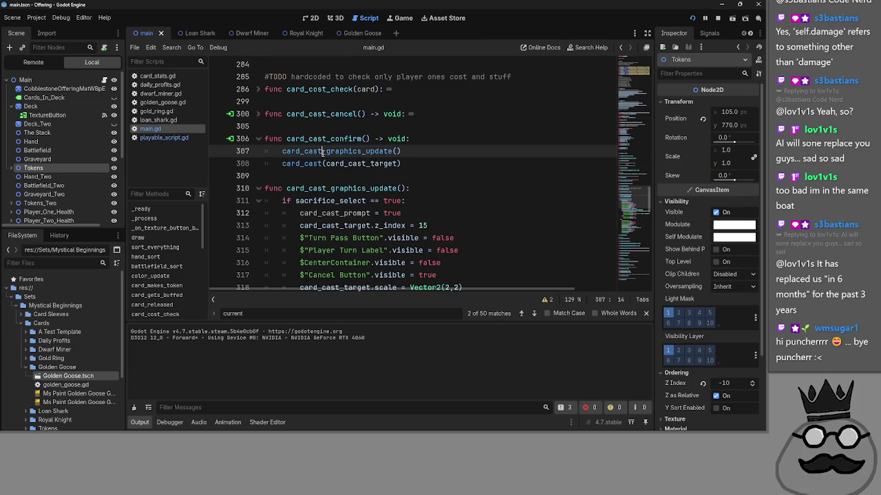
pyautogui.doubleClick(322, 151)
pyautogui.scroll(-8, 320, 179)
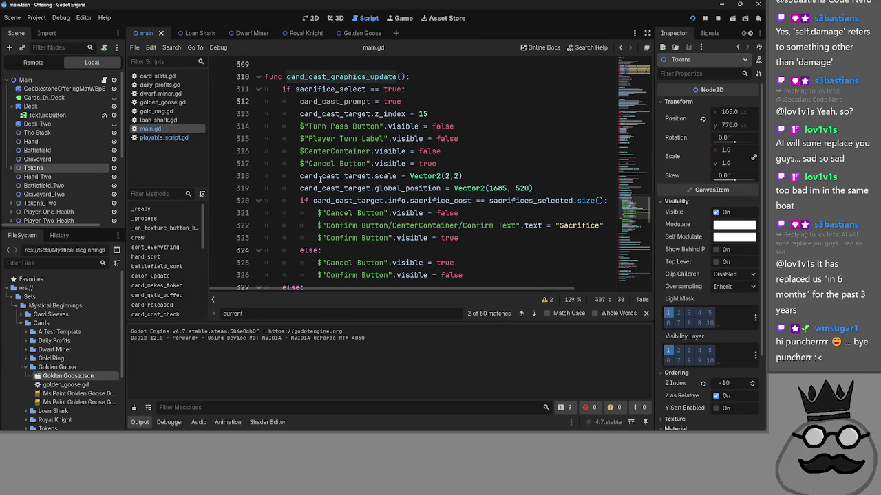
pyautogui.scroll(-1, 320, 180)
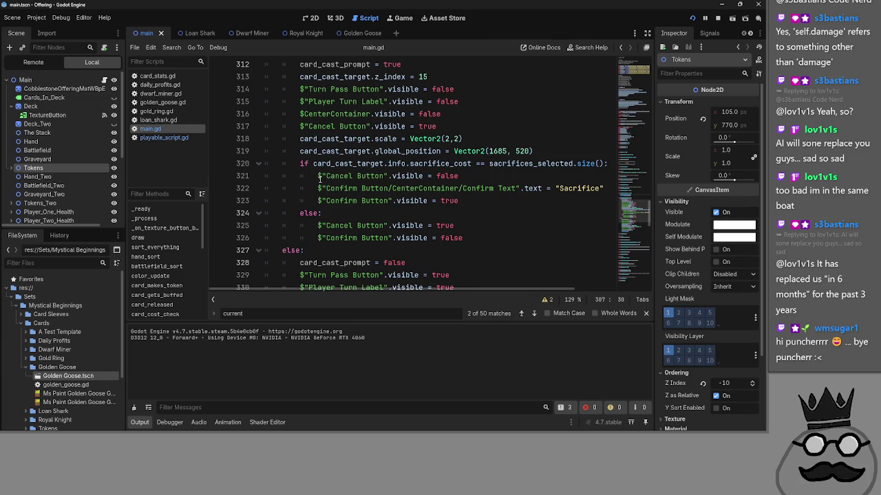
pyautogui.doubleClick(530, 163)
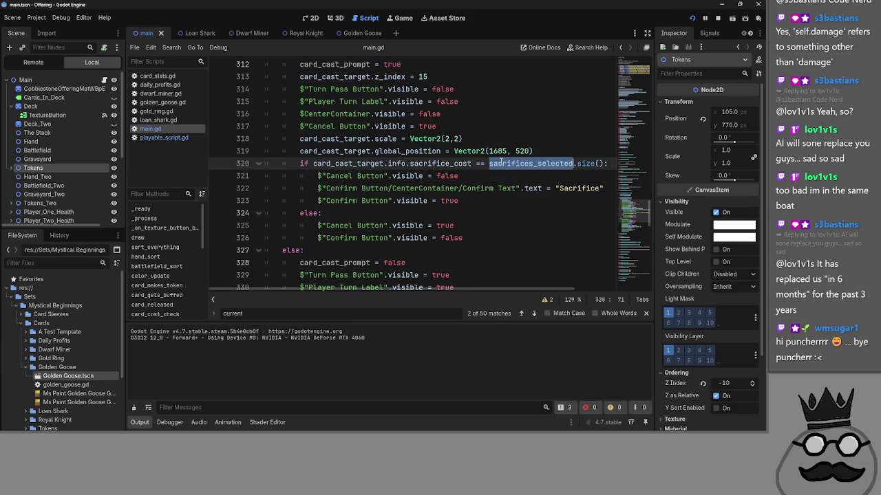
pyautogui.doubleClick(429, 163)
pyautogui.click(475, 175)
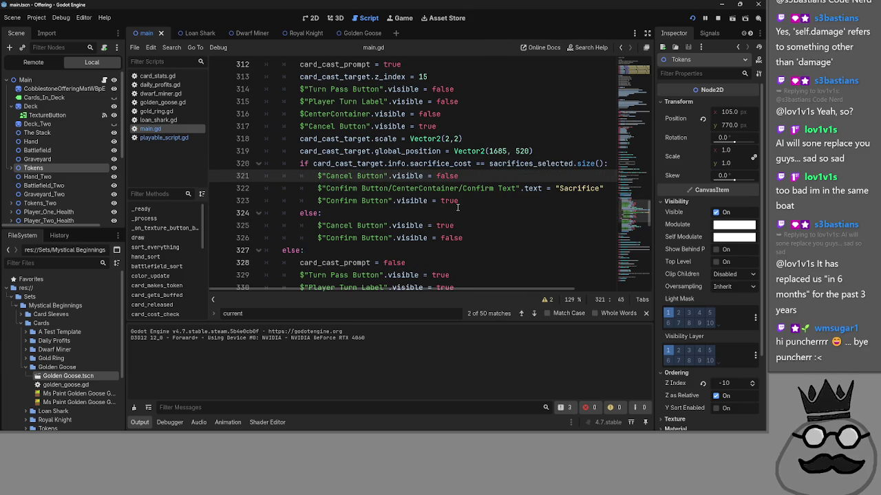
# Step: Select the card_cast call on line 308 and review the surrounding code
pyautogui.scroll(1, 457, 207)
pyautogui.scroll(-1, 458, 207)
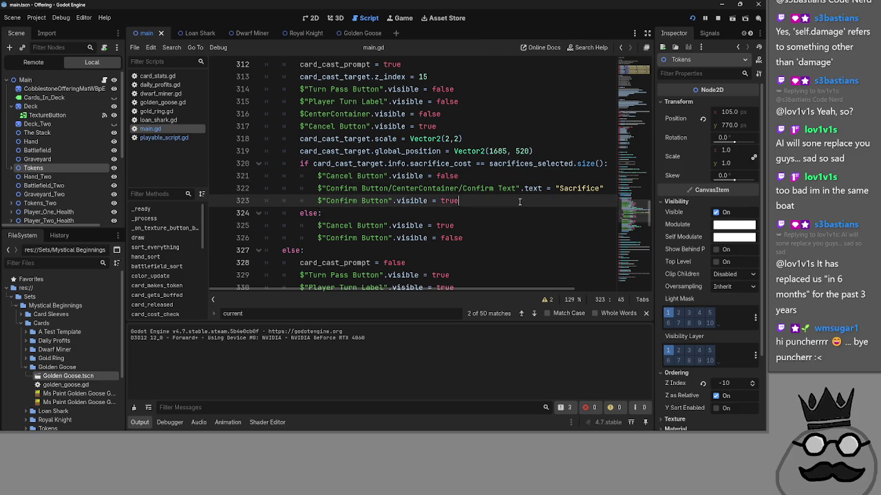
pyautogui.scroll(1, 487, 210)
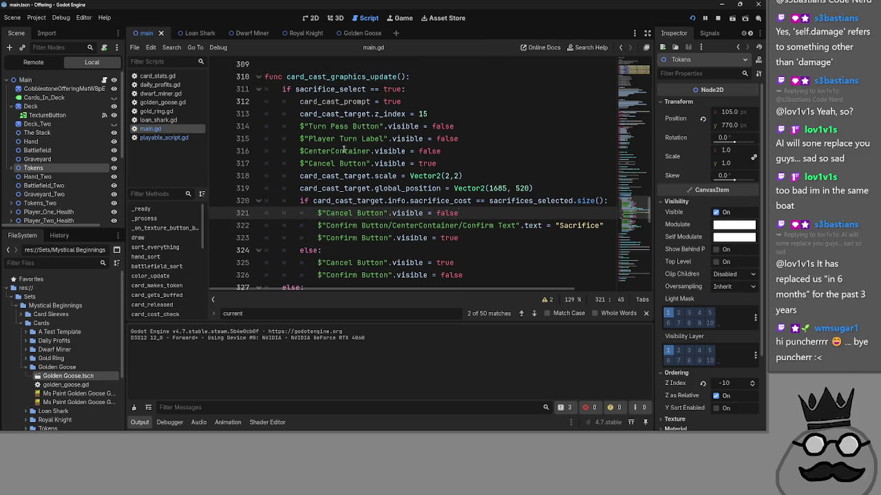
pyautogui.scroll(3, 260, 100)
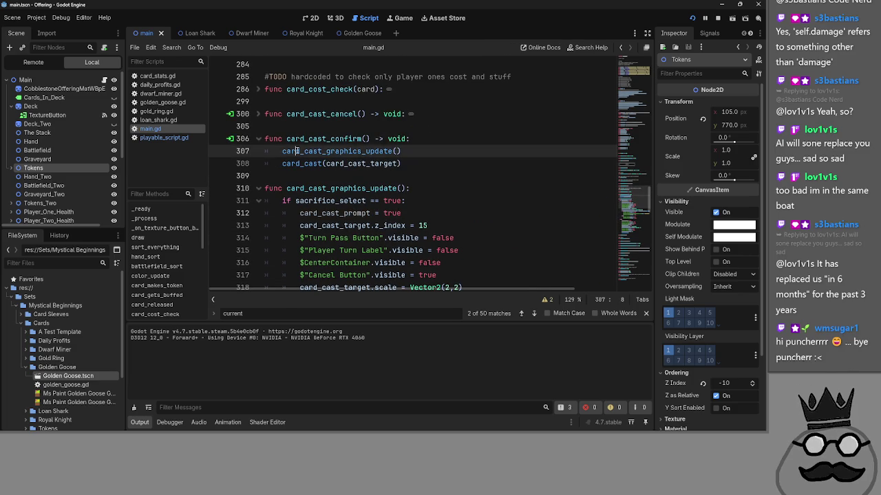
pyautogui.click(300, 163)
pyautogui.doubleClick(300, 163)
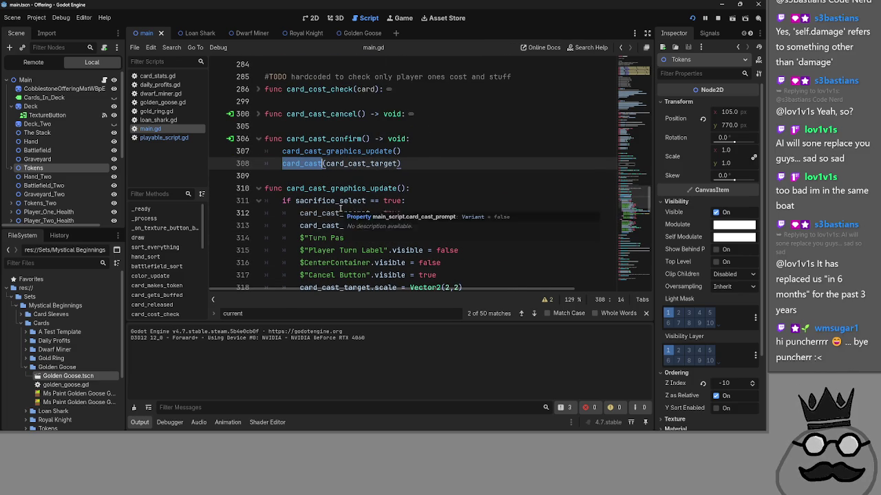
pyautogui.scroll(1, 346, 205)
pyautogui.scroll(2, 346, 205)
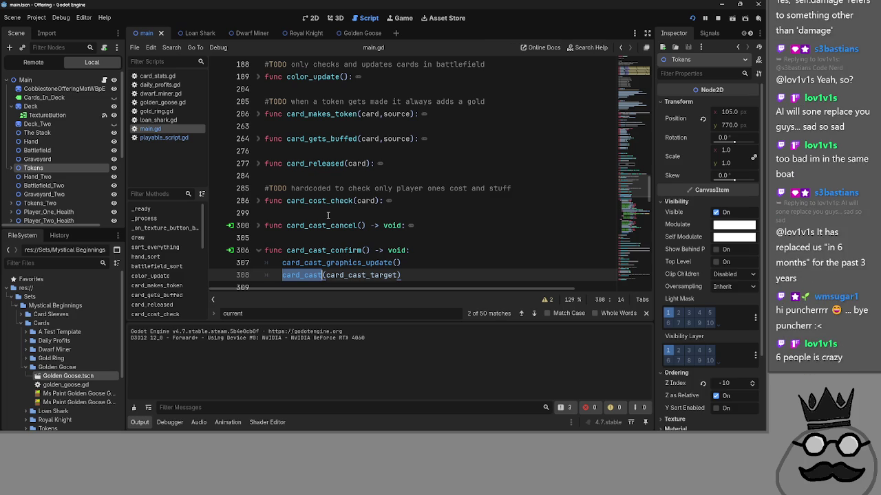
pyautogui.scroll(1, 327, 216)
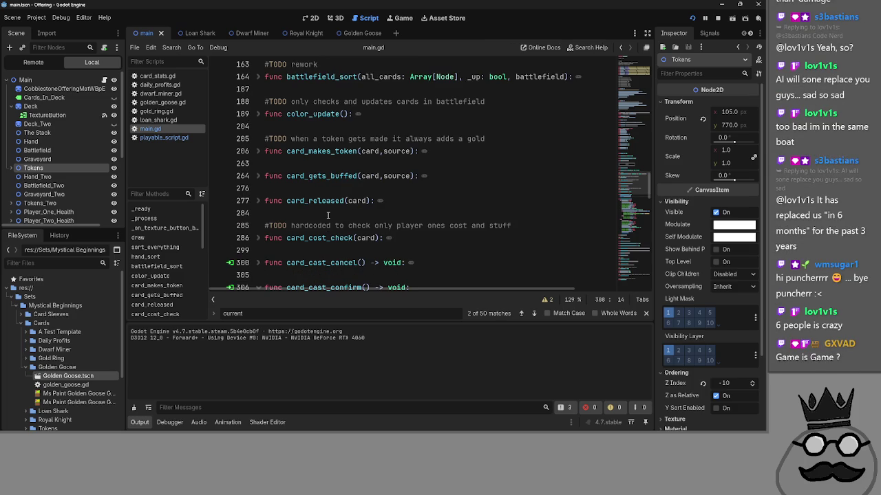
pyautogui.scroll(-2, 328, 216)
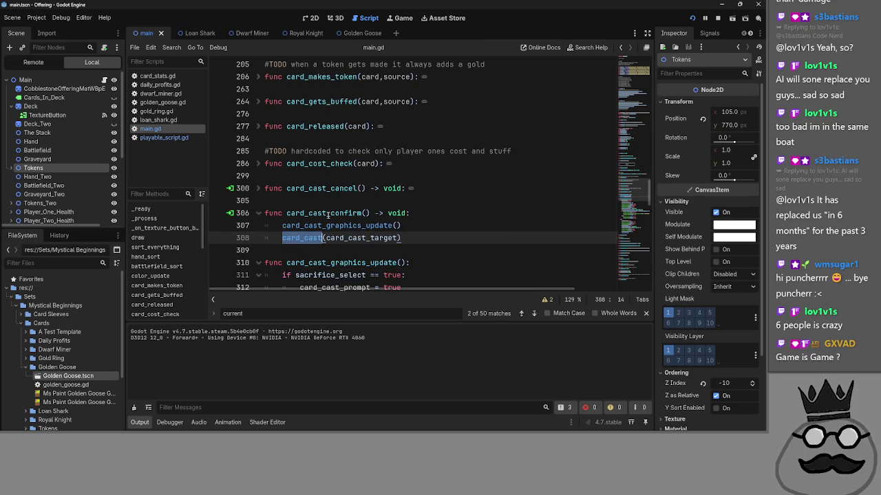
pyautogui.scroll(1, 328, 215)
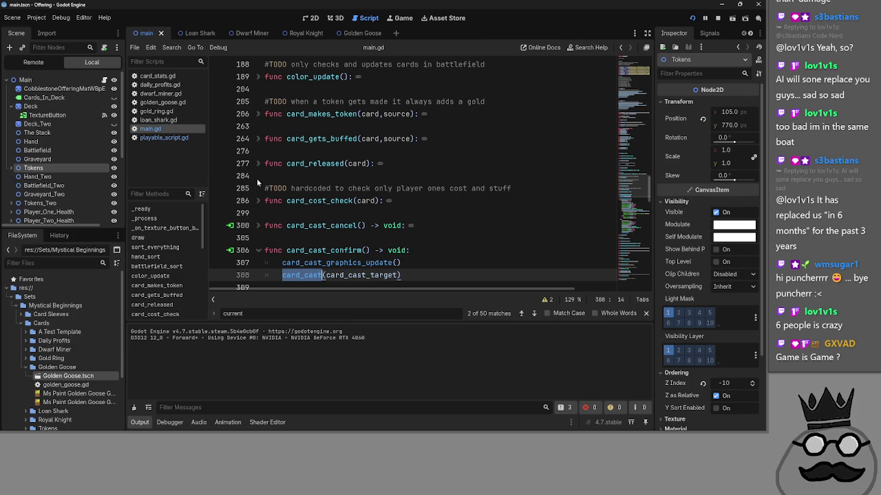
pyautogui.scroll(2, 250, 169)
pyautogui.scroll(-4, 254, 186)
pyautogui.scroll(-2, 258, 195)
pyautogui.scroll(4, 258, 195)
pyautogui.scroll(5, 258, 196)
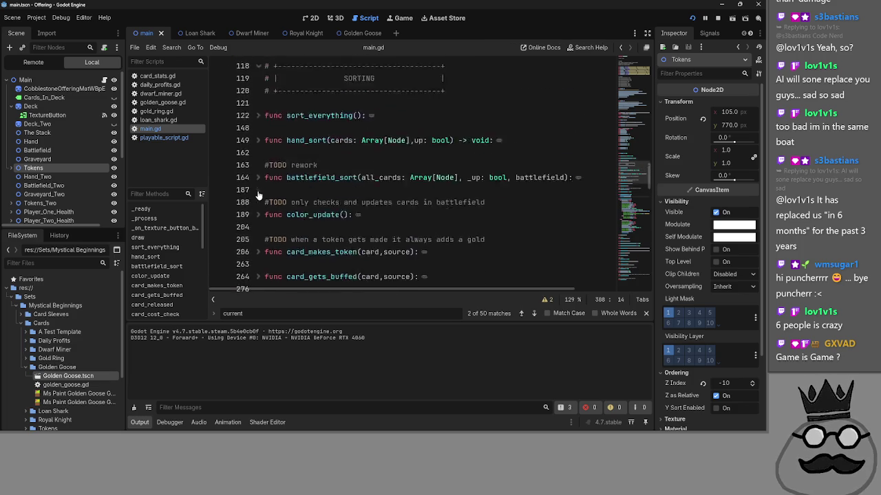
pyautogui.scroll(-10, 258, 195)
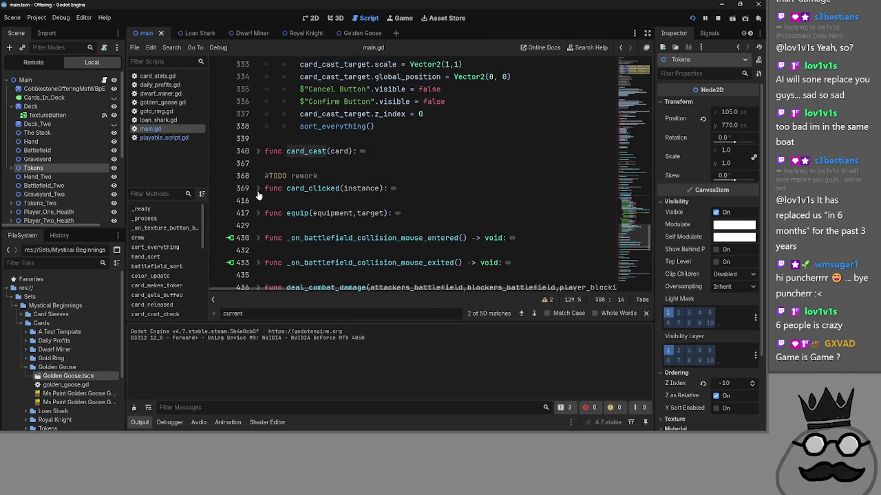
# Step: Unfold func card_cast at line 340 and add an empty line after line 342
pyautogui.click(260, 151)
pyautogui.scroll(-2, 337, 192)
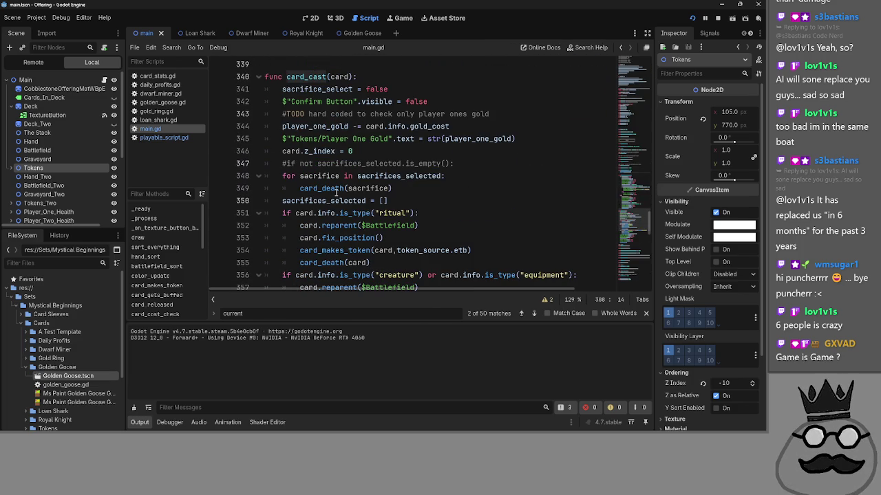
pyautogui.click(418, 92)
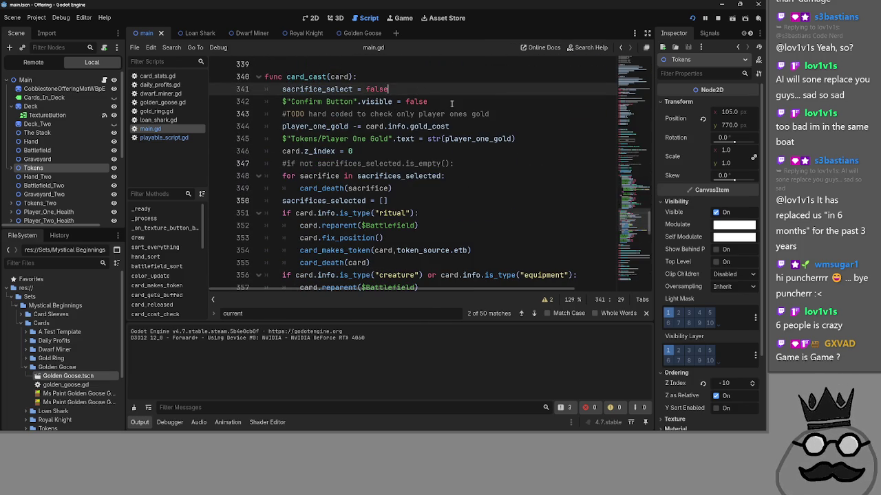
pyautogui.click(451, 102)
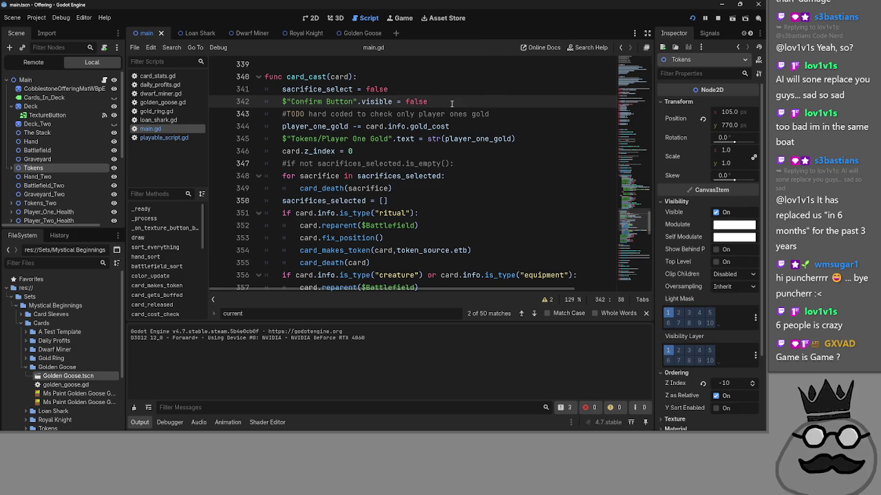
pyautogui.scroll(-1, 451, 103)
pyautogui.scroll(-1, 451, 103)
pyautogui.scroll(1, 450, 156)
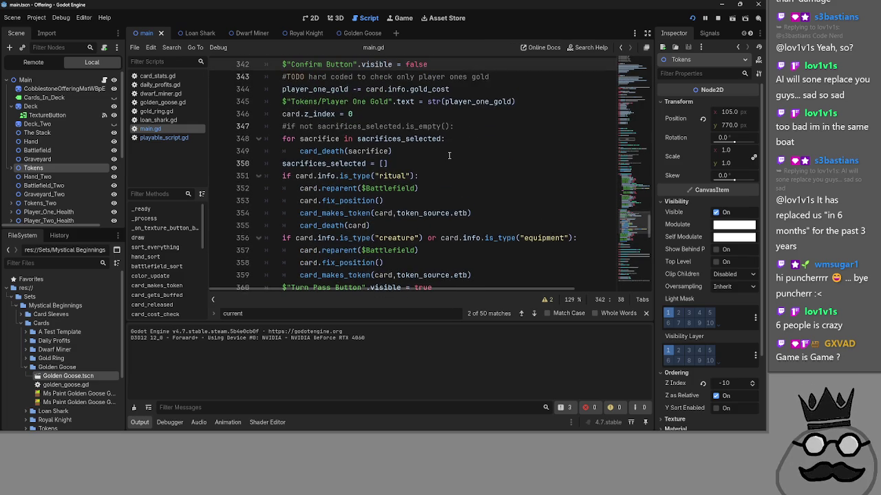
pyautogui.scroll(1, 450, 157)
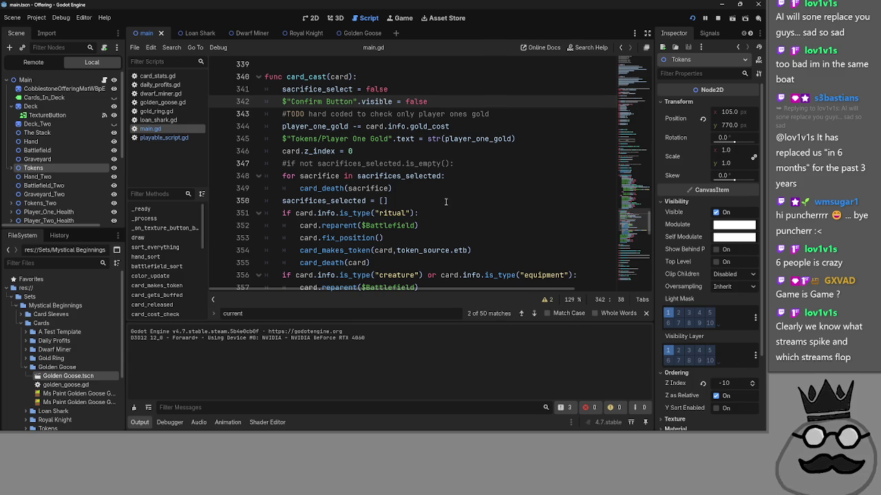
pyautogui.scroll(1, 443, 199)
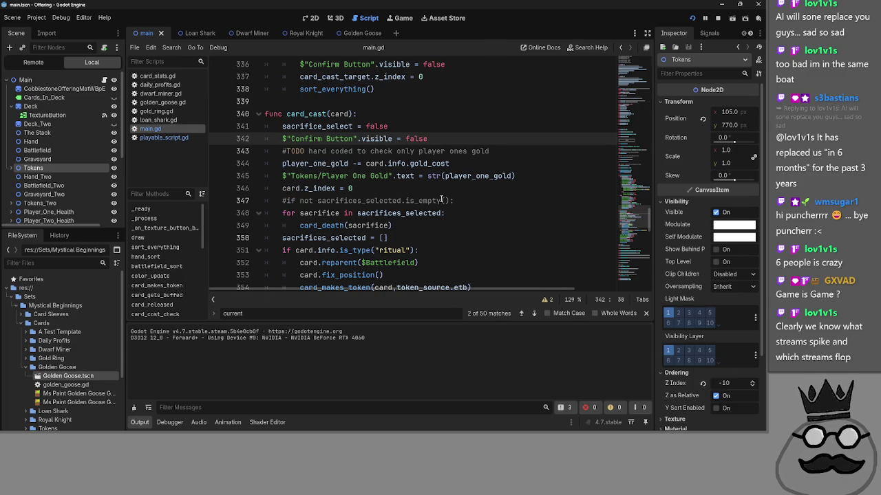
pyautogui.scroll(-4, 442, 199)
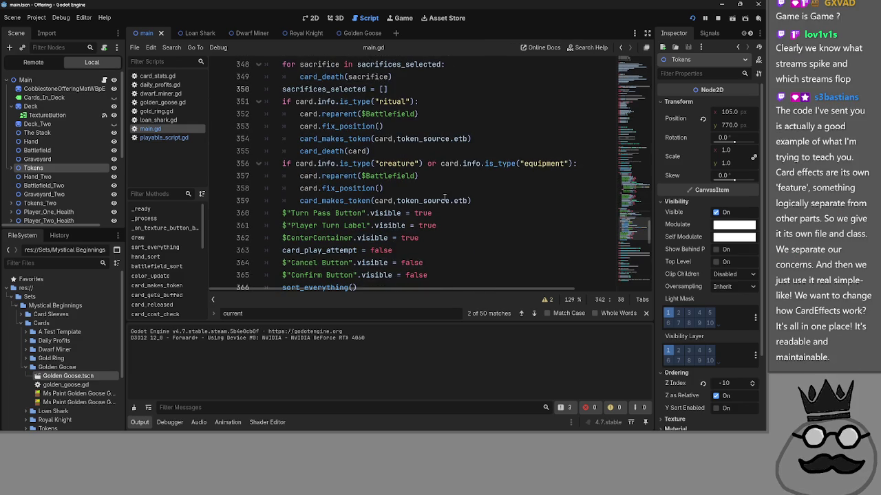
pyautogui.scroll(4, 459, 208)
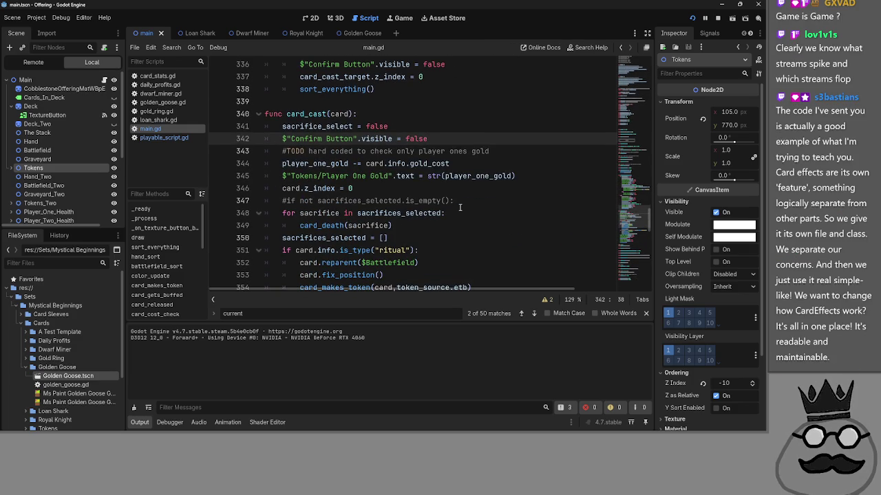
pyautogui.press('Return')
# Step: Write card_cast_prompt = false on line 343, then switch to the browser window
pyautogui.write('card_cast_prompt')
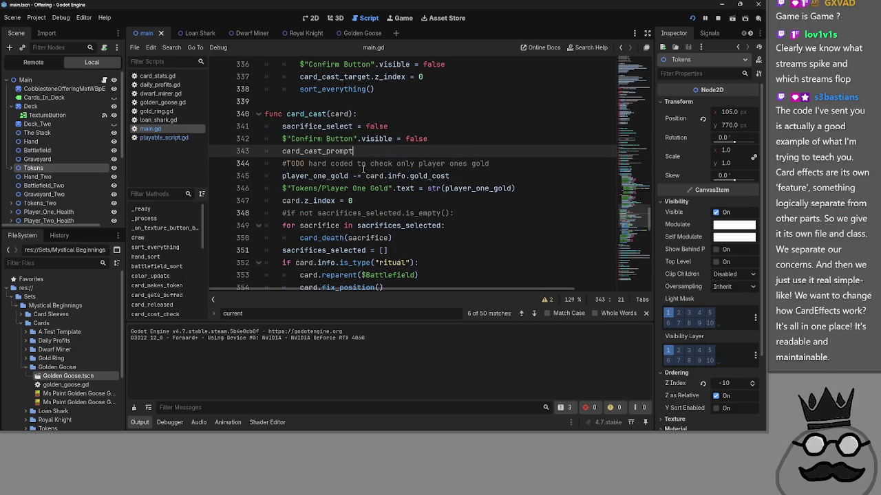
pyautogui.write(' = false')
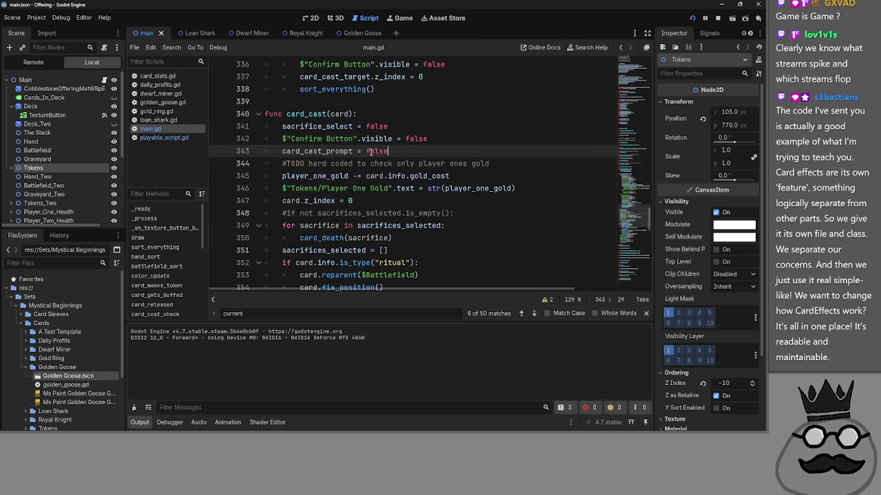
pyautogui.click(458, 141)
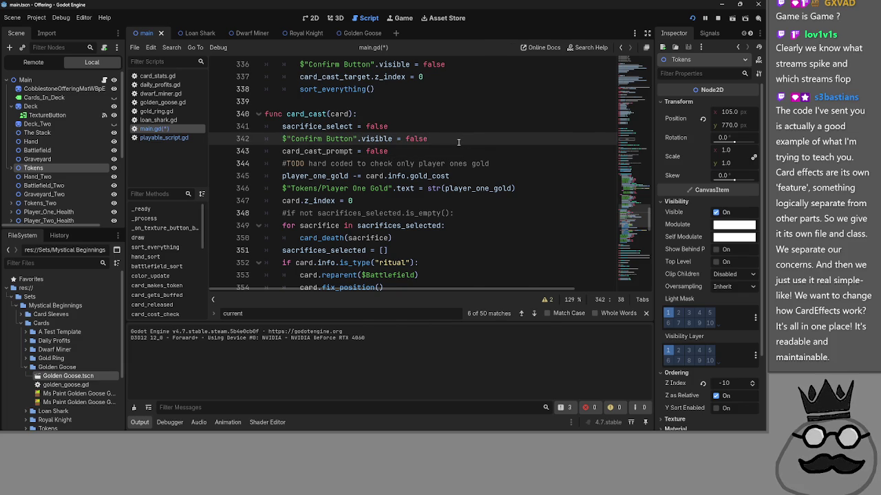
pyautogui.hotkey('alt', 'Tab')
pyautogui.hotkey('alt', 'Tab')
pyautogui.hotkey('alt', 'Tab')
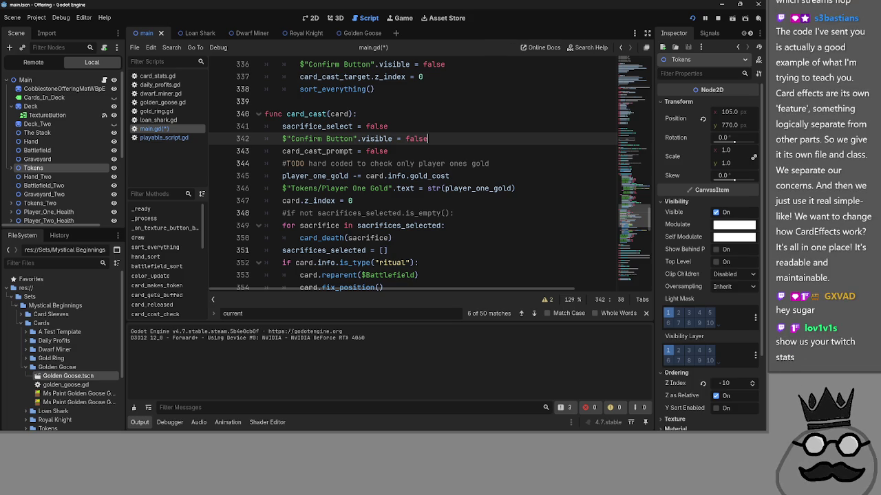
pyautogui.hotkey('alt', 'Tab')
pyautogui.hotkey('alt', 'Tab')
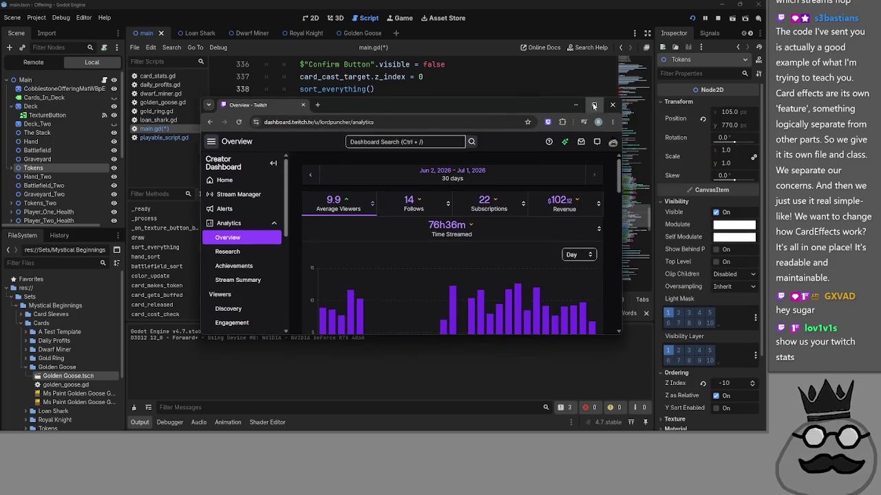
# Step: Maximize the Twitch window and review the overview: 9.9 average viewers, 14 follows, 22 subscriptions
pyautogui.doubleClick(445, 103)
pyautogui.moveTo(613, 196)
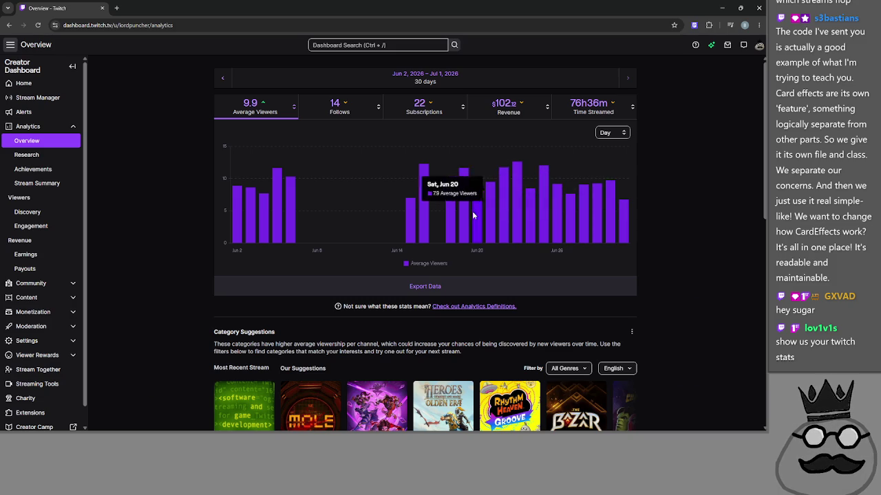
pyautogui.scroll(-2, 522, 231)
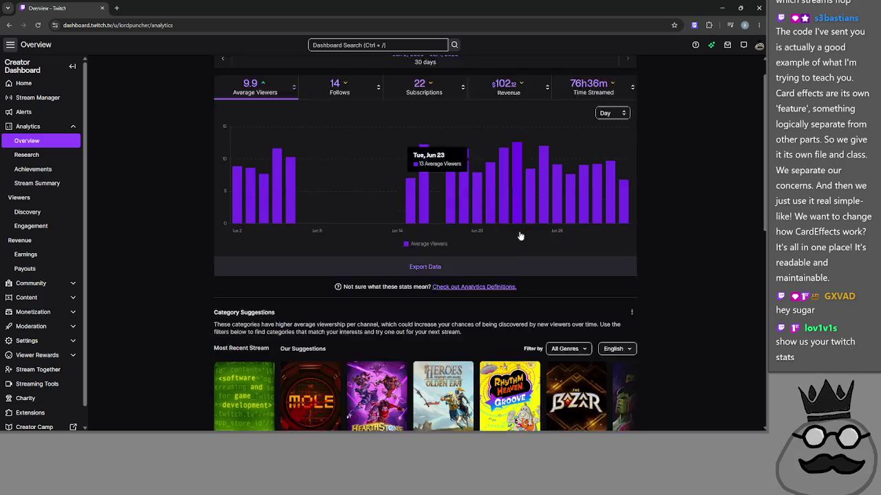
pyautogui.scroll(-3, 230, 257)
pyautogui.scroll(-4, 220, 255)
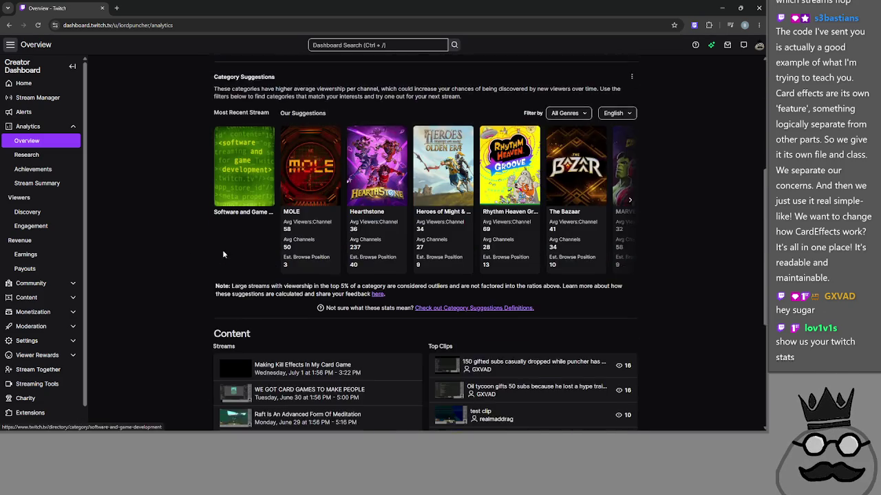
pyautogui.scroll(8, 186, 249)
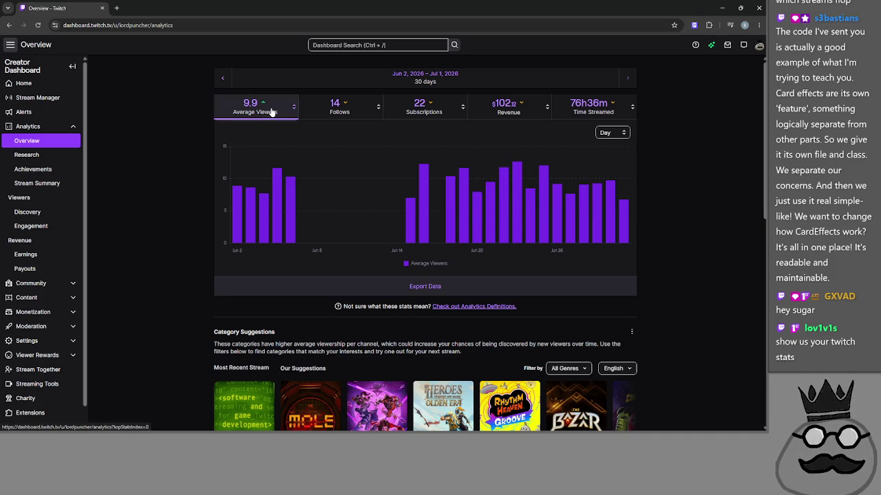
# Step: View Research and Achievements, highlighting the Path to Partner streams and unique viewers requirements
pyautogui.click(58, 157)
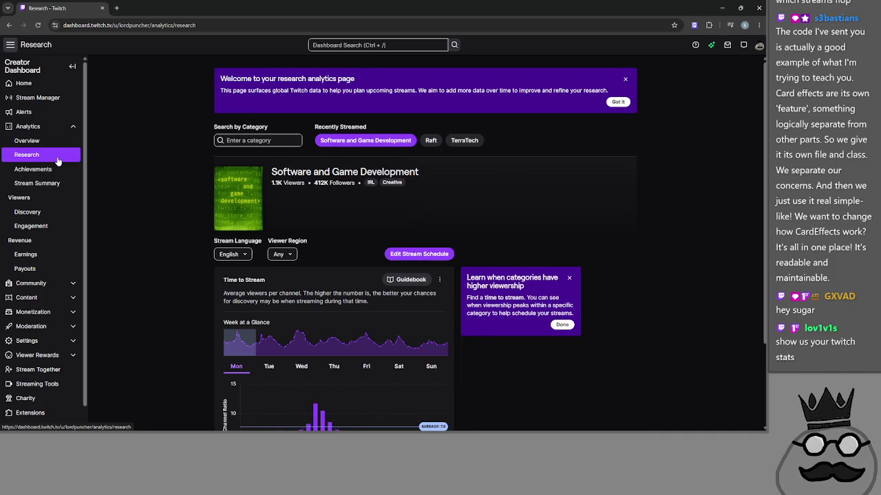
pyautogui.click(55, 168)
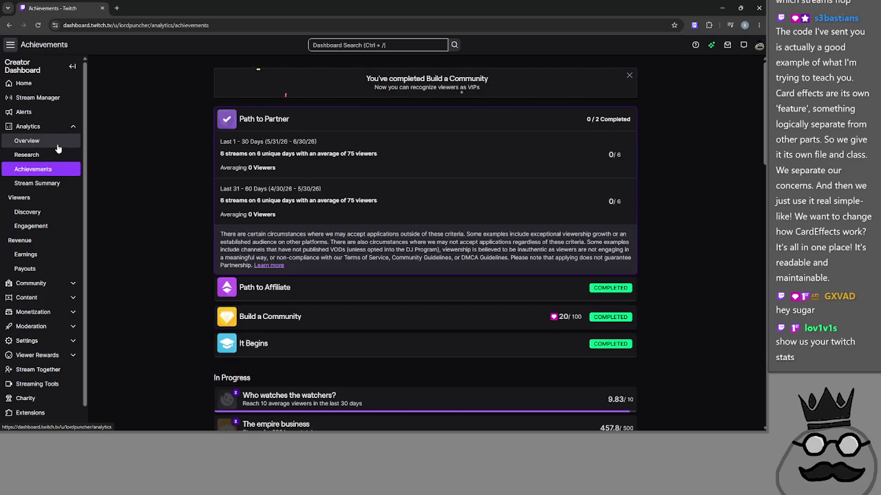
pyautogui.moveTo(219, 203); pyautogui.dragTo(371, 201)
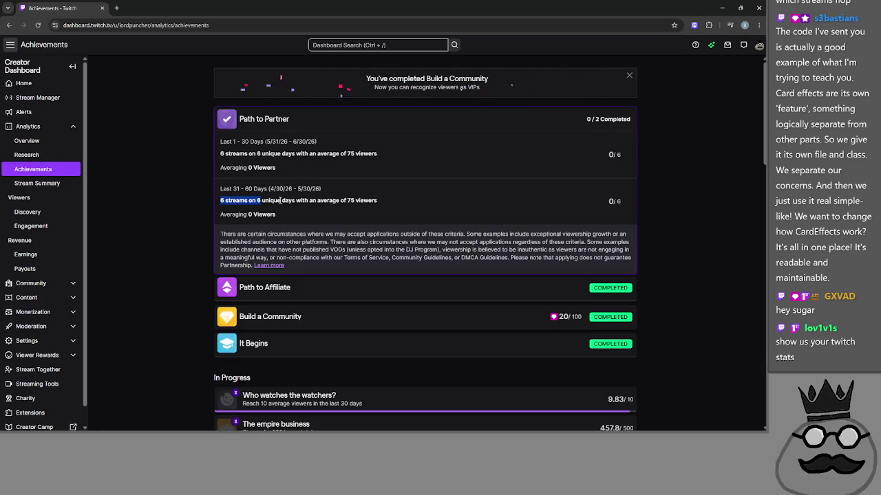
pyautogui.moveTo(257, 201)
pyautogui.mouseDown()
pyautogui.moveTo(383, 201)
pyautogui.moveTo(281, 201)
pyautogui.mouseUp()
pyautogui.moveTo(385, 201)
pyautogui.mouseDown()
pyautogui.moveTo(260, 199)
pyautogui.moveTo(347, 199)
pyautogui.mouseUp()
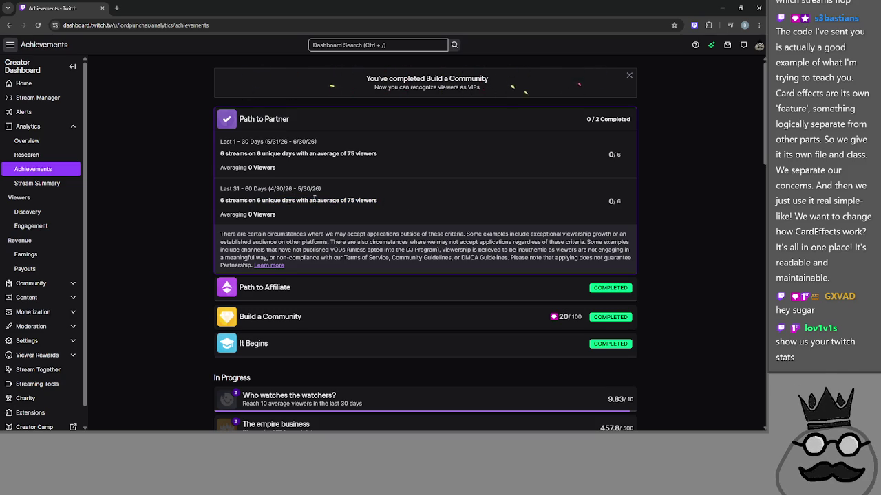
# Step: Browse the analytics Overview, Viewers Discovery and Viewers Engagement pages
pyautogui.click(34, 141)
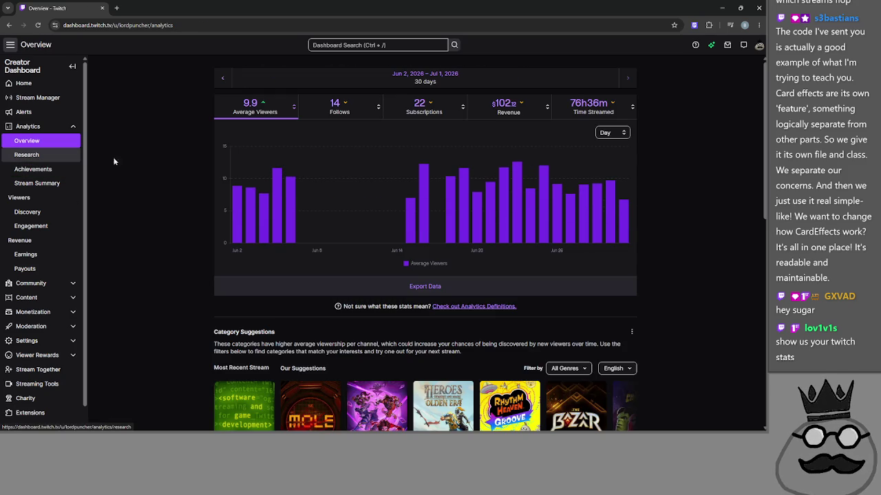
pyautogui.moveTo(435, 158)
pyautogui.scroll(-3, 441, 162)
pyautogui.scroll(3, 447, 167)
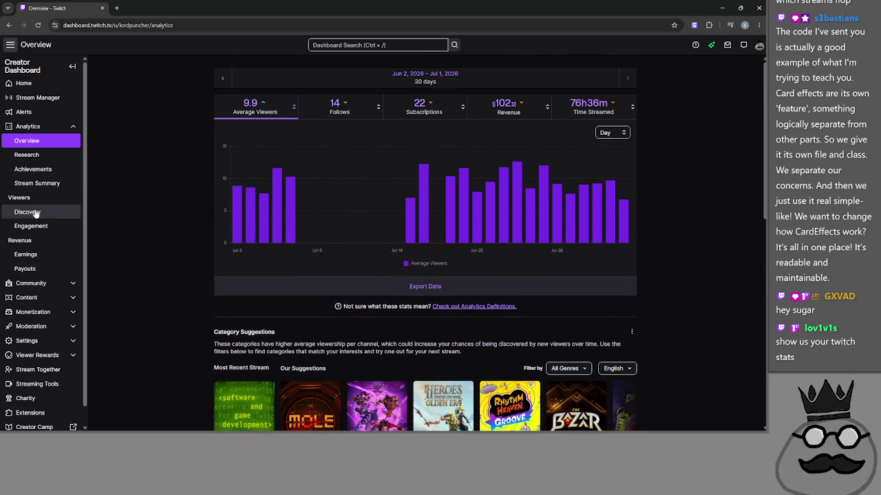
pyautogui.click(27, 212)
pyautogui.scroll(-1, 207, 225)
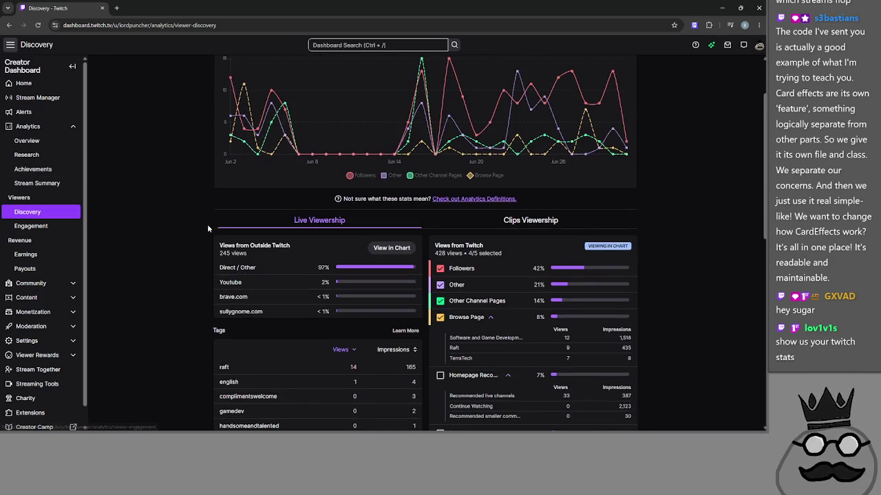
pyautogui.click(31, 226)
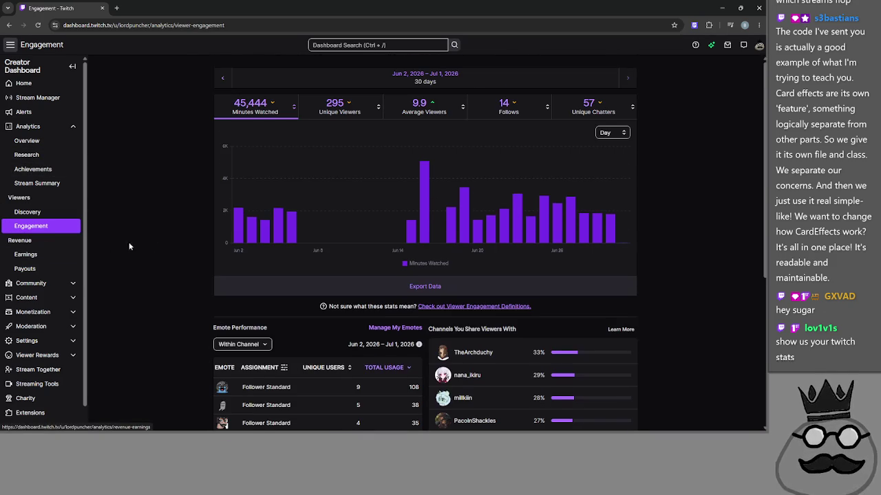
pyautogui.scroll(-1, 164, 247)
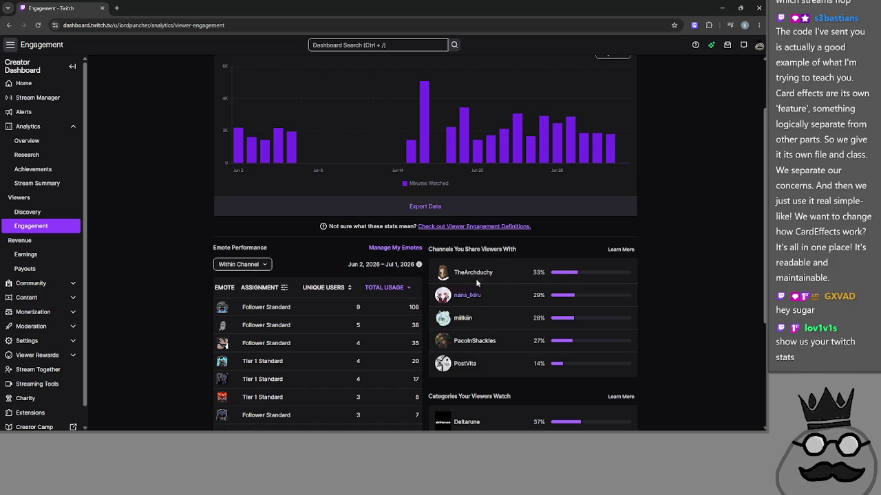
# Step: Check the Earnings and Payouts pages, return to Viewers Discovery, and minimize the browser
pyautogui.click(43, 255)
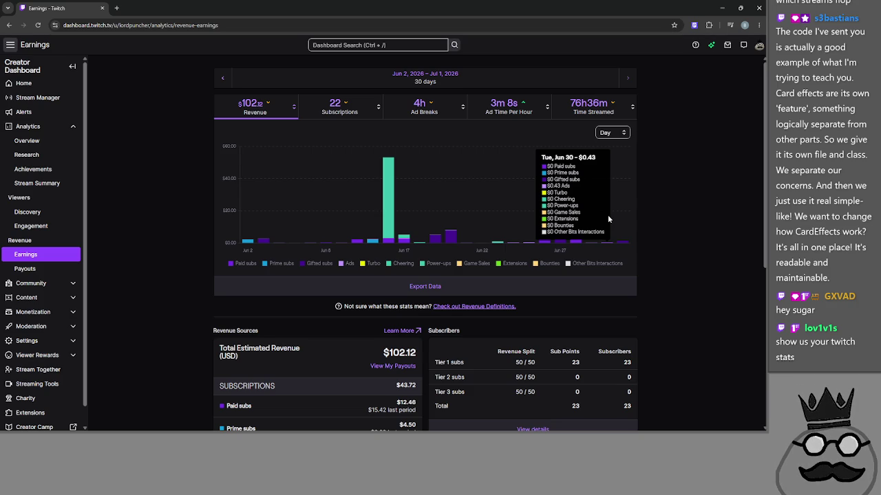
pyautogui.scroll(-3, 608, 219)
pyautogui.scroll(-1, 674, 243)
pyautogui.scroll(4, 671, 238)
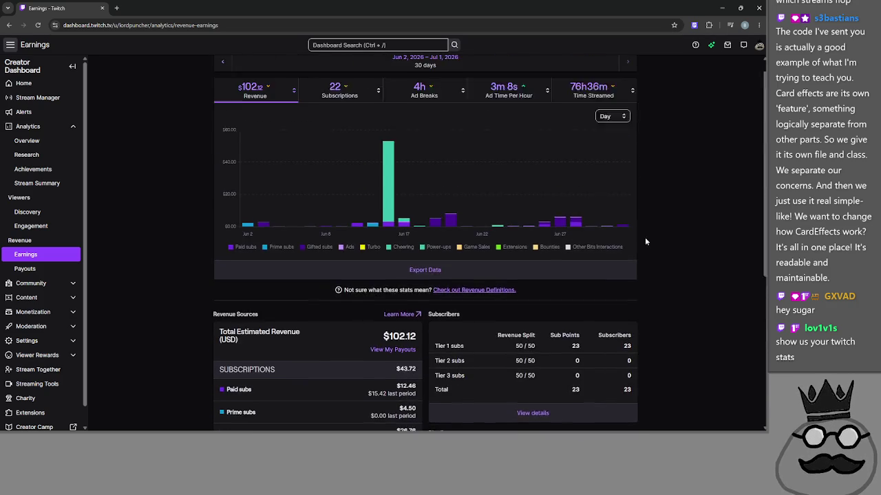
pyautogui.click(31, 268)
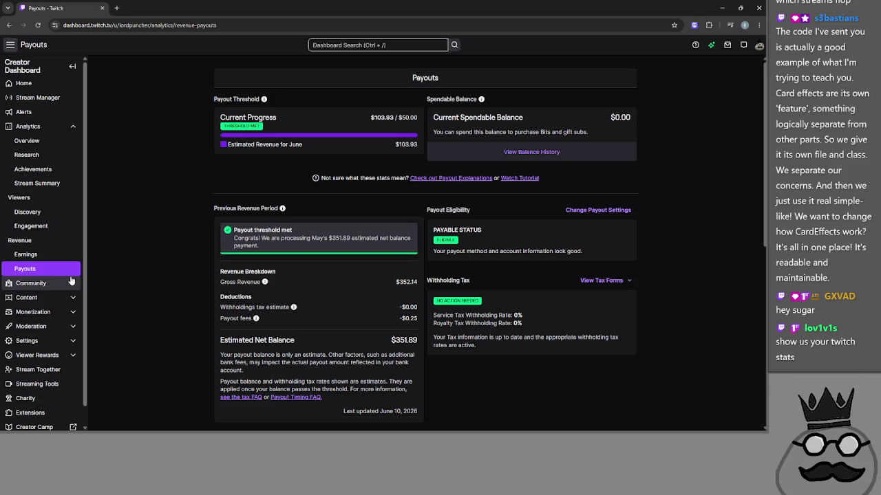
pyautogui.click(71, 215)
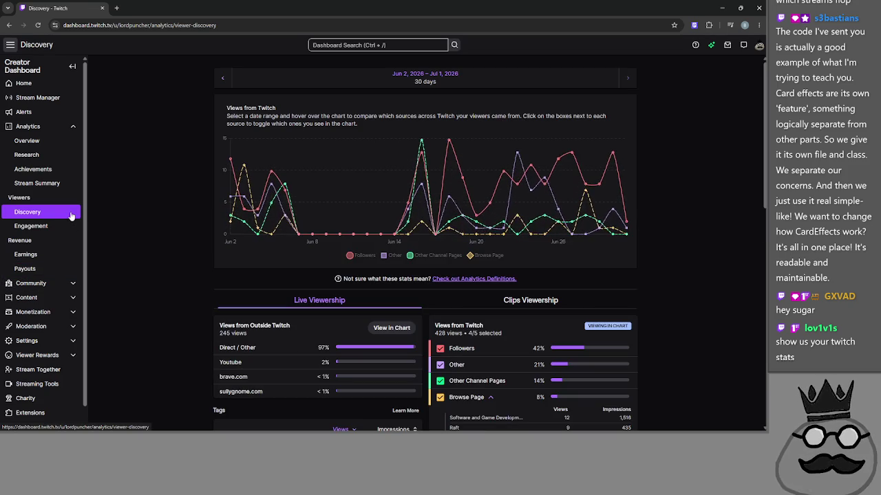
pyautogui.click(720, 5)
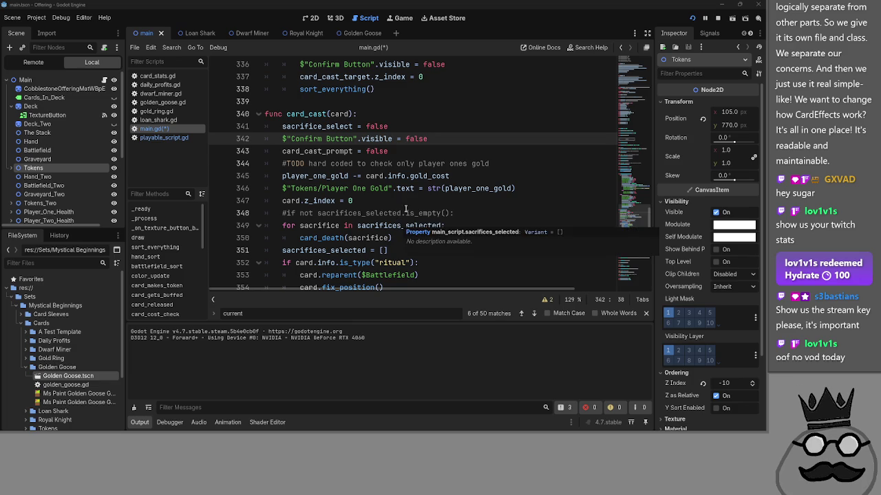
# Step: Run the game, play the ring and cave cards, and trial-then-cancel casting the shark
pyautogui.click(405, 199)
pyautogui.click(692, 18)
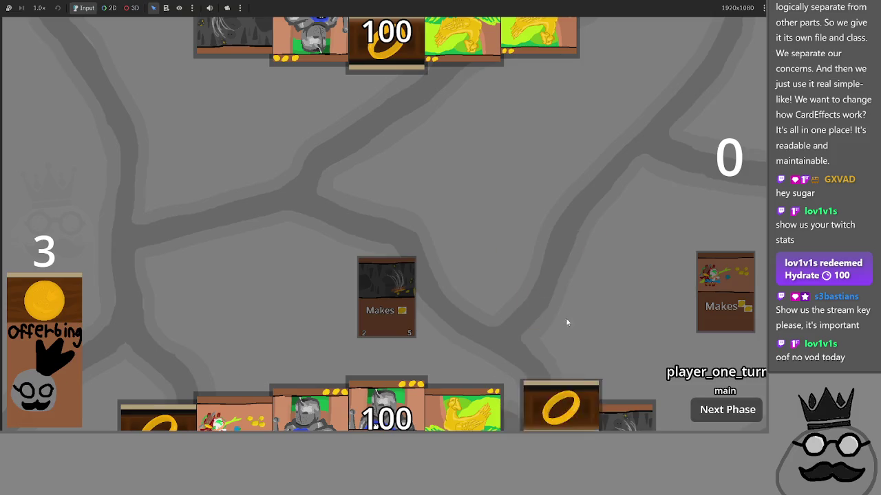
pyautogui.click(551, 406)
pyautogui.click(550, 403)
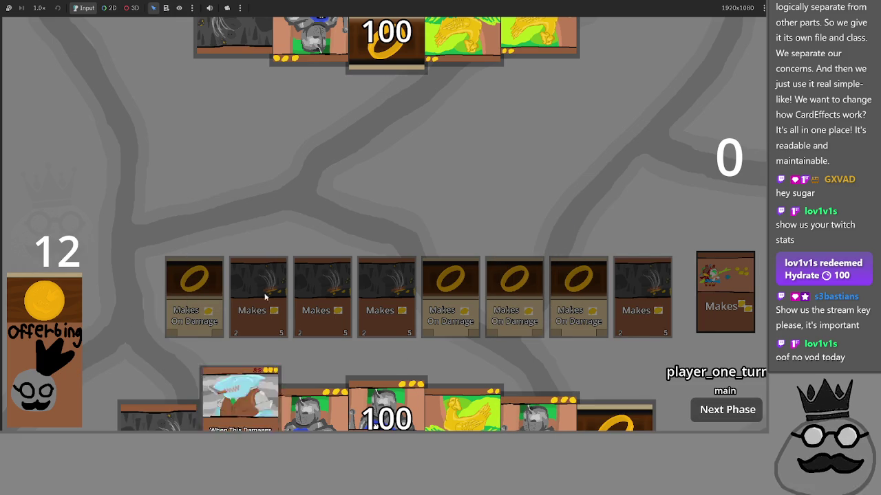
pyautogui.click(247, 364)
pyautogui.click(322, 300)
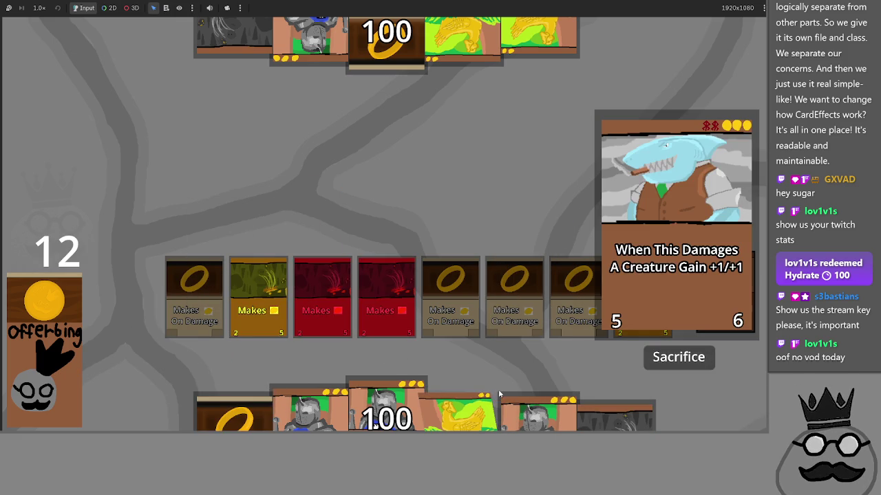
pyautogui.click(341, 296)
pyautogui.click(638, 340)
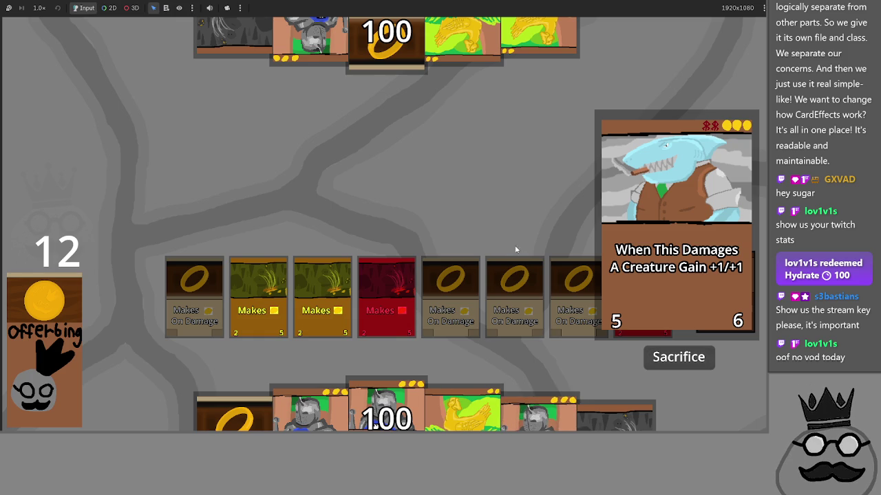
pyautogui.click(387, 311)
pyautogui.click(654, 363)
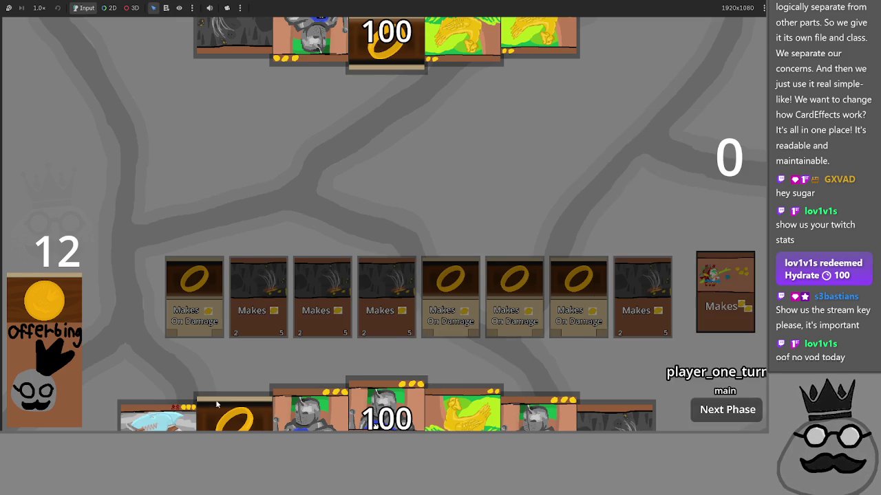
# Step: Cast the shark by sacrificing two Makes cards, play knight and chicken cards, then restart the game
pyautogui.click(158, 416)
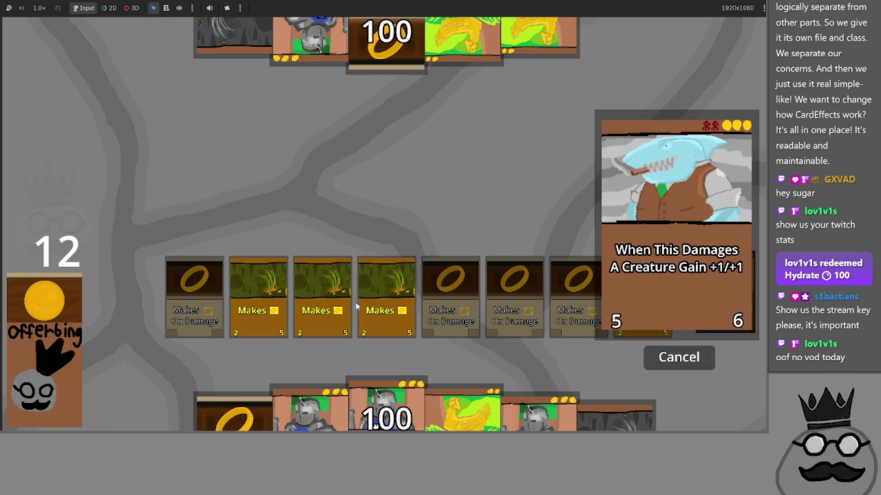
pyautogui.click(322, 303)
pyautogui.click(386, 302)
pyautogui.click(678, 357)
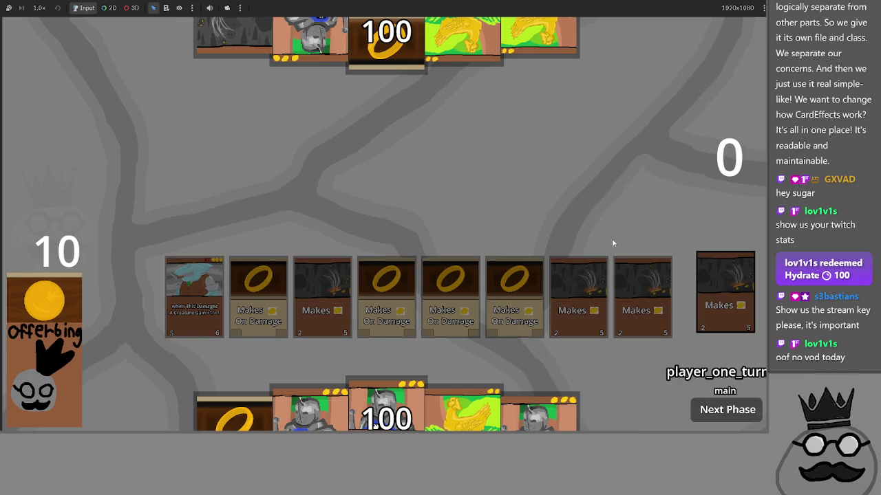
pyautogui.click(539, 413)
pyautogui.click(463, 413)
pyautogui.click(386, 412)
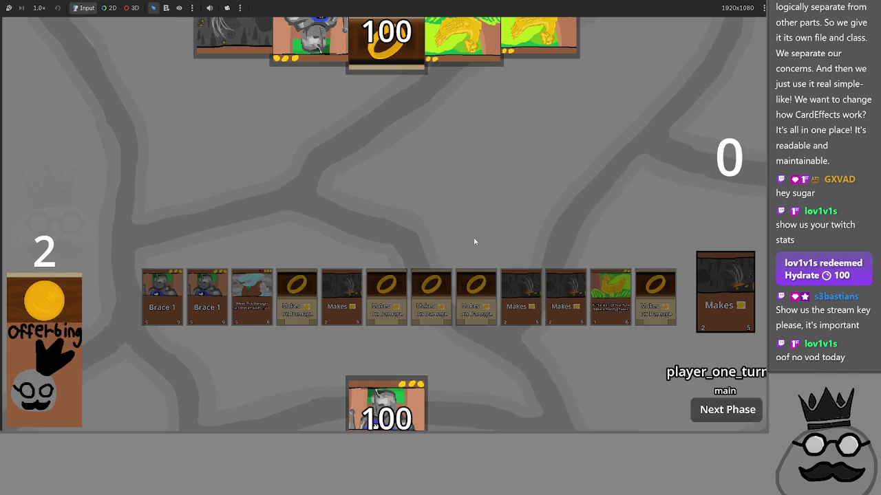
pyautogui.press('F8')
pyautogui.press('F5')
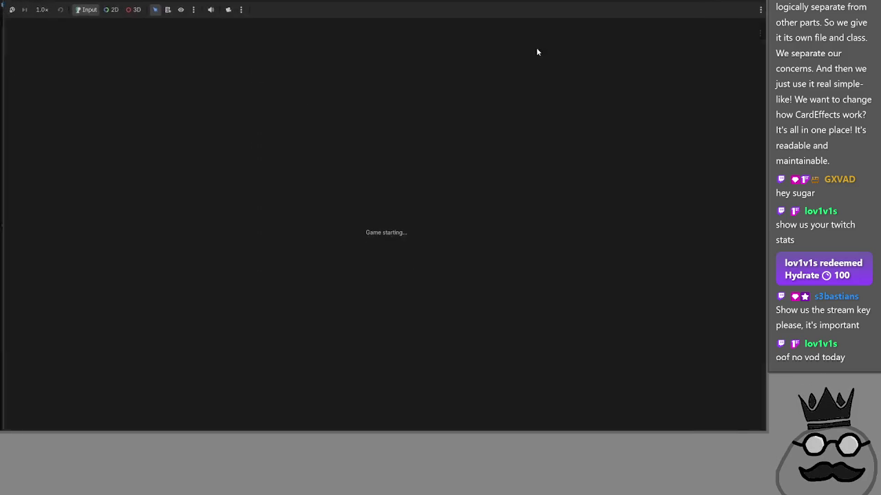
# Step: Delete the fixed 'play cards while the card cast confirmation prompt is up' line from Bugs
pyautogui.hotkey('alt', 'Tab')
pyautogui.hotkey('alt', 'Tab')
pyautogui.hotkey('alt', 'Tab')
pyautogui.hotkey('alt', 'Tab')
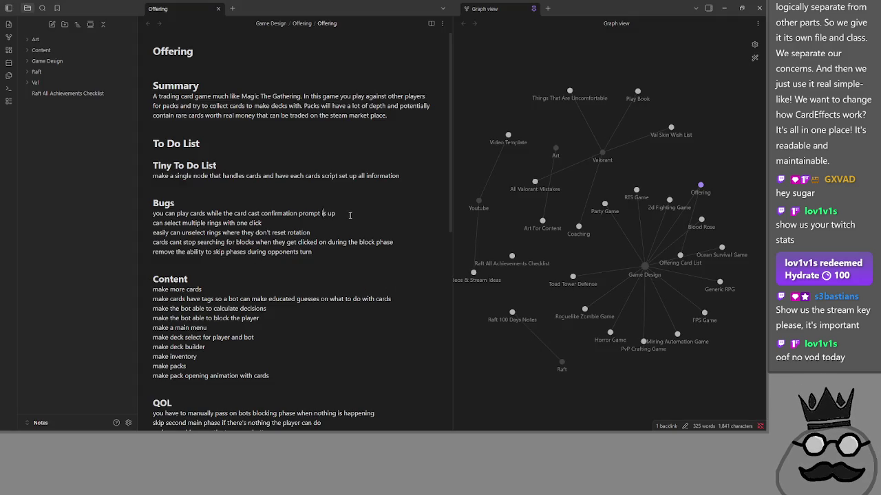
pyautogui.moveTo(300, 214); pyautogui.dragTo(153, 214)
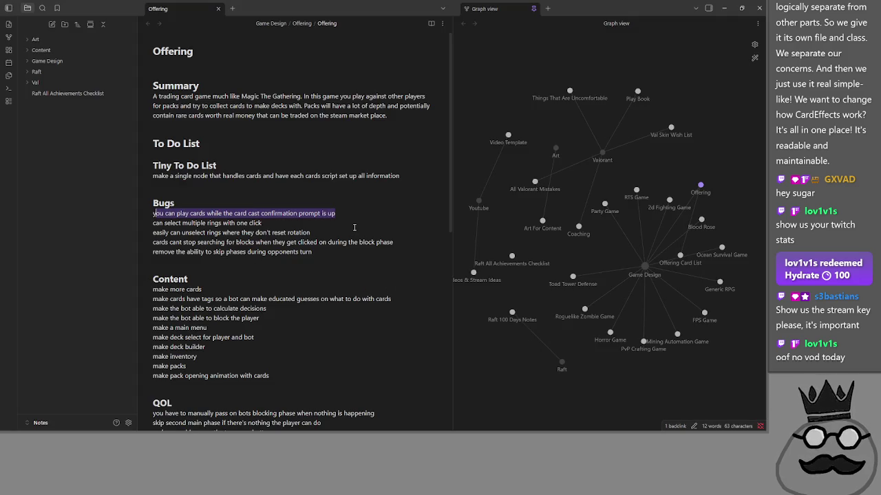
pyautogui.write('y')
pyautogui.press('BackSpace')
pyautogui.press('BackSpace')
pyautogui.click(265, 213)
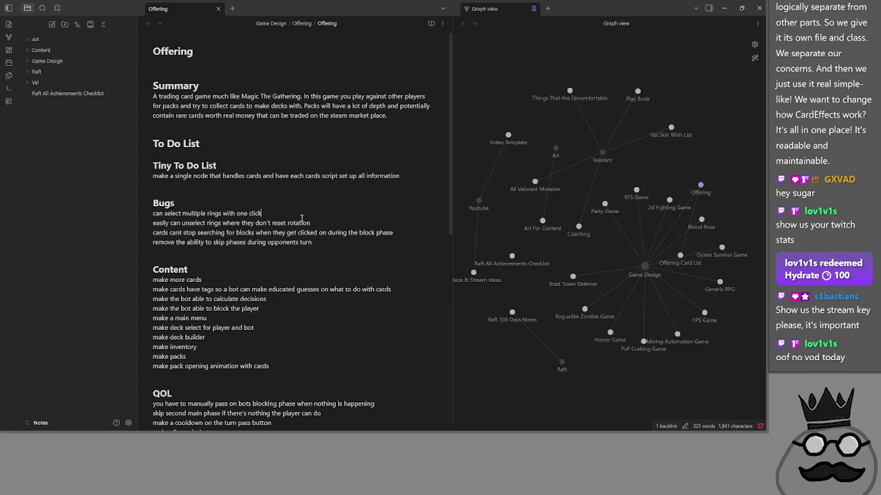
# Step: Review the remaining block-searching and skip-phases bugs and scroll through the note
pyautogui.click(403, 233)
pyautogui.moveTo(169, 232); pyautogui.dragTo(410, 230)
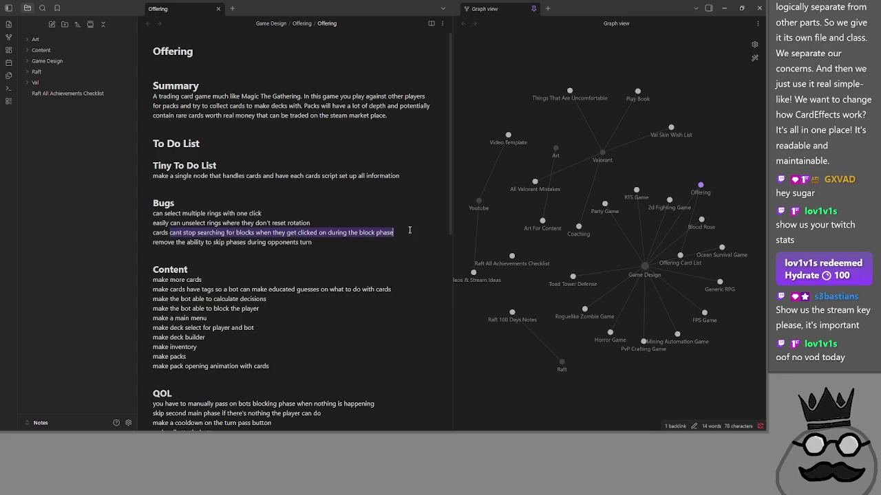
pyautogui.click(409, 230)
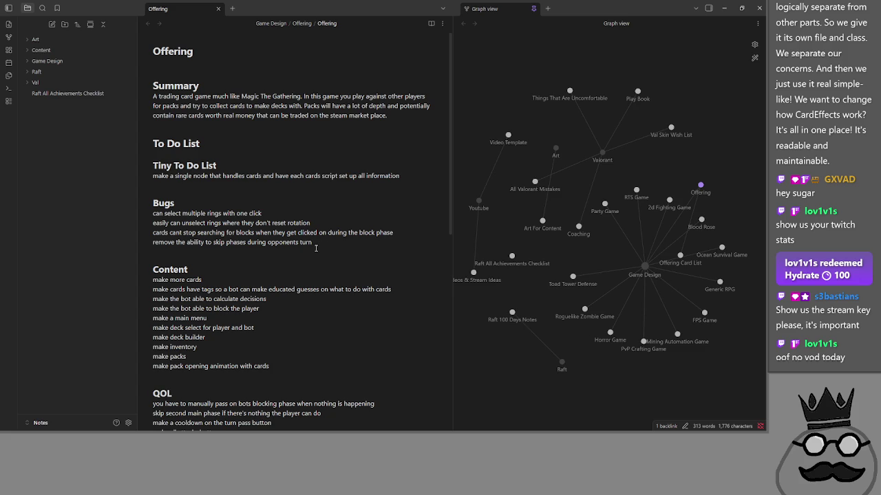
pyautogui.moveTo(321, 245); pyautogui.dragTo(157, 242)
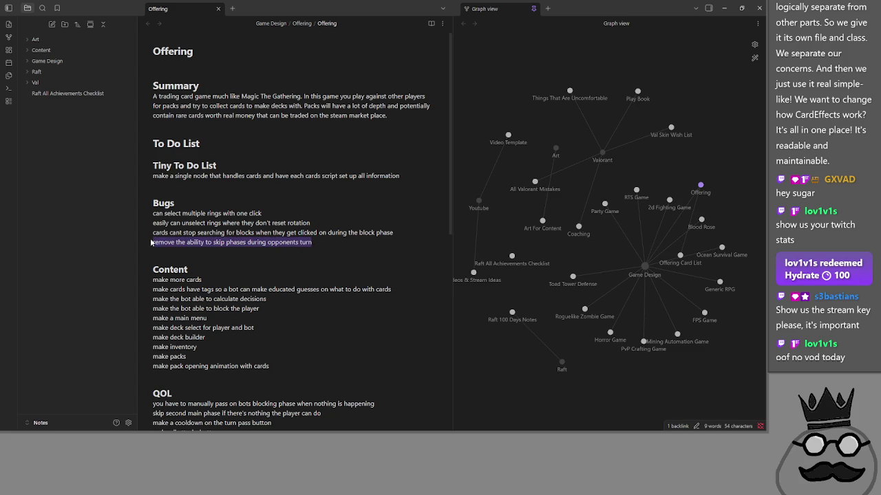
pyautogui.click(345, 241)
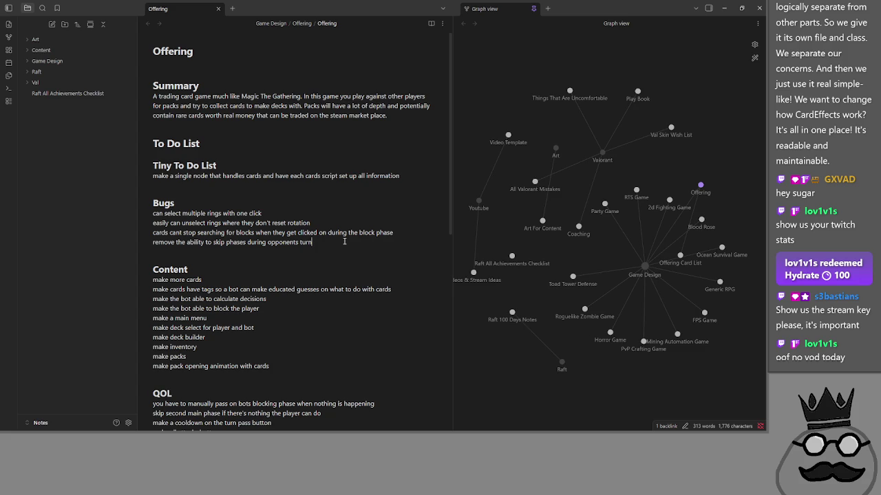
pyautogui.scroll(-4, 344, 242)
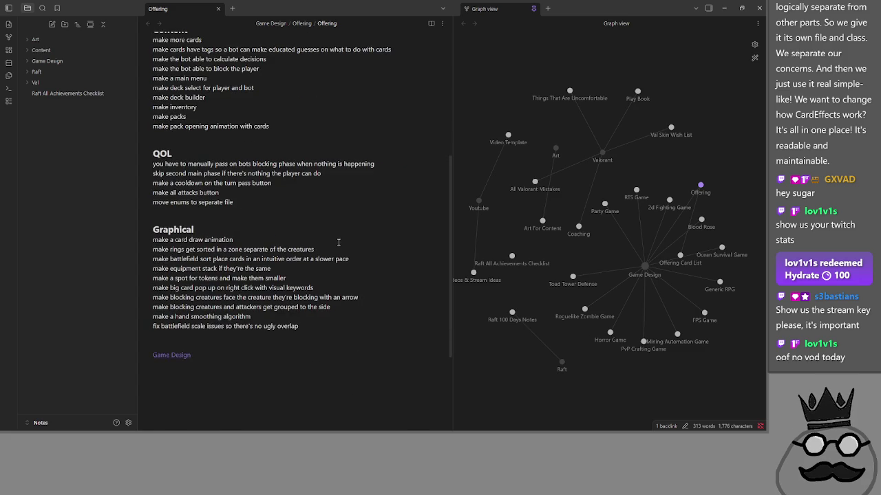
pyautogui.scroll(3, 338, 241)
pyautogui.scroll(-4, 338, 242)
pyautogui.scroll(4, 338, 242)
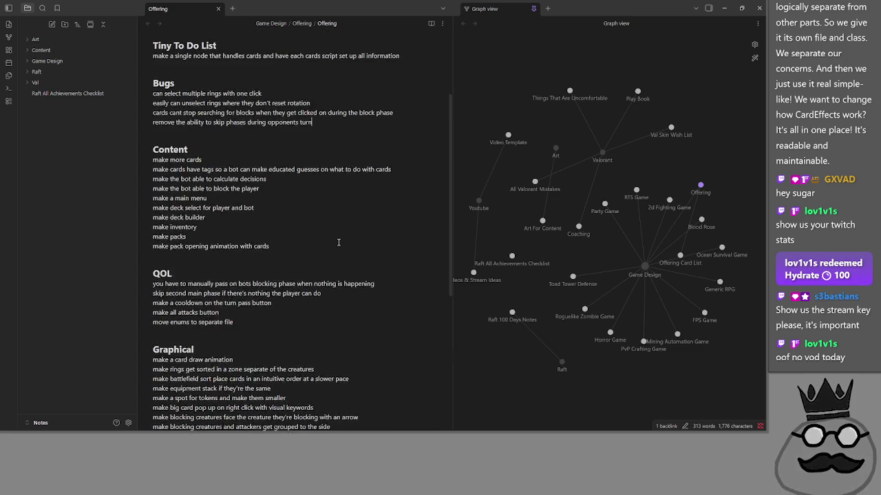
pyautogui.scroll(-4, 216, 242)
pyautogui.scroll(-2, 215, 242)
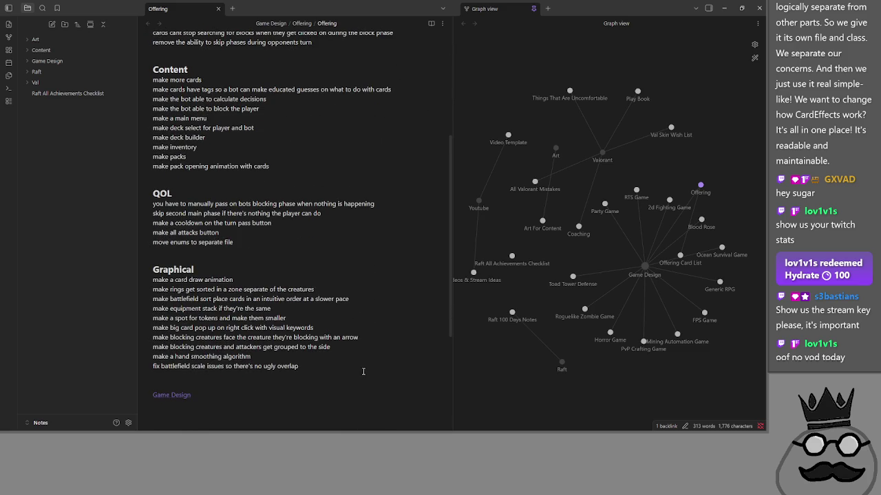
pyautogui.scroll(5, 347, 363)
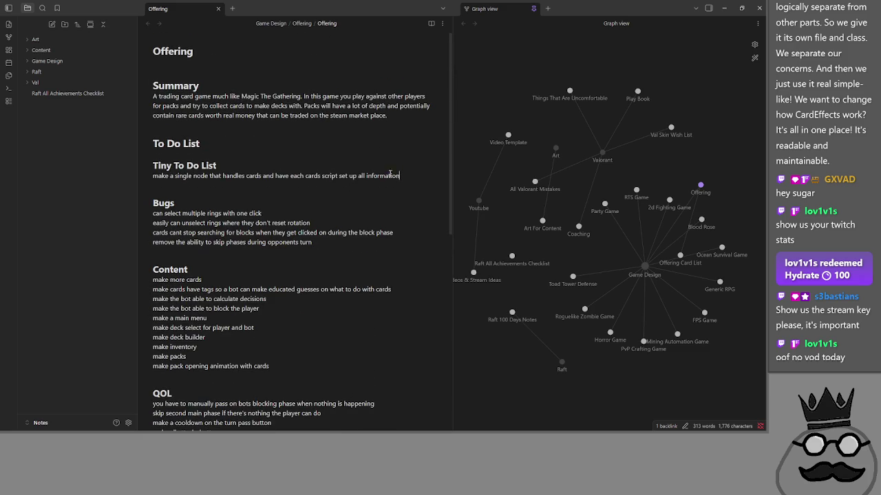
# Step: Select the single-node card-handling task and add an empty line at the end of QOL
pyautogui.hotkey('shift', 'Home')
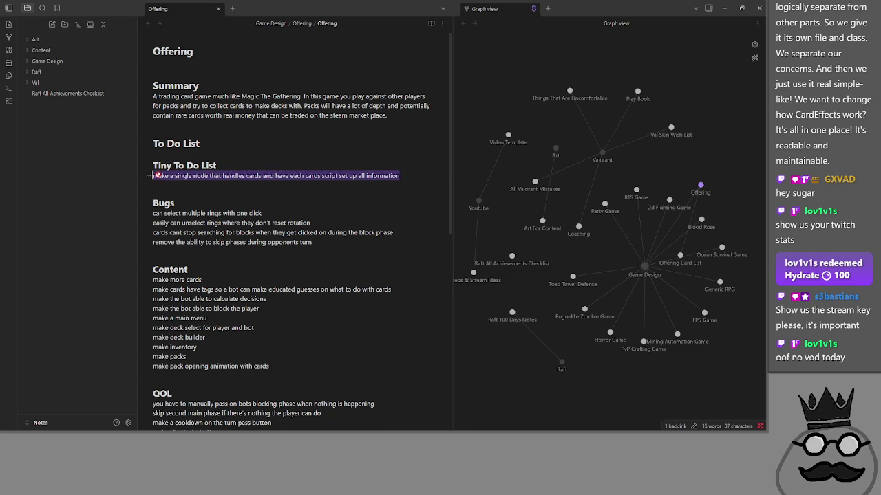
pyautogui.scroll(-5, 207, 221)
pyautogui.scroll(2, 225, 236)
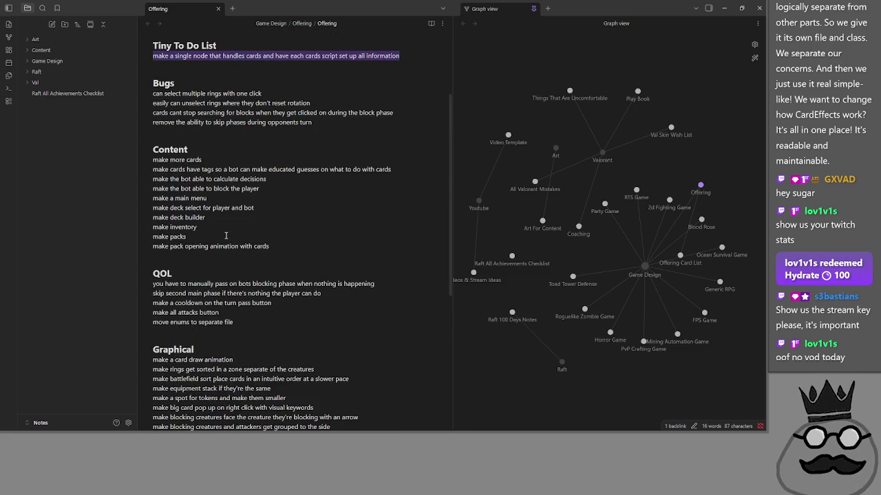
pyautogui.scroll(1, 226, 236)
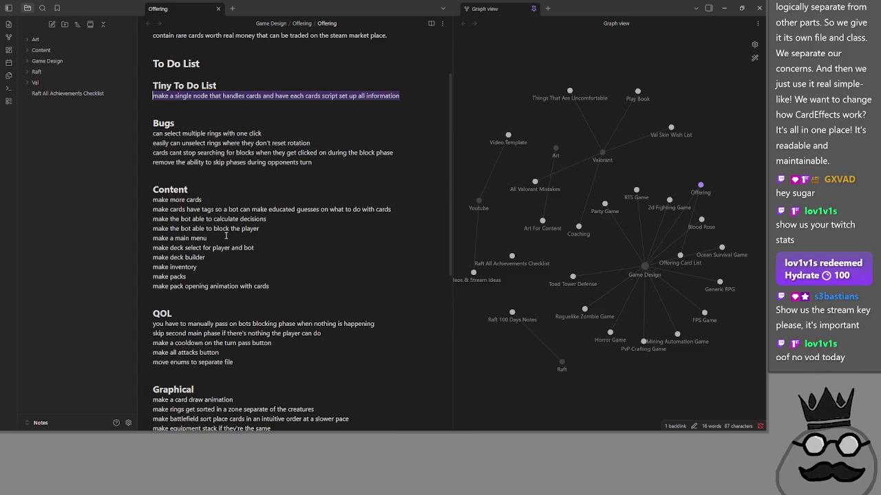
pyautogui.scroll(-3, 226, 236)
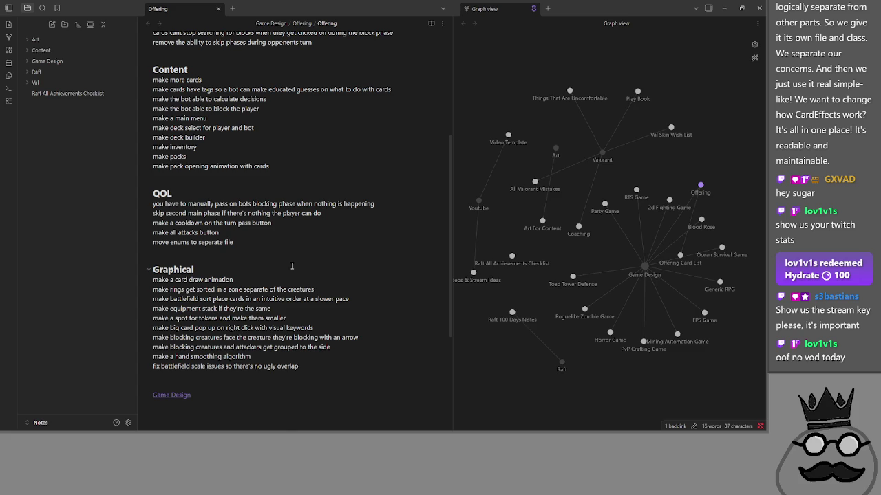
pyautogui.scroll(3, 292, 266)
pyautogui.click(277, 365)
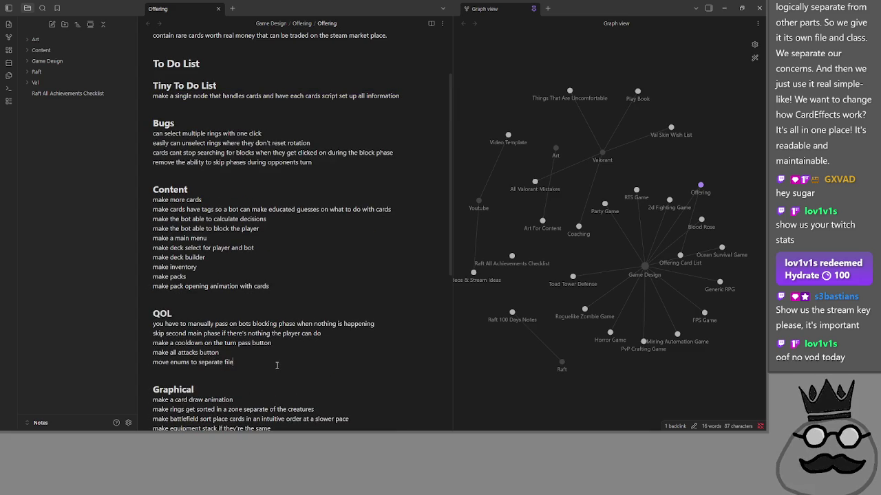
pyautogui.press('Return')
# Step: Drag the single-node task below 'move enums to separate file' and keep Tiny To Do List's blank line
pyautogui.moveTo(405, 99)
pyautogui.mouseDown()
pyautogui.moveTo(193, 96)
pyautogui.moveTo(185, 390)
pyautogui.mouseUp()
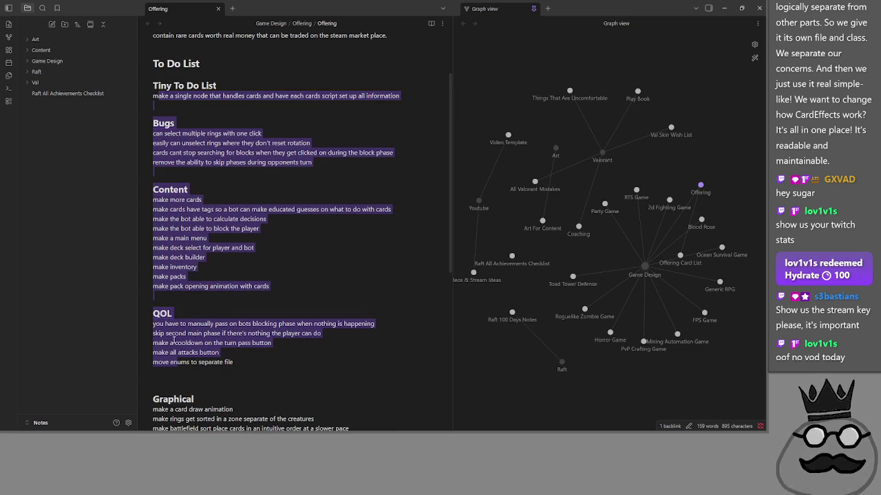
pyautogui.moveTo(401, 96); pyautogui.dragTo(163, 97)
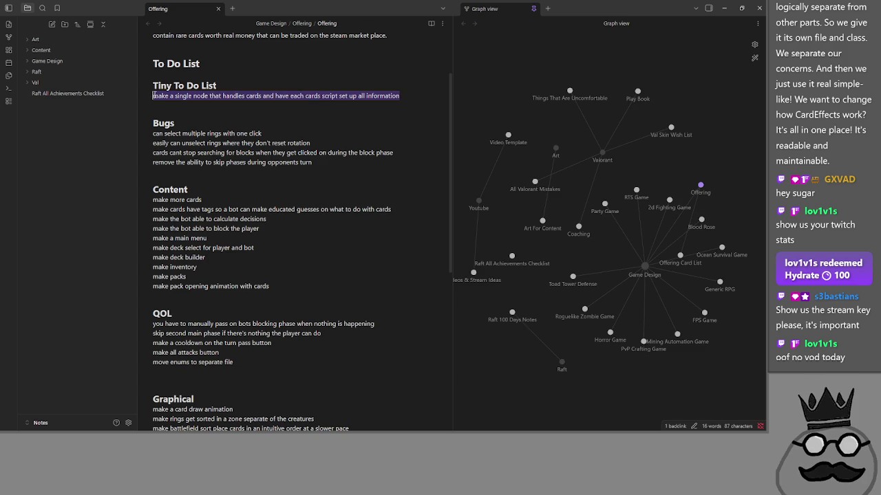
pyautogui.moveTo(169, 358); pyautogui.dragTo(173, 374)
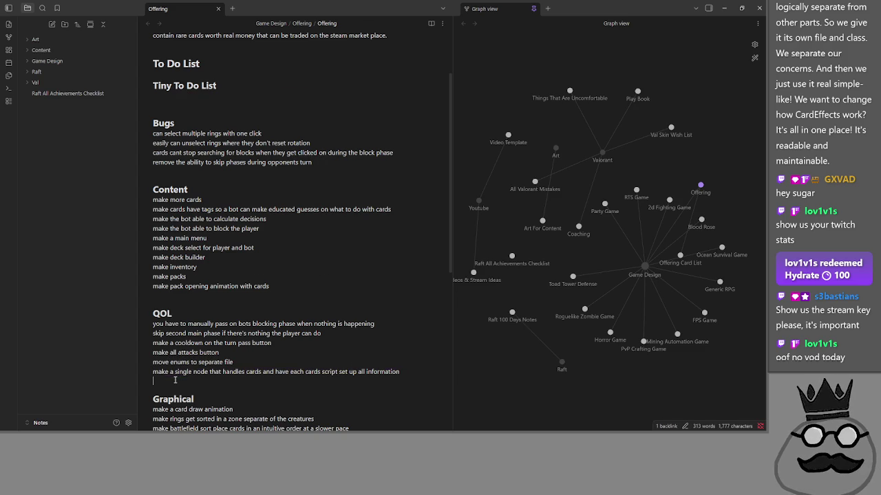
pyautogui.press('BackSpace')
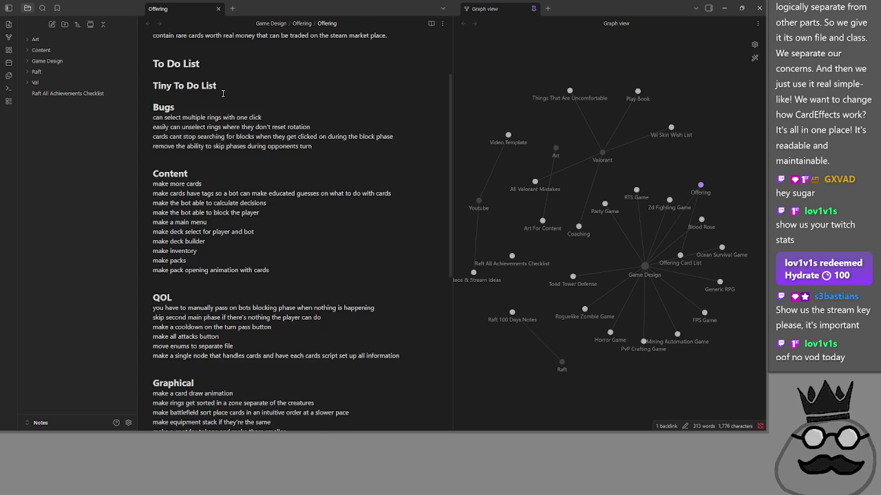
pyautogui.press('Return')
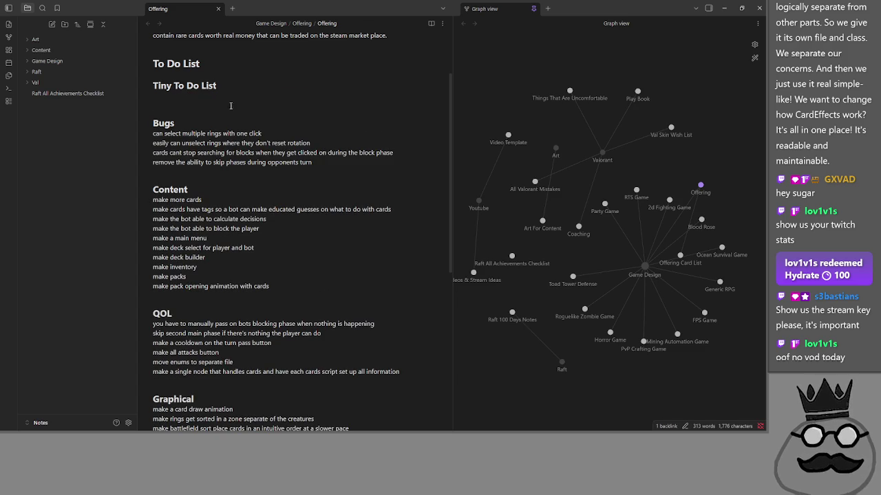
pyautogui.hotkey('alt', 'Tab')
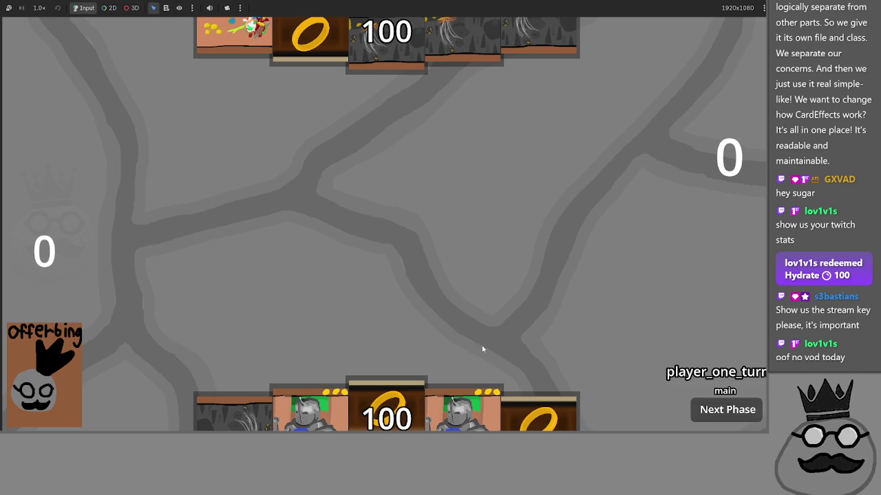
# Step: Return to the Godot editor and rerun the card game with F5
pyautogui.hotkey('alt', 'Tab')
pyautogui.hotkey('alt', 'Tab')
pyautogui.hotkey('alt', 'Tab')
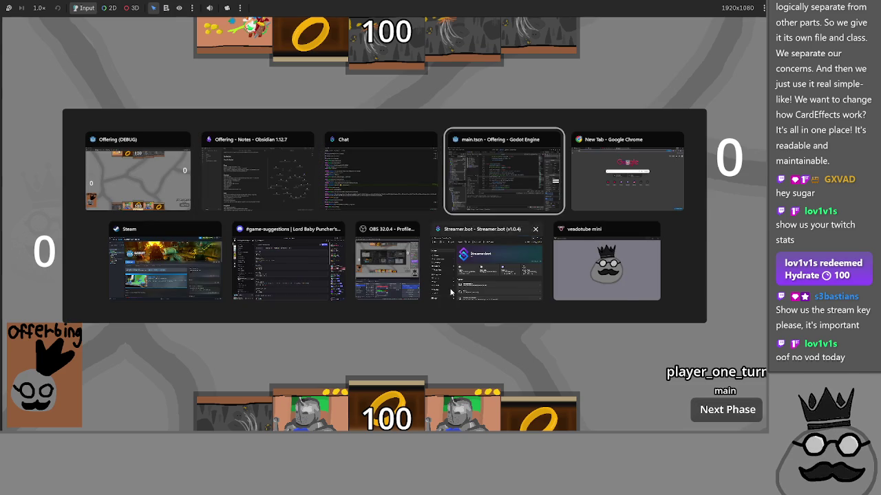
pyautogui.press('F5')
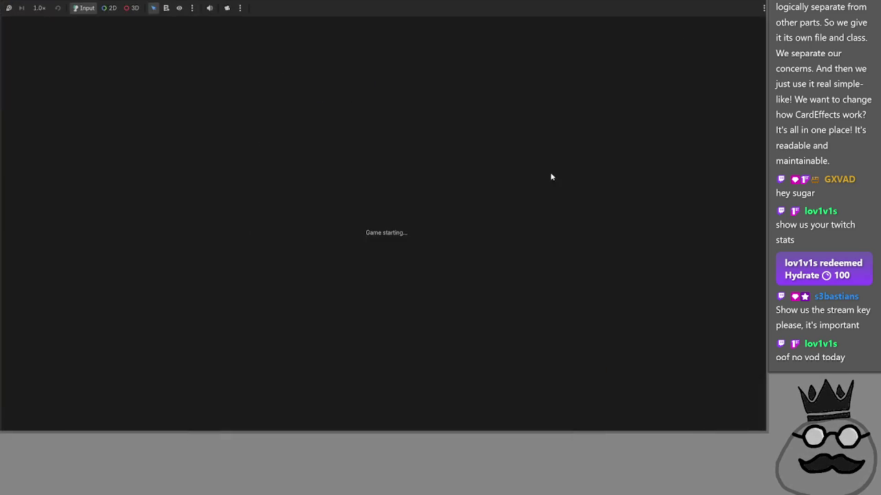
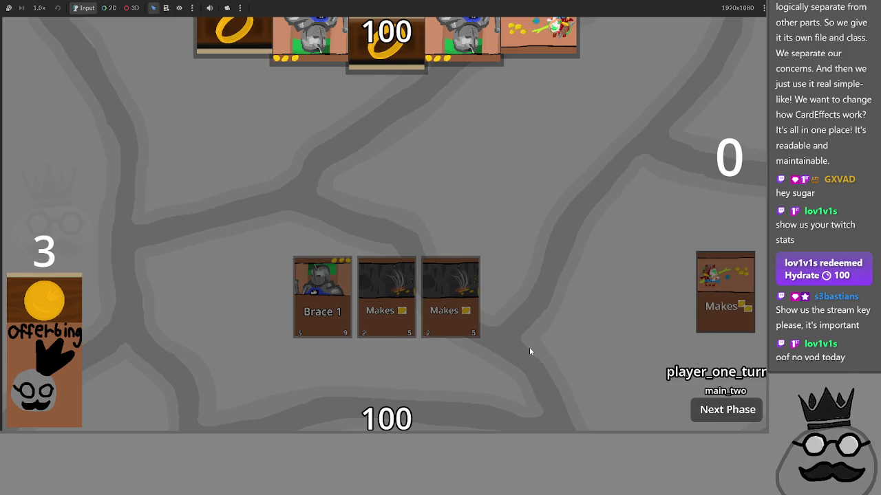
# Step: Check the Offering to-do list in Obsidian, then return to main.gd in Godot
pyautogui.hotkey('alt', 'Tab')
pyautogui.hotkey('alt', 'Tab')
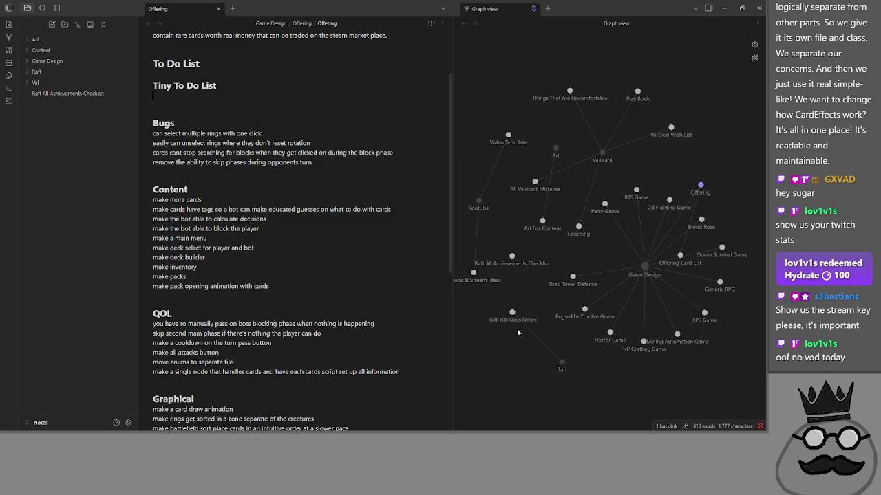
pyautogui.hotkey('alt', 'Tab')
pyautogui.hotkey('alt', 'Tab')
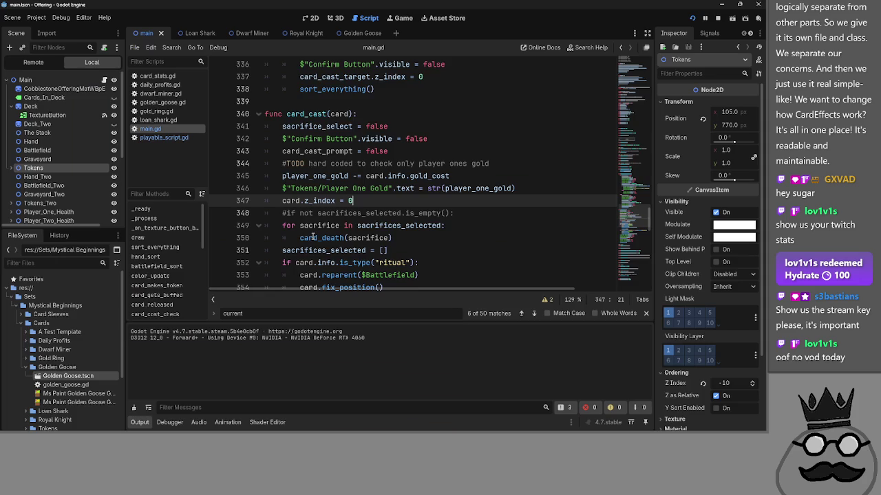
pyautogui.scroll(1, 311, 237)
# Step: Fold the card_cast, card_cast_confirm and card_cast_graphics_update functions in main.gd
pyautogui.click(258, 150)
pyautogui.scroll(6, 258, 183)
pyautogui.scroll(4, 258, 181)
pyautogui.click(259, 151)
pyautogui.click(259, 101)
pyautogui.scroll(-10, 307, 223)
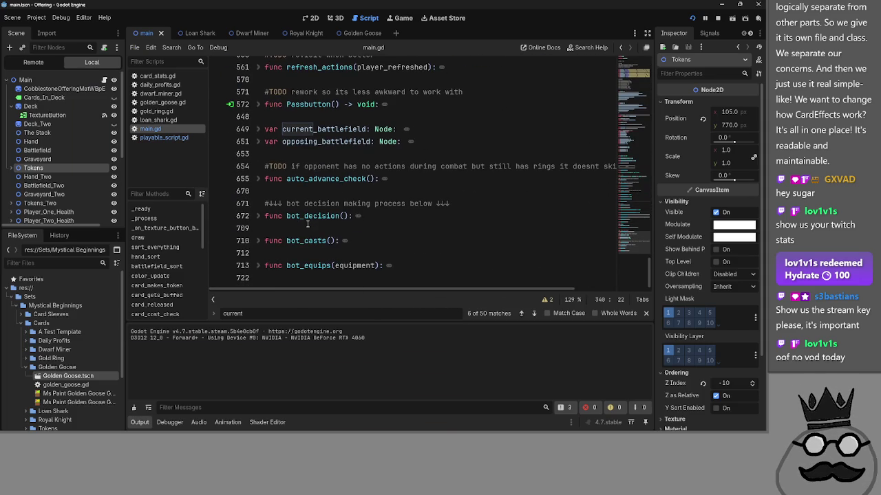
# Step: Expand auto_advance_check and read through its body, including the TODO and pass lines
pyautogui.click(259, 180)
pyautogui.click(259, 181)
pyautogui.click(259, 180)
pyautogui.scroll(-1, 328, 207)
pyautogui.scroll(-1, 329, 208)
pyautogui.scroll(1, 386, 248)
pyautogui.scroll(-1, 405, 269)
pyautogui.hscroll(2, 400, 292)
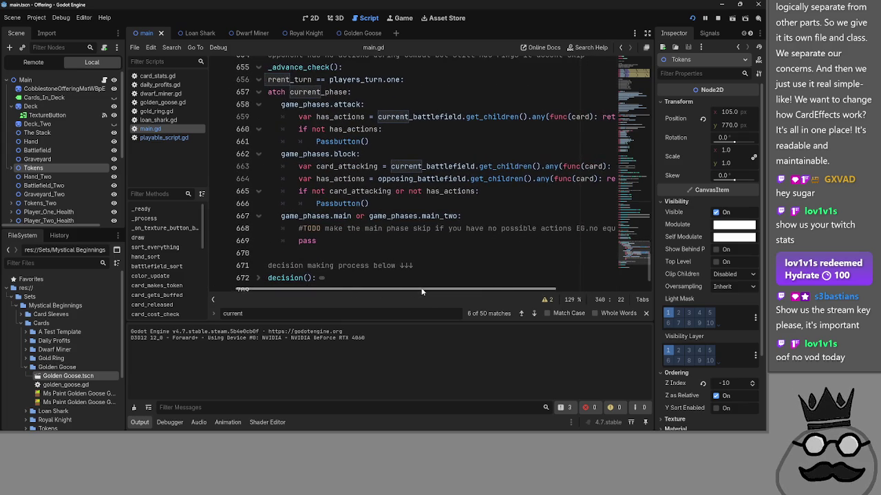
pyautogui.hscroll(1, 416, 291)
pyautogui.hscroll(2, 419, 292)
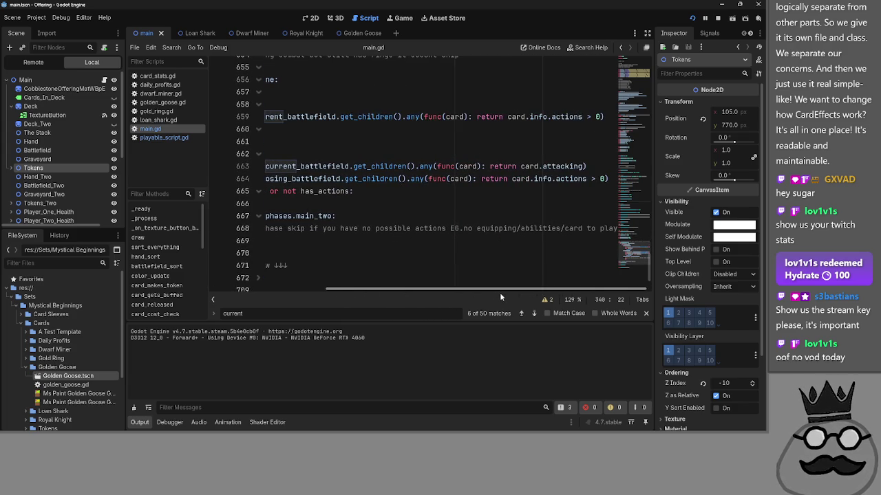
pyautogui.scroll(1, 552, 266)
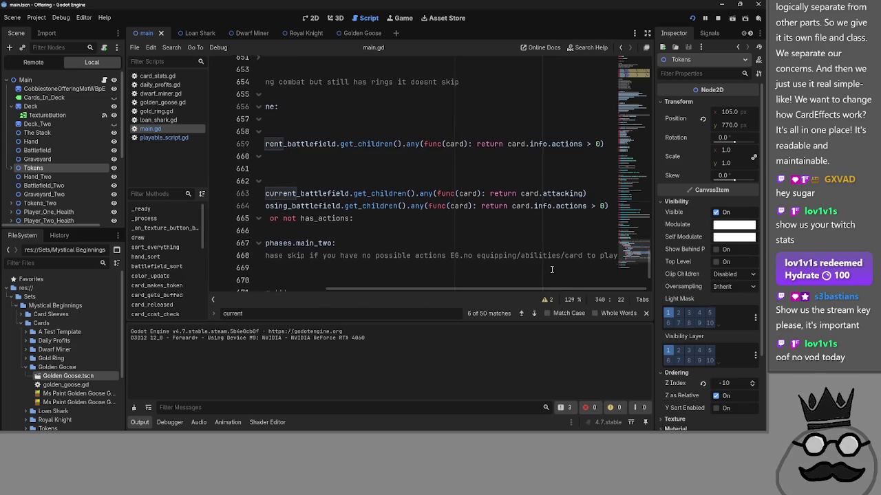
pyautogui.scroll(-2, 544, 274)
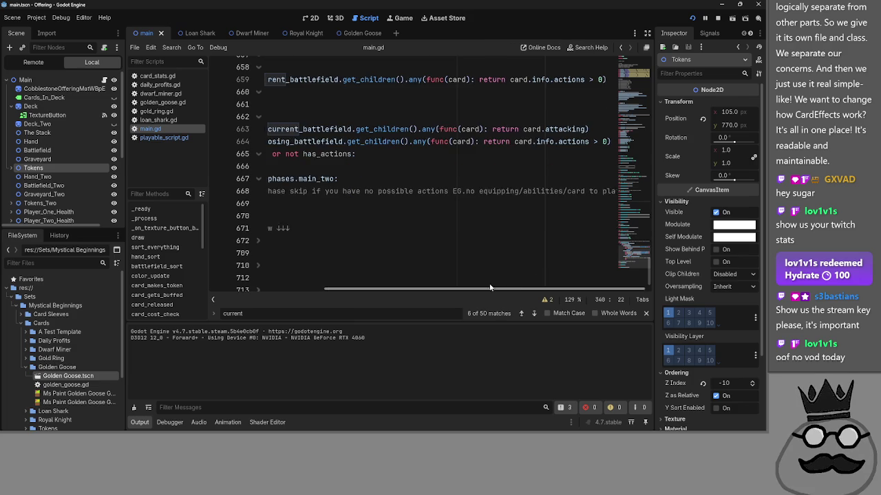
pyautogui.moveTo(523, 289); pyautogui.dragTo(291, 272)
pyautogui.moveTo(383, 210)
pyautogui.mouseDown()
pyautogui.moveTo(323, 201)
pyautogui.moveTo(331, 192)
pyautogui.mouseUp()
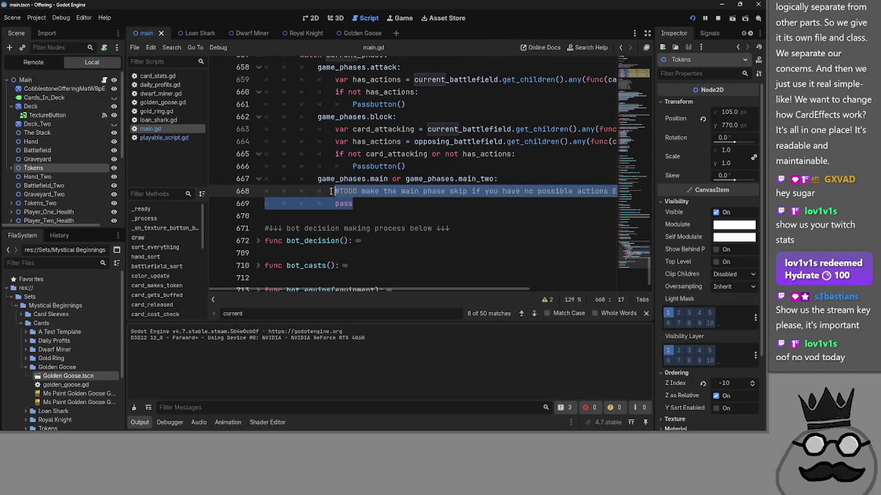
# Step: Insert a blank line under the main/main_two branch and delete its pass line
pyautogui.hotkey('alt', 'Tab')
pyautogui.hotkey('alt', 'Tab')
pyautogui.scroll(1, 402, 225)
pyautogui.scroll(1, 403, 224)
pyautogui.scroll(-1, 402, 226)
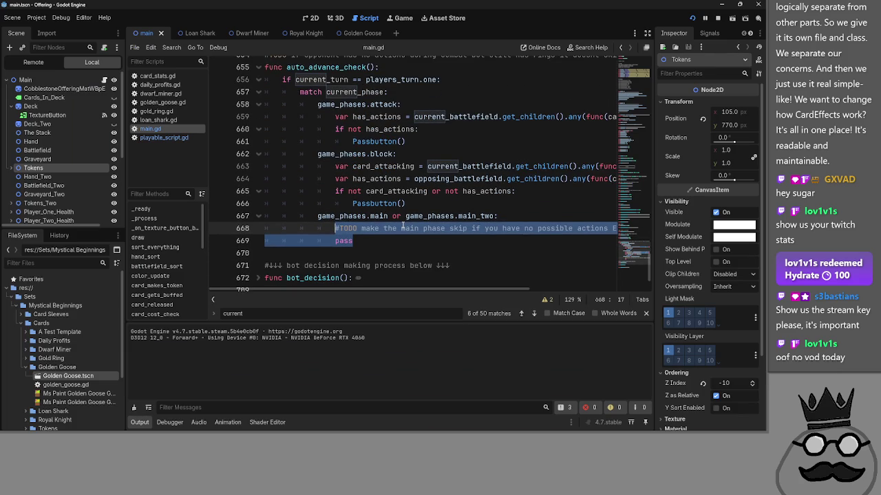
pyautogui.click(387, 238)
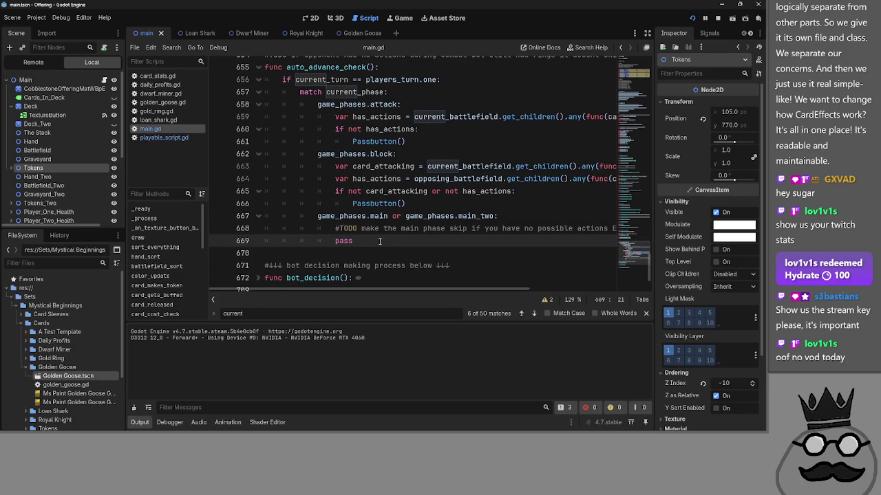
pyautogui.click(530, 217)
pyautogui.press('Return')
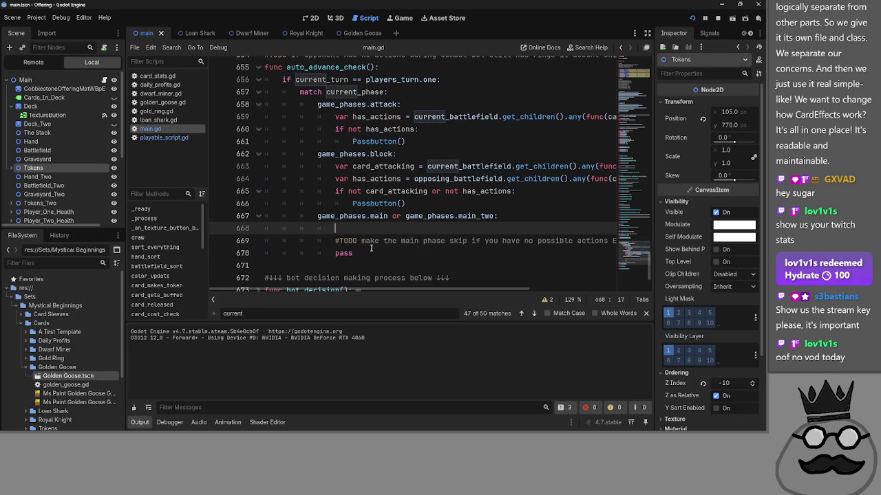
pyautogui.moveTo(355, 252); pyautogui.dragTo(234, 252)
pyautogui.press('BackSpace')
pyautogui.press('BackSpace')
# Step: Unindent the #TODO comment and put the caret back on blank line 668
pyautogui.hscroll(-5, 384, 229)
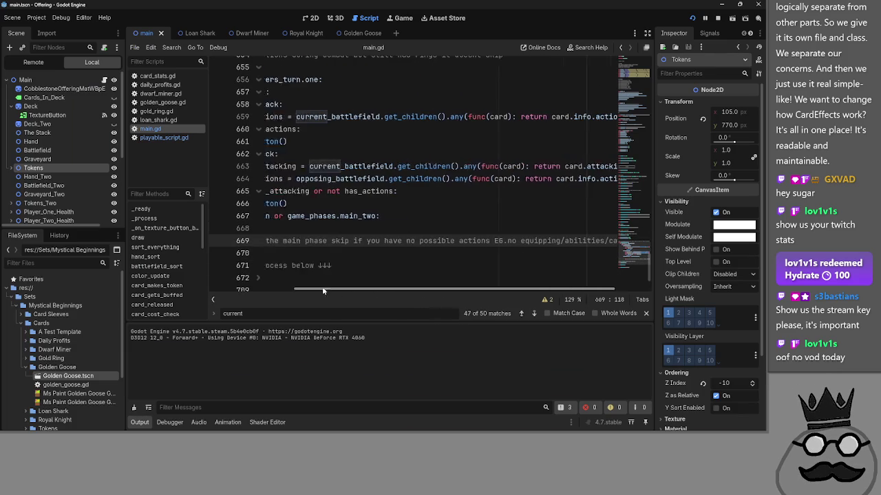
pyautogui.click(391, 225)
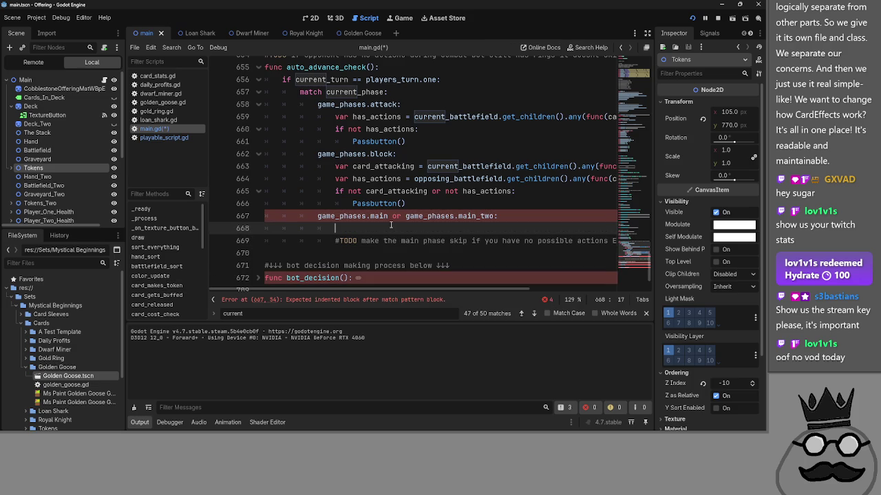
pyautogui.click(322, 239)
pyautogui.hotkey('shift', 'Tab')
pyautogui.hotkey('shift', 'Tab')
pyautogui.hotkey('shift', 'Tab')
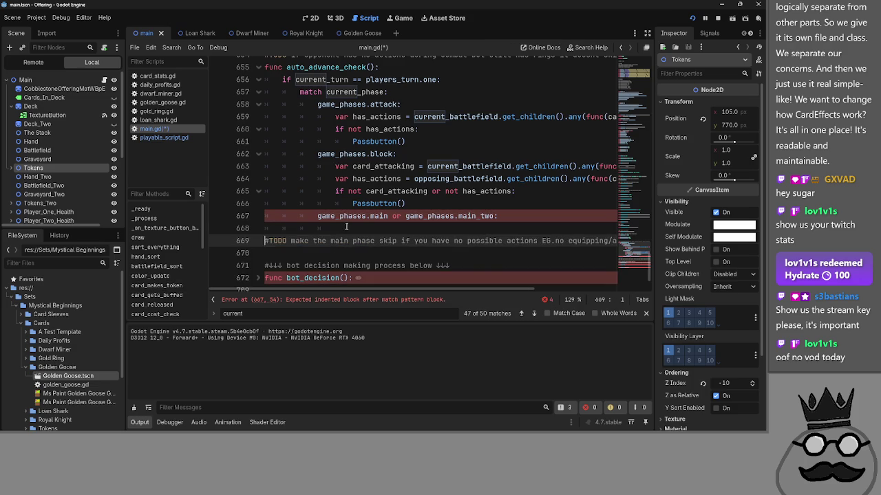
pyautogui.click(366, 228)
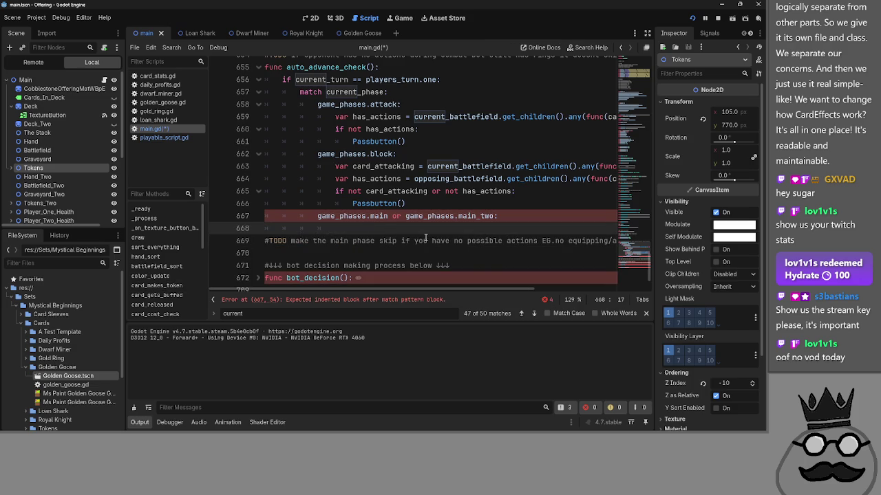
# Step: Expand current_battlefield to check its getter, then fold it again
pyautogui.scroll(1, 435, 235)
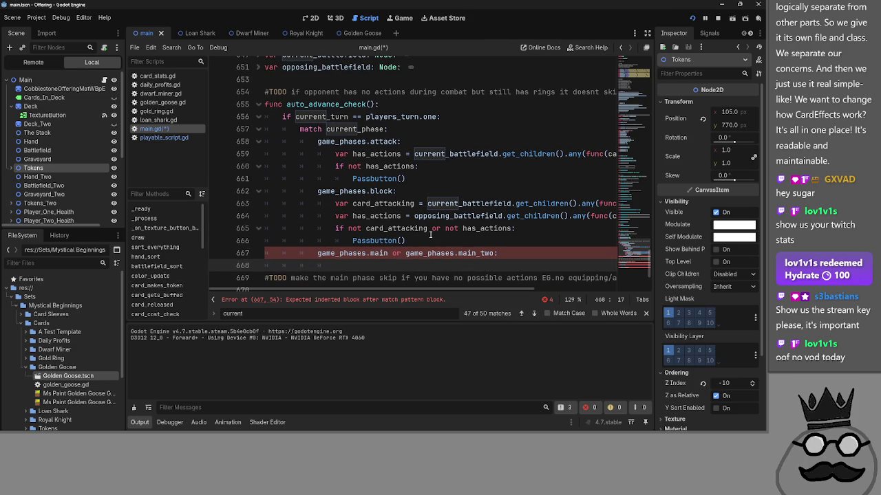
pyautogui.scroll(-1, 423, 233)
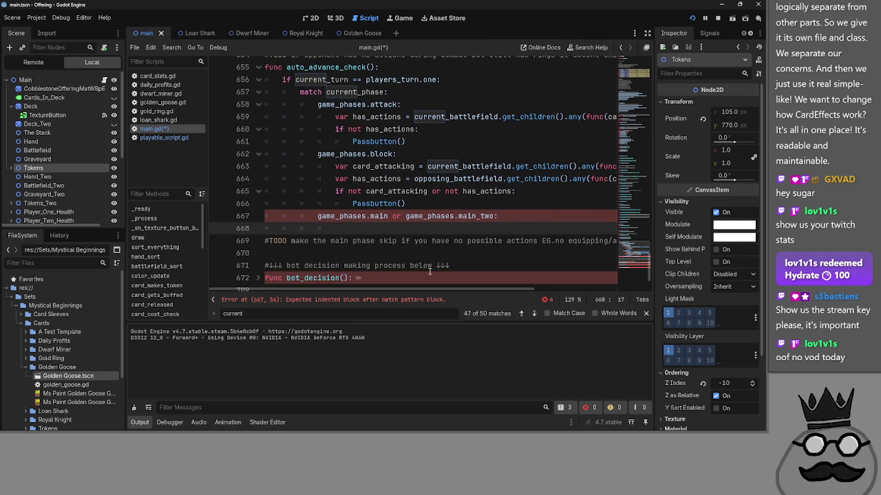
pyautogui.moveTo(427, 289)
pyautogui.mouseDown()
pyautogui.moveTo(506, 290)
pyautogui.moveTo(351, 296)
pyautogui.mouseUp()
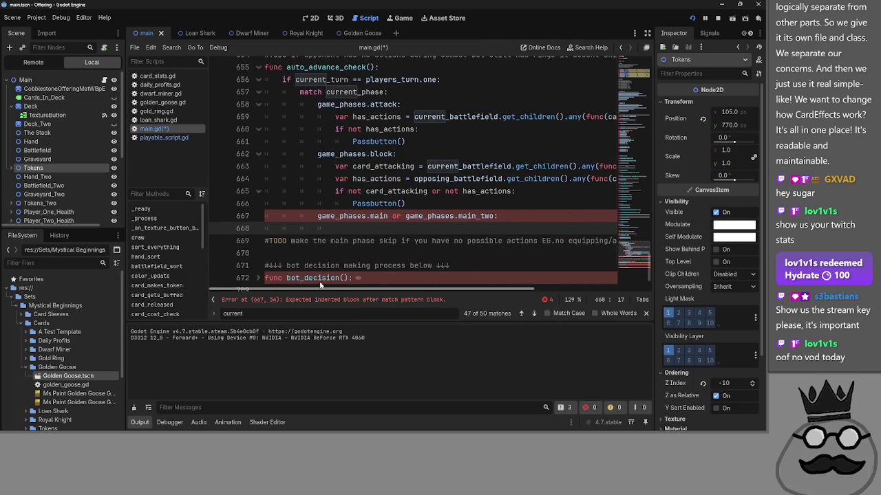
pyautogui.scroll(1, 454, 292)
pyautogui.moveTo(464, 292)
pyautogui.mouseDown()
pyautogui.moveTo(582, 287)
pyautogui.moveTo(454, 289)
pyautogui.mouseUp()
pyautogui.scroll(3, 397, 255)
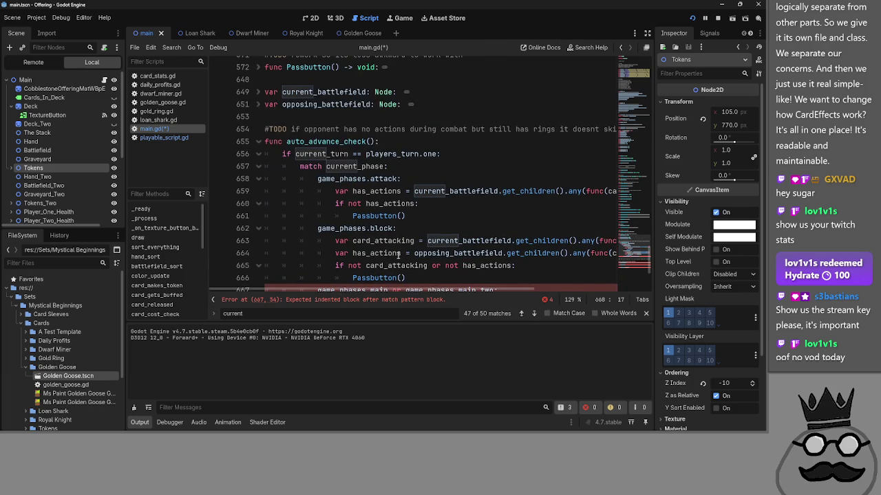
pyautogui.click(257, 168)
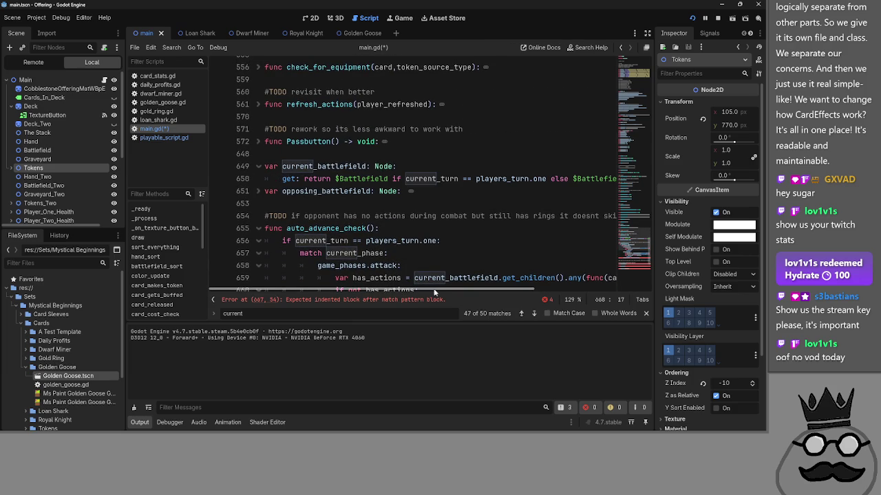
pyautogui.moveTo(444, 292)
pyautogui.mouseDown()
pyautogui.moveTo(547, 292)
pyautogui.moveTo(344, 291)
pyautogui.mouseUp()
pyautogui.click(258, 167)
pyautogui.scroll(-3, 384, 204)
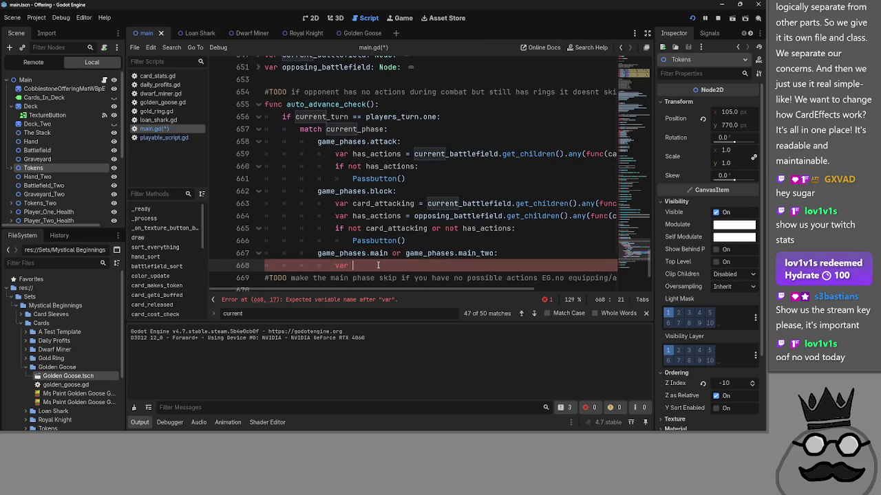
# Step: Search main.gd for 'equipment_equ' and jump to the reported error on line 668
pyautogui.write('equipment_equ')
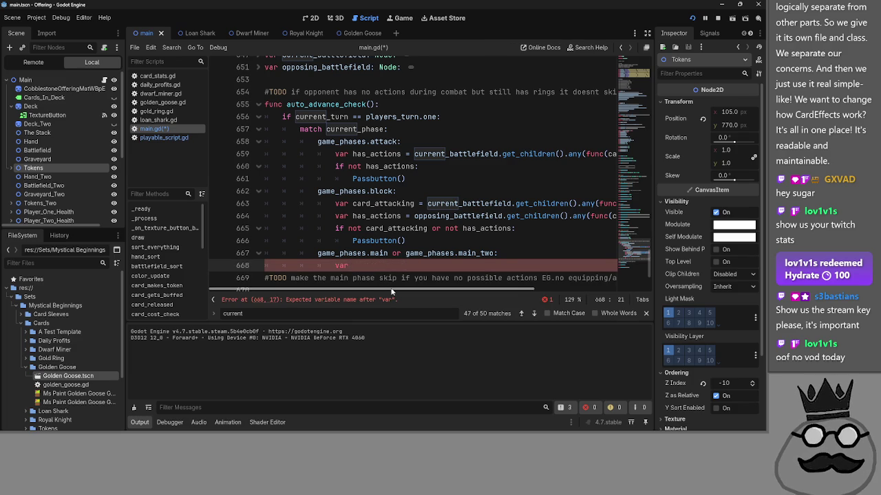
pyautogui.moveTo(390, 294)
pyautogui.mouseDown()
pyautogui.moveTo(505, 300)
pyautogui.moveTo(402, 302)
pyautogui.mouseUp()
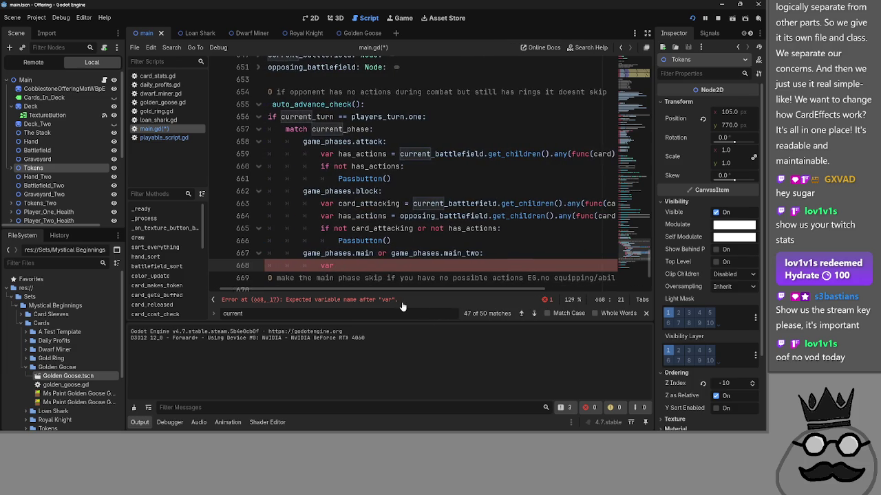
pyautogui.click(401, 301)
pyautogui.scroll(2, 413, 207)
pyautogui.click(396, 173)
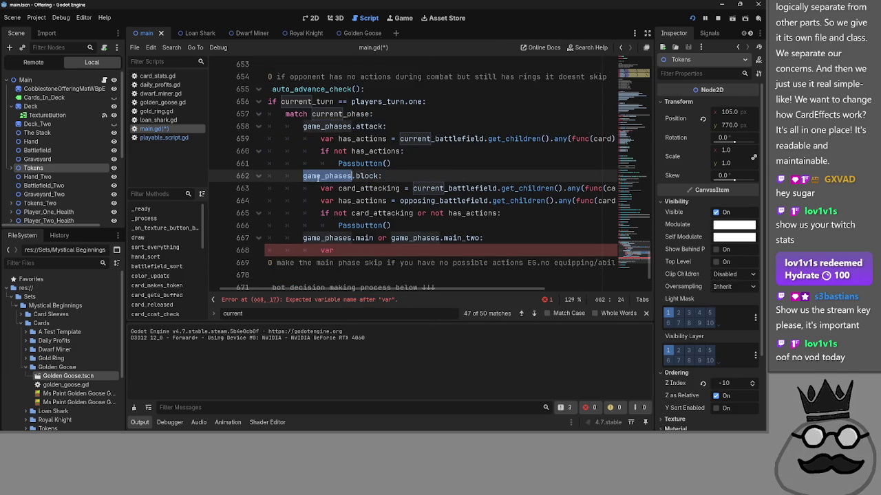
pyautogui.scroll(6, 421, 241)
pyautogui.scroll(-4, 399, 230)
pyautogui.scroll(-4, 388, 225)
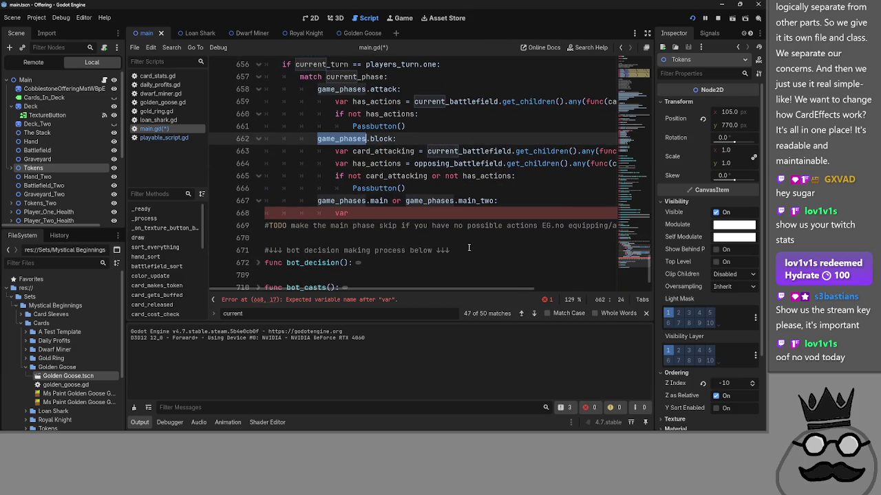
pyautogui.click(426, 216)
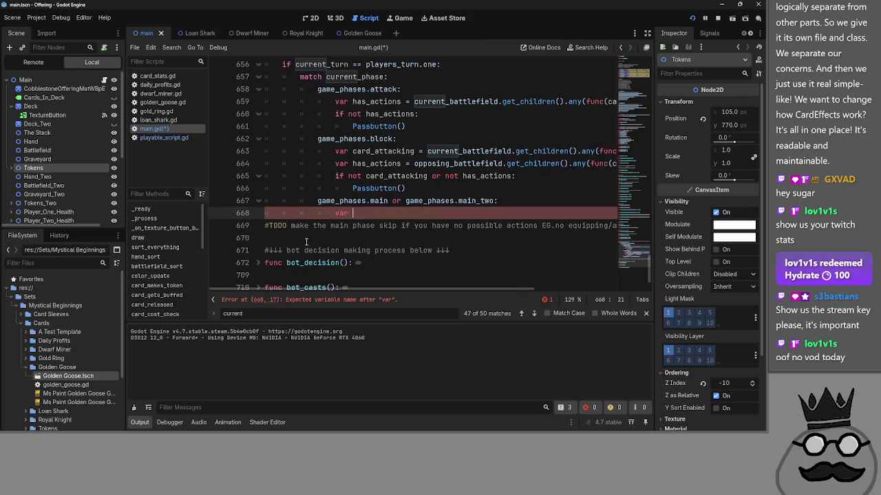
# Step: Expand the Passbutton function and read through its body
pyautogui.scroll(2, 324, 248)
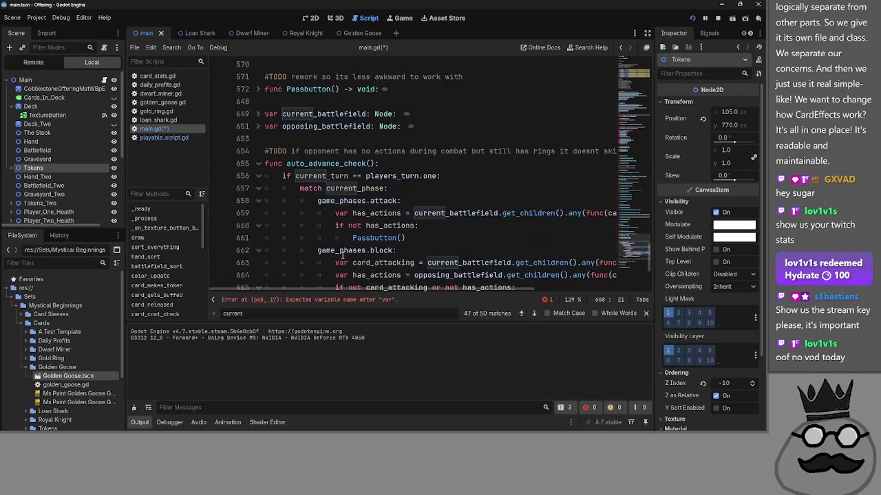
pyautogui.scroll(5, 342, 255)
pyautogui.click(259, 237)
pyautogui.scroll(-6, 320, 235)
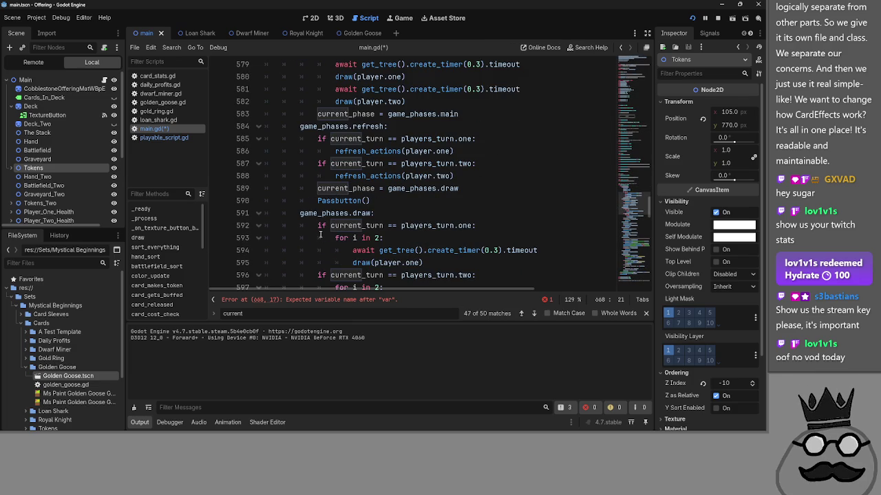
pyautogui.scroll(-2, 319, 234)
pyautogui.scroll(-1, 320, 235)
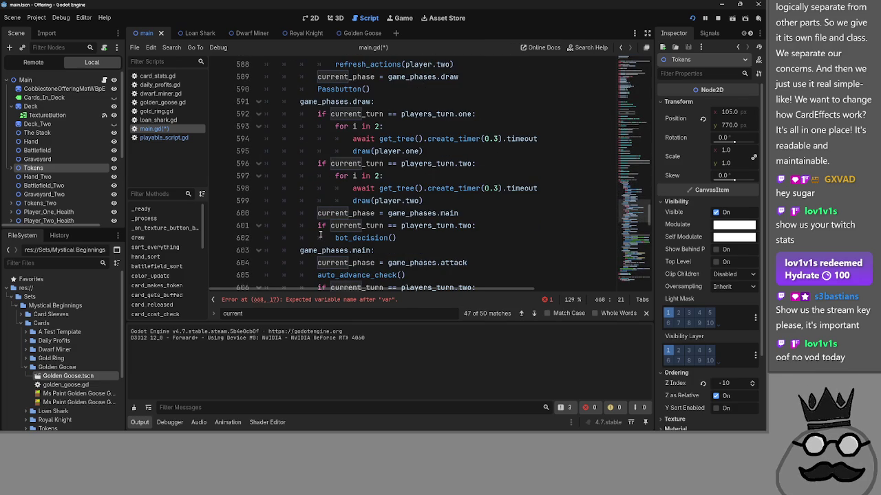
pyautogui.scroll(2, 320, 234)
pyautogui.scroll(-2, 320, 235)
pyautogui.scroll(-2, 320, 235)
pyautogui.scroll(4, 320, 234)
pyautogui.scroll(6, 320, 235)
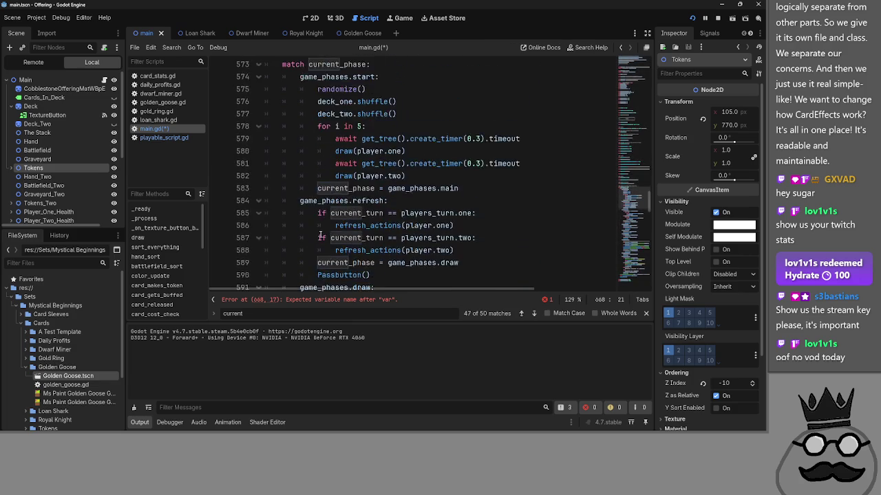
# Step: Close the Find bar and collapse Passbutton, returning to line 668
pyautogui.click(646, 313)
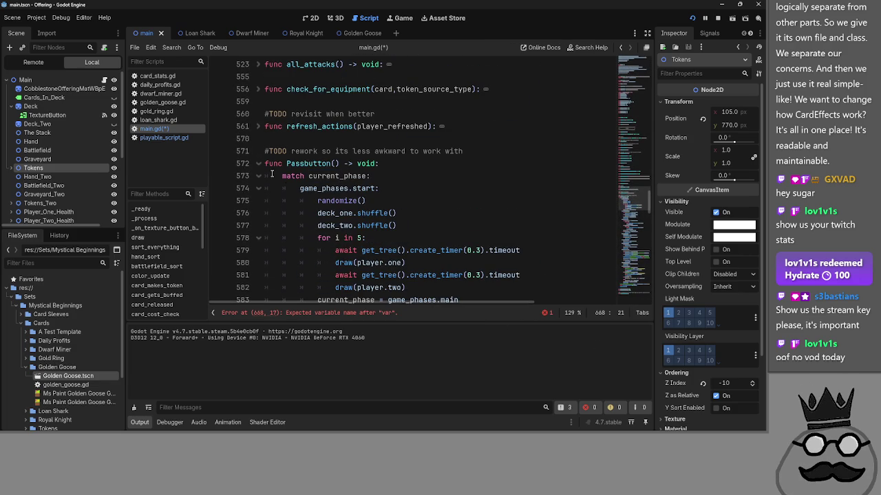
pyautogui.click(259, 174)
pyautogui.scroll(-4, 393, 229)
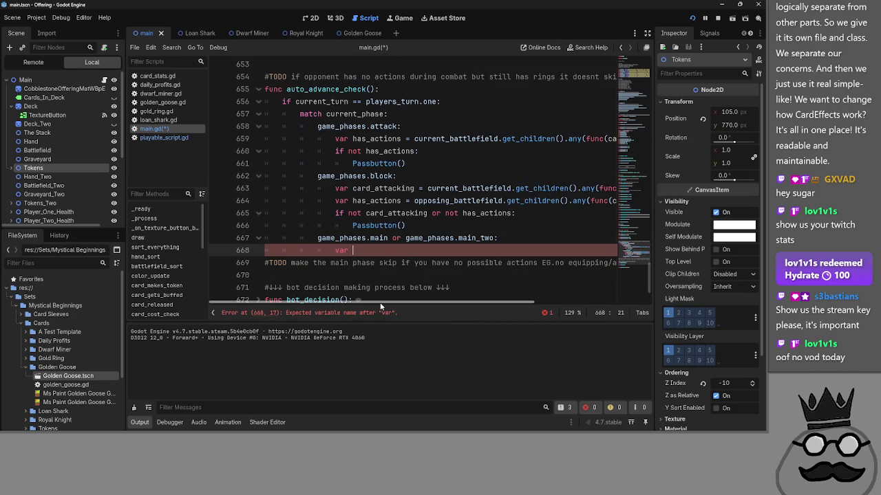
# Step: Return to the unfinished var line and inspect the match statement's player-one branch
pyautogui.click(453, 263)
pyautogui.press('Up')
pyautogui.moveTo(391, 303)
pyautogui.mouseDown()
pyautogui.moveTo(493, 314)
pyautogui.moveTo(391, 310)
pyautogui.mouseUp()
pyautogui.moveTo(386, 313)
pyautogui.mouseDown()
pyautogui.moveTo(416, 315)
pyautogui.moveTo(354, 307)
pyautogui.moveTo(433, 322)
pyautogui.moveTo(332, 316)
pyautogui.mouseUp()
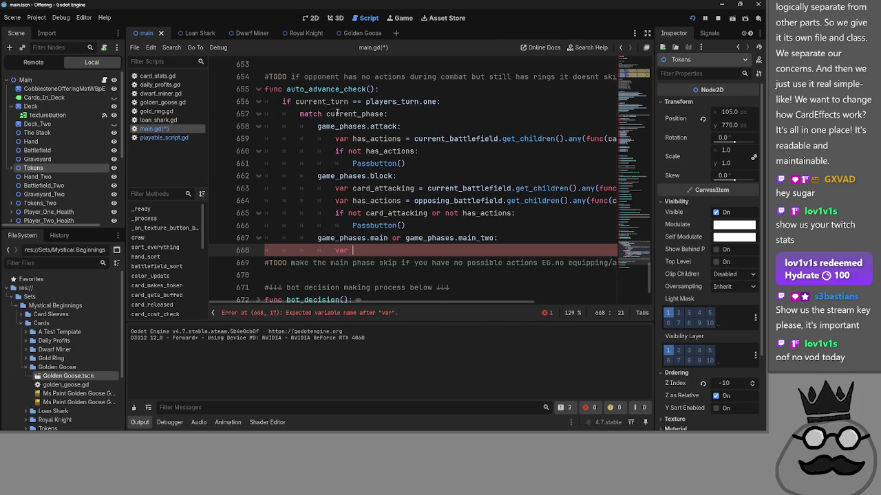
pyautogui.click(284, 113)
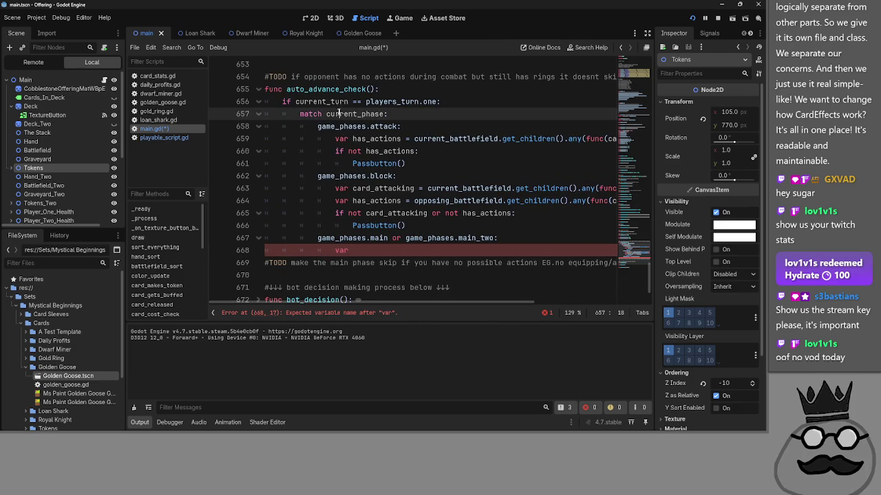
pyautogui.click(292, 111)
pyautogui.moveTo(292, 111)
pyautogui.mouseDown()
pyautogui.moveTo(385, 121)
pyautogui.moveTo(419, 227)
pyautogui.mouseUp()
pyautogui.click(424, 228)
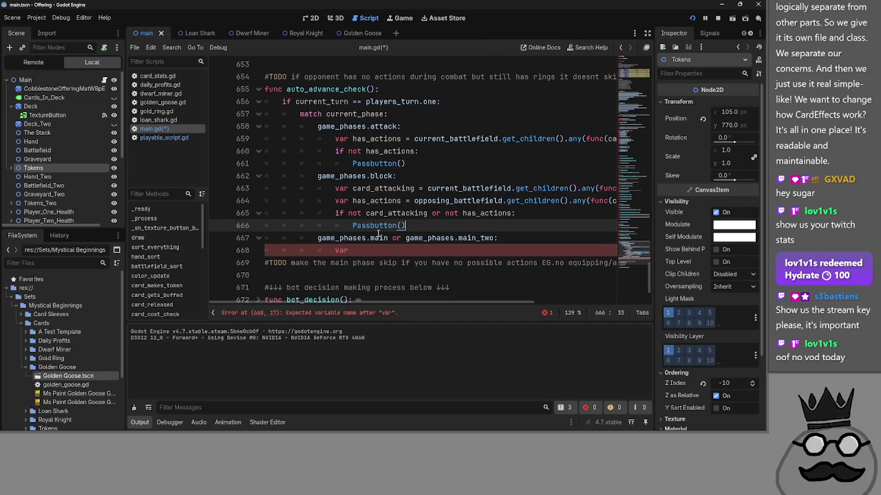
pyautogui.click(289, 209)
pyautogui.click(317, 213)
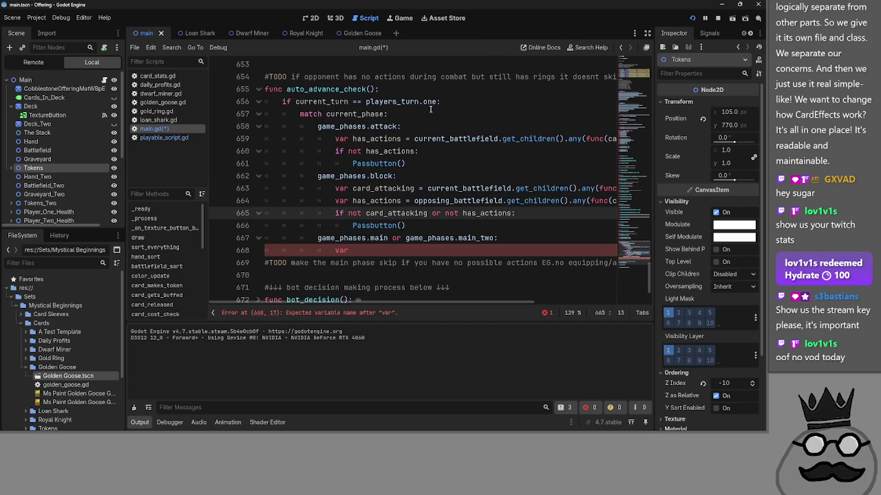
# Step: Fold the attack-phase and block-phase cases of auto_advance_check's match statement
pyautogui.click(456, 101)
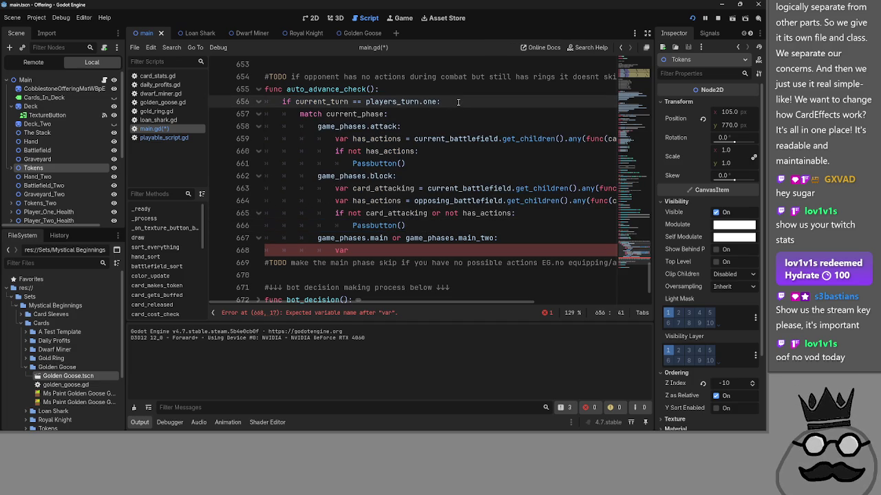
pyautogui.moveTo(424, 101); pyautogui.dragTo(265, 101)
pyautogui.click(257, 101)
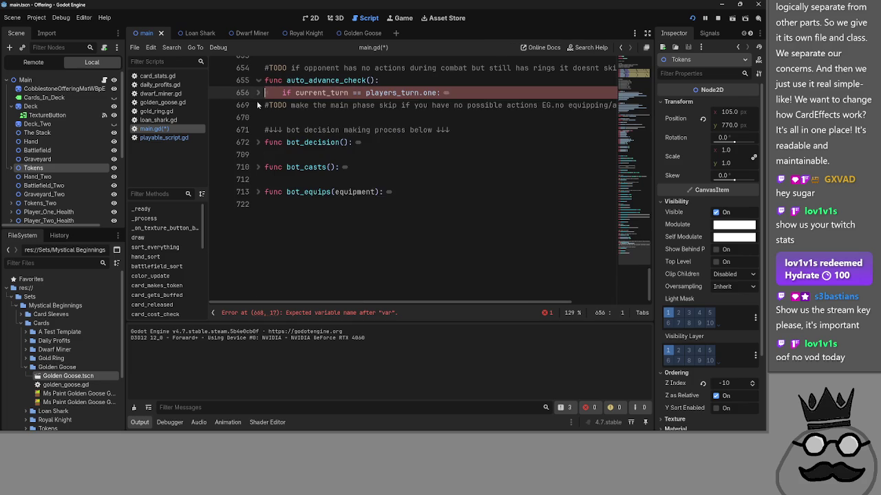
pyautogui.click(257, 97)
pyautogui.click(257, 105)
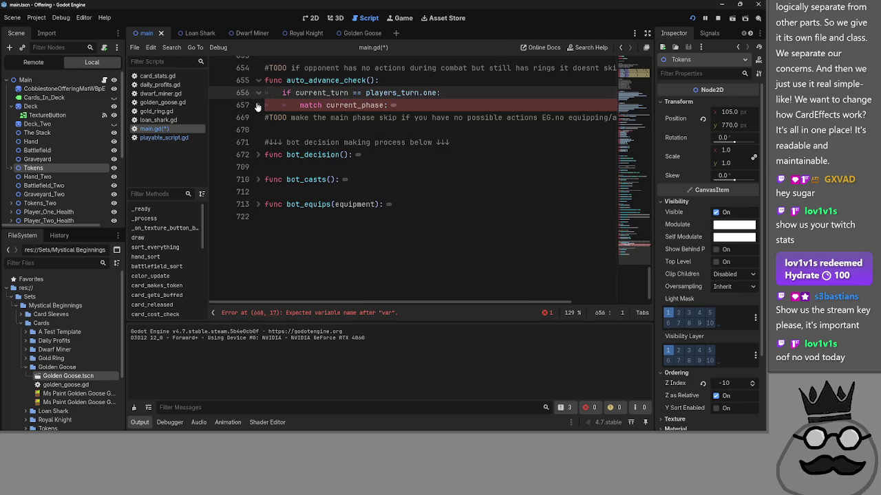
pyautogui.click(257, 107)
pyautogui.click(258, 117)
pyautogui.click(252, 130)
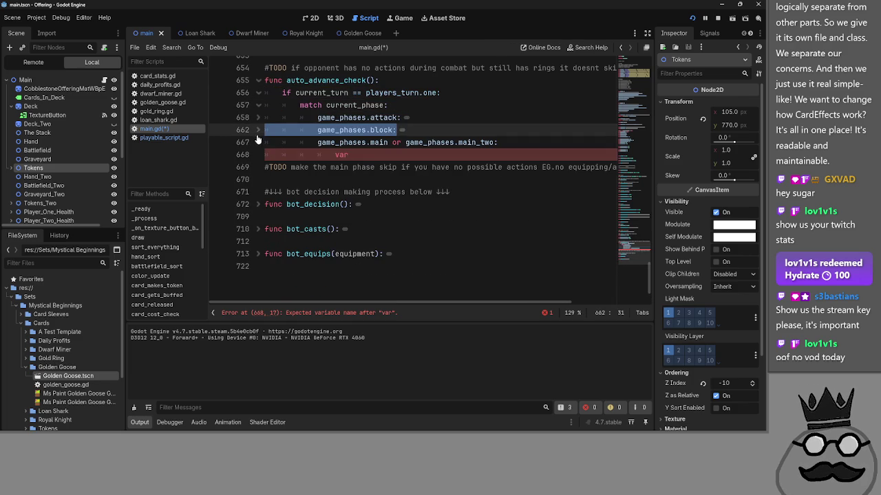
# Step: Type 'equipment_actions =' after var on line 668
pyautogui.click(420, 154)
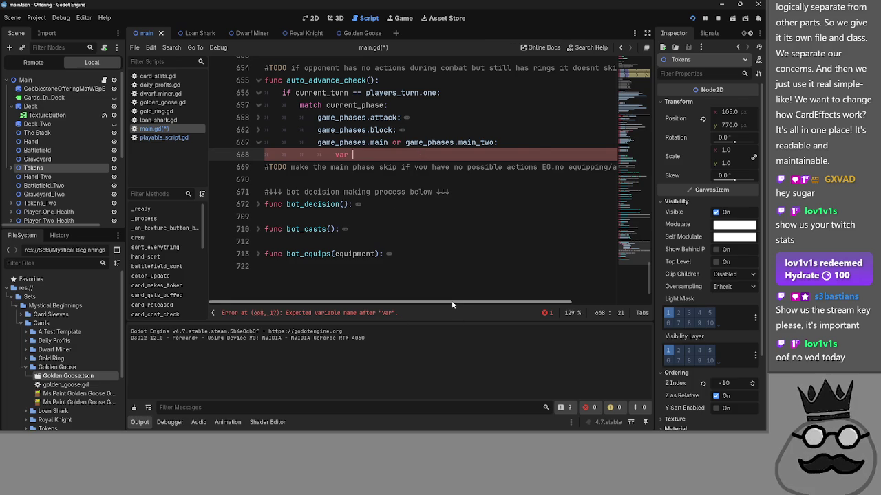
pyautogui.scroll(2, 463, 304)
pyautogui.moveTo(462, 305)
pyautogui.mouseDown()
pyautogui.moveTo(600, 313)
pyautogui.moveTo(475, 305)
pyautogui.mouseUp()
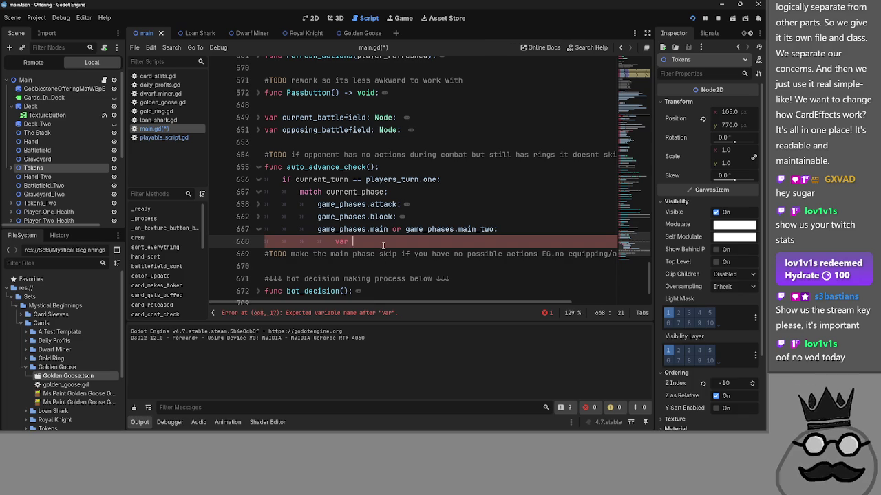
pyautogui.write('equip')
pyautogui.write('ment')
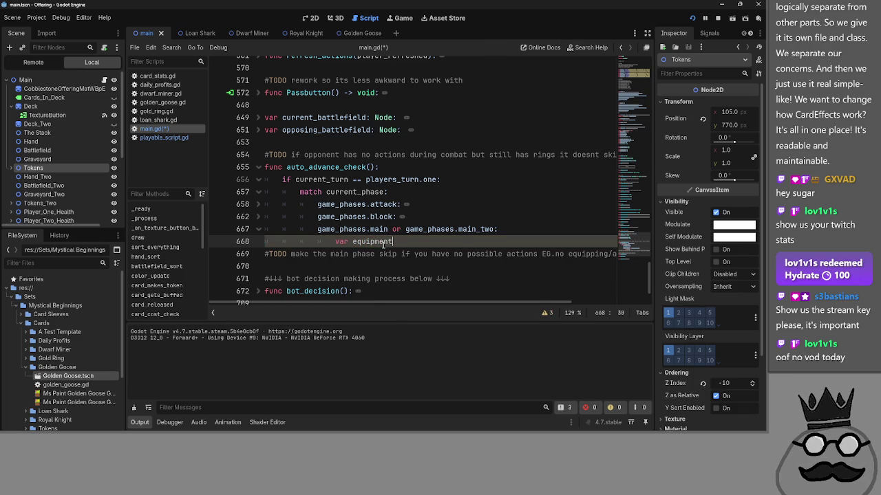
pyautogui.write('_actions')
pyautogui.write(' =')
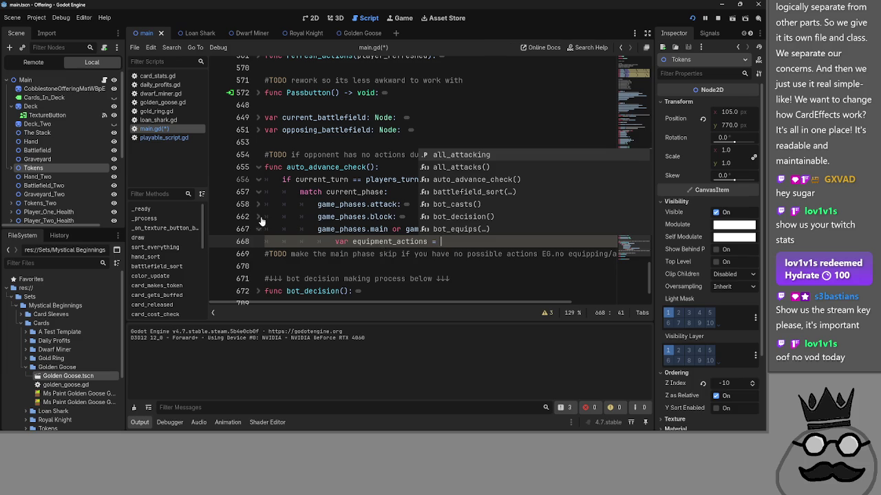
# Step: Copy the any() card-actions expression from the attack case and paste it after equipment_actions =
pyautogui.click(258, 204)
pyautogui.moveTo(415, 216); pyautogui.dragTo(620, 218)
pyautogui.hotkey('ctrl', 'c')
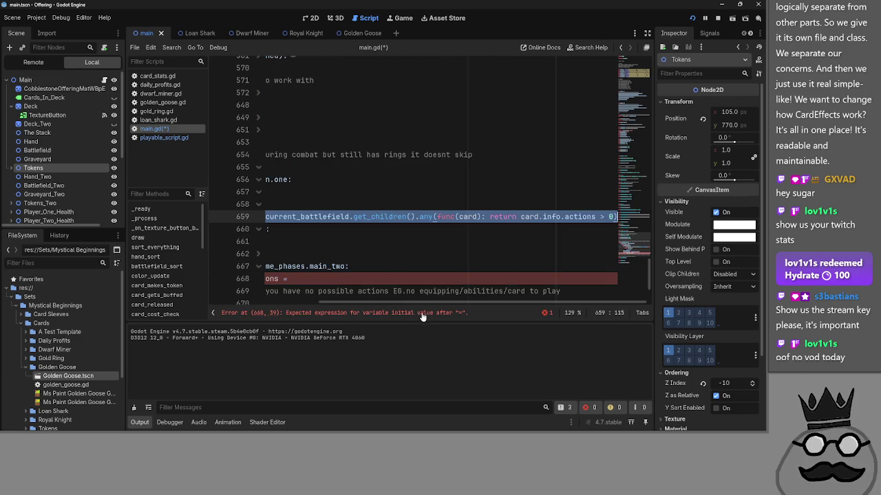
pyautogui.moveTo(421, 305); pyautogui.dragTo(275, 304)
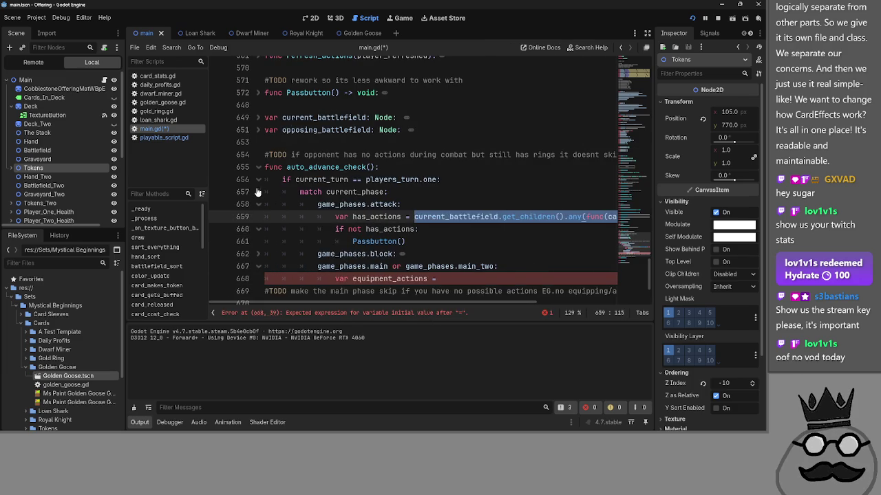
pyautogui.click(257, 205)
pyautogui.click(450, 237)
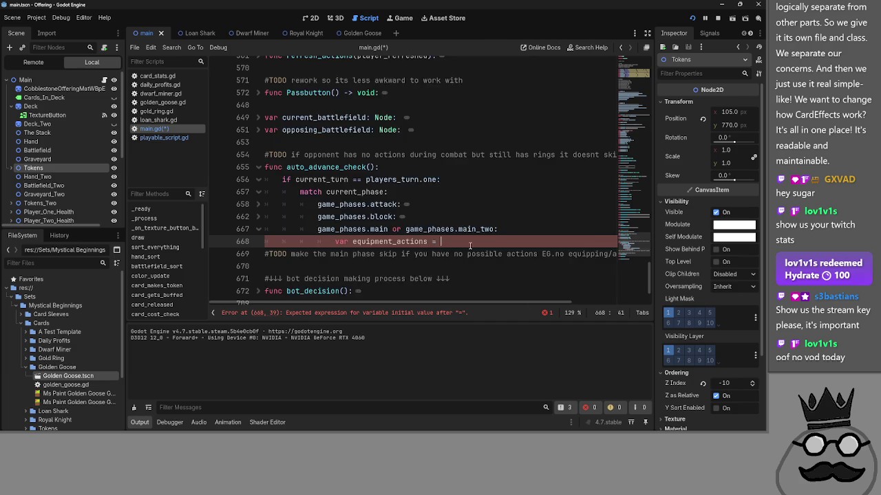
pyautogui.hotkey('ctrl', 'v')
pyautogui.moveTo(476, 304)
pyautogui.mouseDown()
pyautogui.moveTo(365, 303)
pyautogui.moveTo(451, 315)
pyautogui.moveTo(284, 309)
pyautogui.mouseUp()
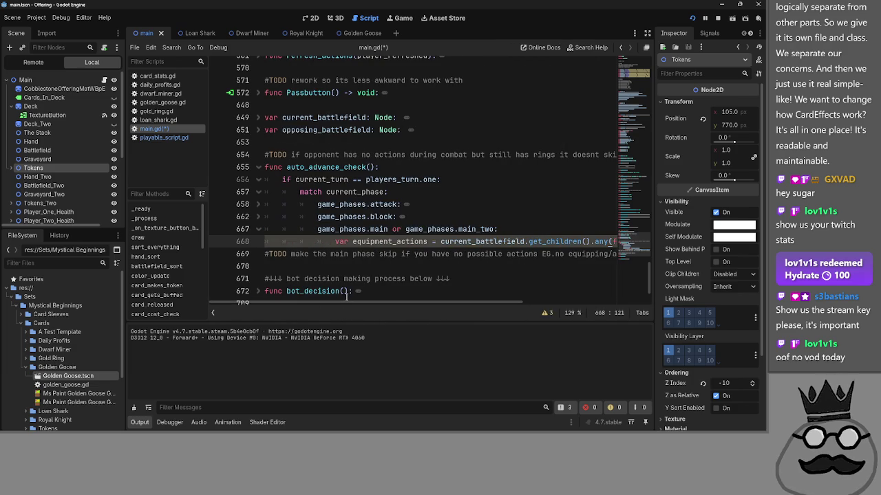
pyautogui.moveTo(344, 301)
pyautogui.mouseDown()
pyautogui.moveTo(399, 301)
pyautogui.moveTo(288, 301)
pyautogui.mouseUp()
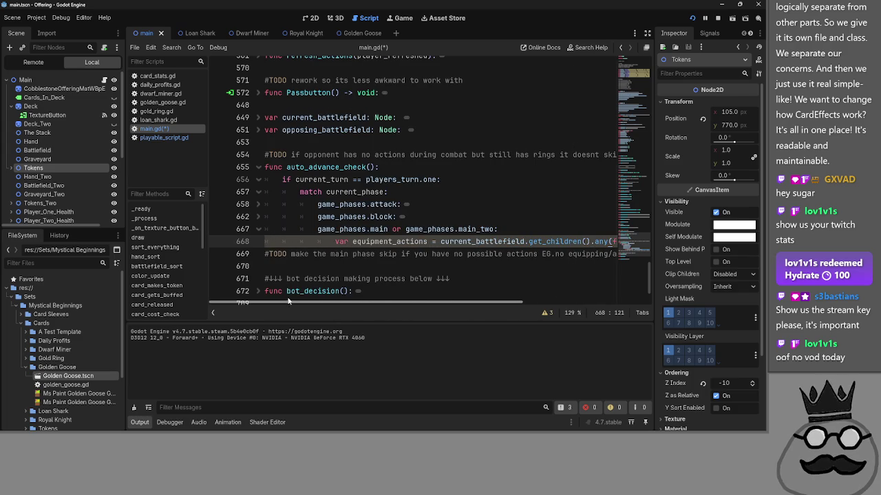
pyautogui.scroll(6, 337, 179)
# Step: Expand card_cost_check to read its card_cast(card) logic, then fold it again
pyautogui.scroll(10, 337, 179)
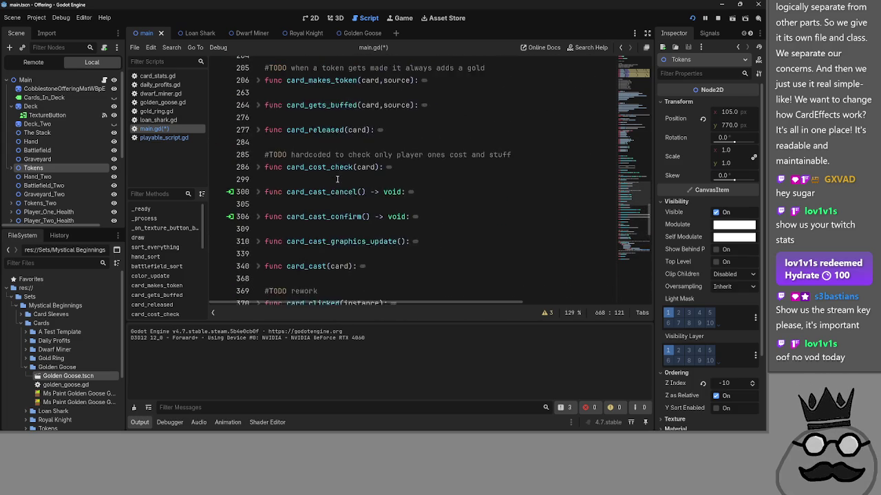
pyautogui.scroll(2, 337, 178)
pyautogui.scroll(-1, 337, 178)
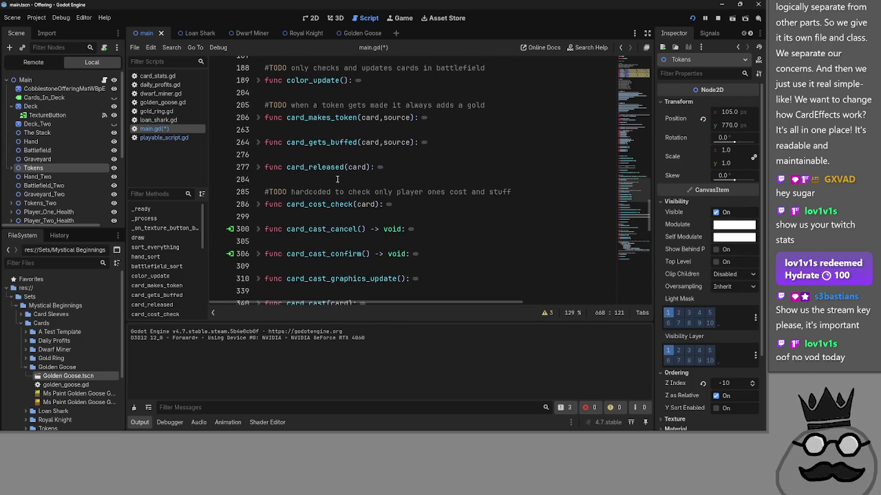
pyautogui.click(265, 203)
pyautogui.scroll(-2, 345, 207)
pyautogui.click(443, 217)
pyautogui.click(444, 228)
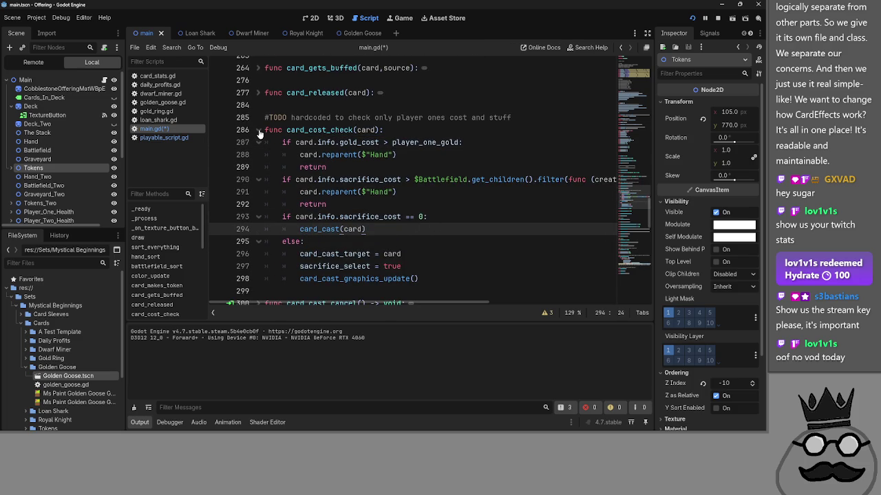
pyautogui.click(259, 130)
pyautogui.scroll(-10, 339, 252)
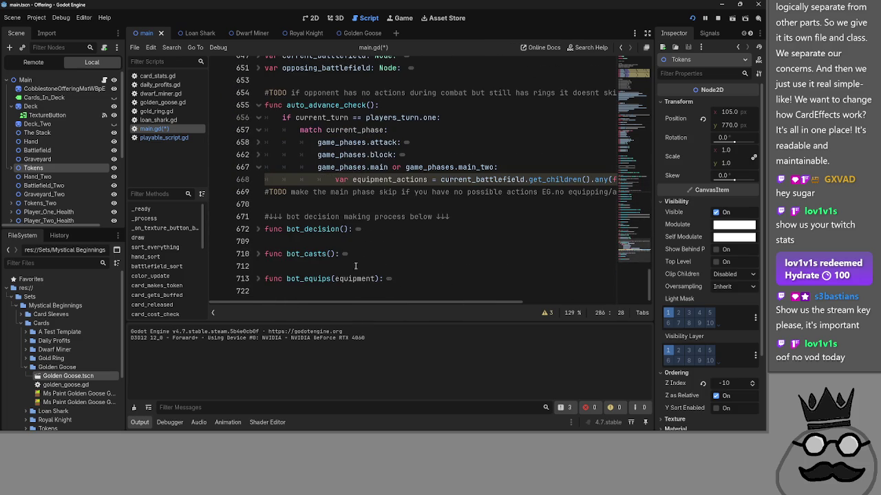
# Step: Review the equipment_actions line and add a new line after it
pyautogui.hscroll(5, 429, 309)
pyautogui.hscroll(-10, 429, 309)
pyautogui.hscroll(10, 503, 300)
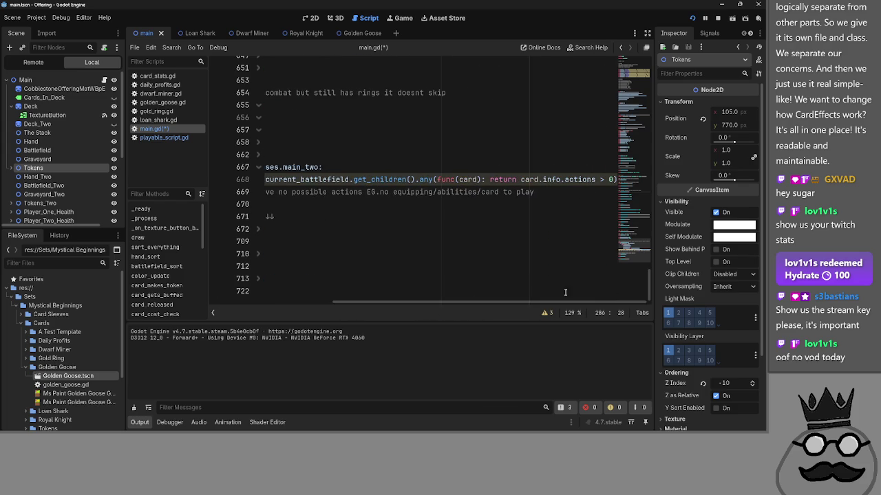
pyautogui.moveTo(477, 302); pyautogui.dragTo(360, 298)
pyautogui.click(347, 180)
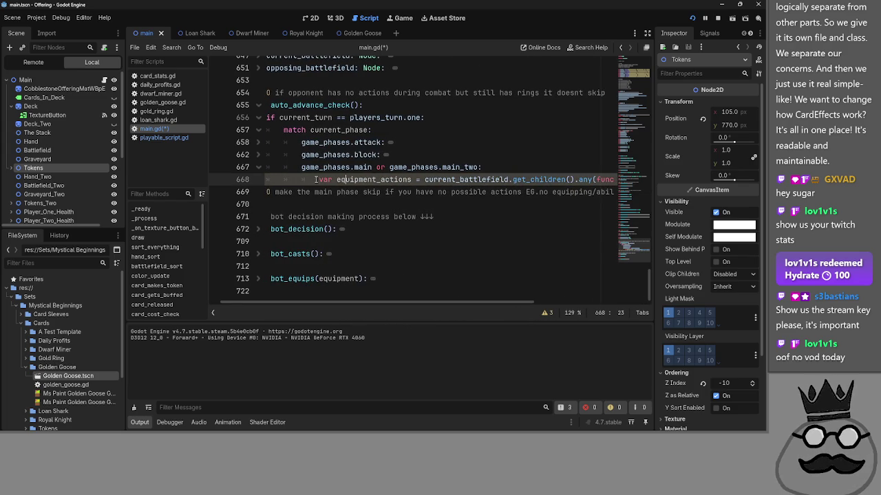
pyautogui.doubleClick(371, 180)
pyautogui.moveTo(487, 302); pyautogui.dragTo(571, 306)
pyautogui.doubleClick(397, 180)
pyautogui.doubleClick(444, 180)
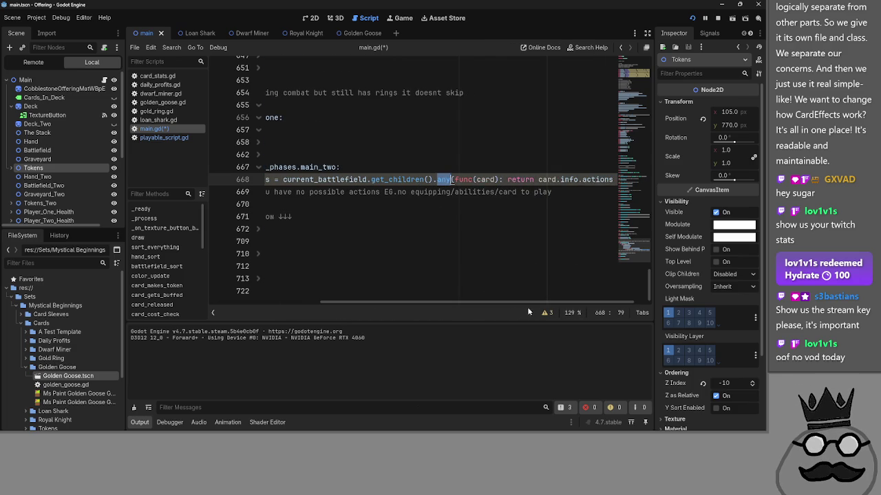
pyautogui.moveTo(607, 176); pyautogui.dragTo(615, 179)
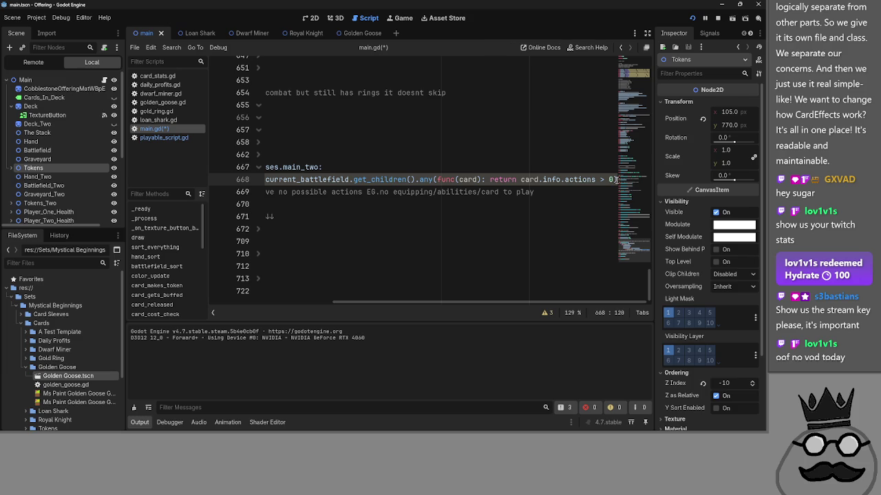
pyautogui.press('Return')
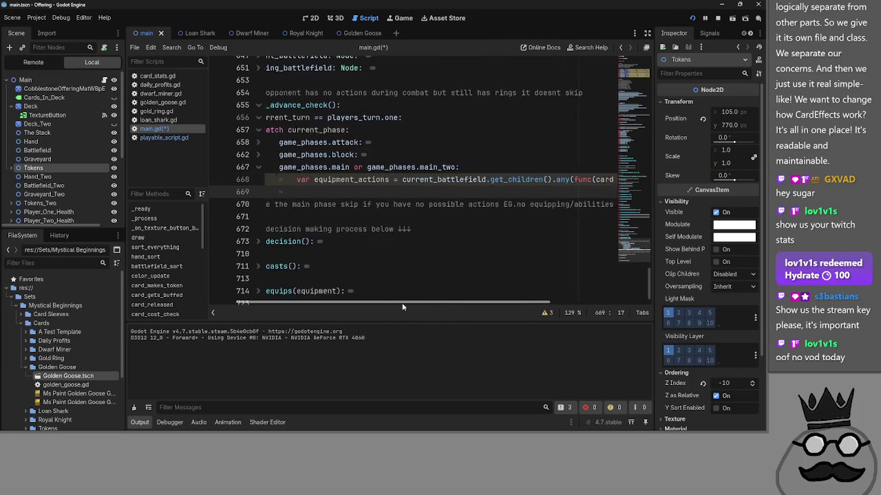
# Step: Inspect the lambda's return card.info.actions > 0 expression on line 668
pyautogui.moveTo(411, 303); pyautogui.dragTo(518, 302)
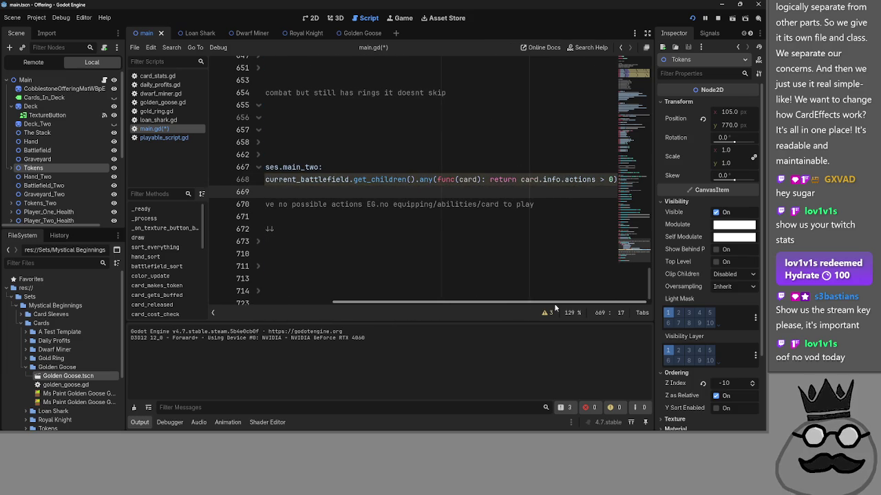
pyautogui.doubleClick(448, 180)
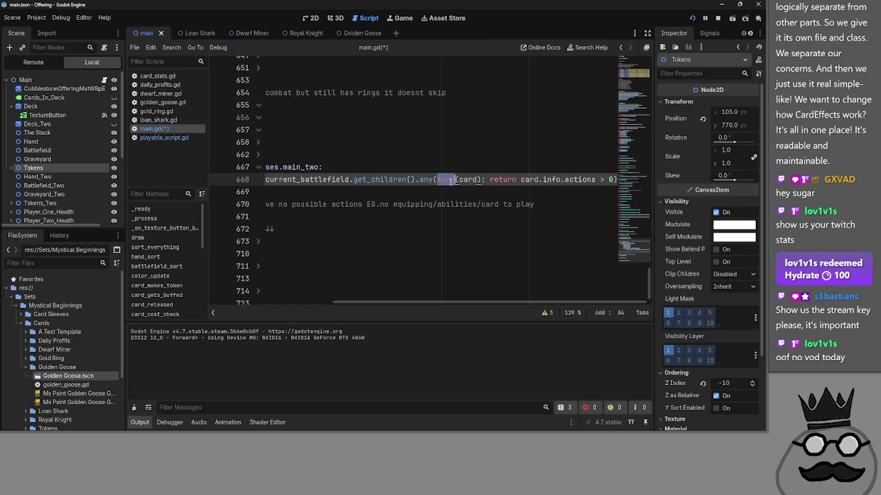
pyautogui.doubleClick(468, 180)
pyautogui.doubleClick(503, 180)
pyautogui.doubleClick(528, 180)
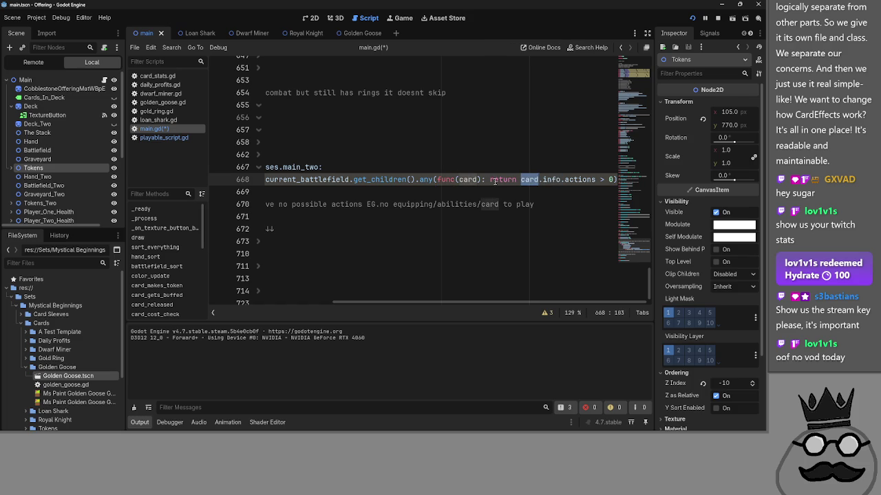
pyautogui.doubleClick(508, 181)
pyautogui.doubleClick(552, 180)
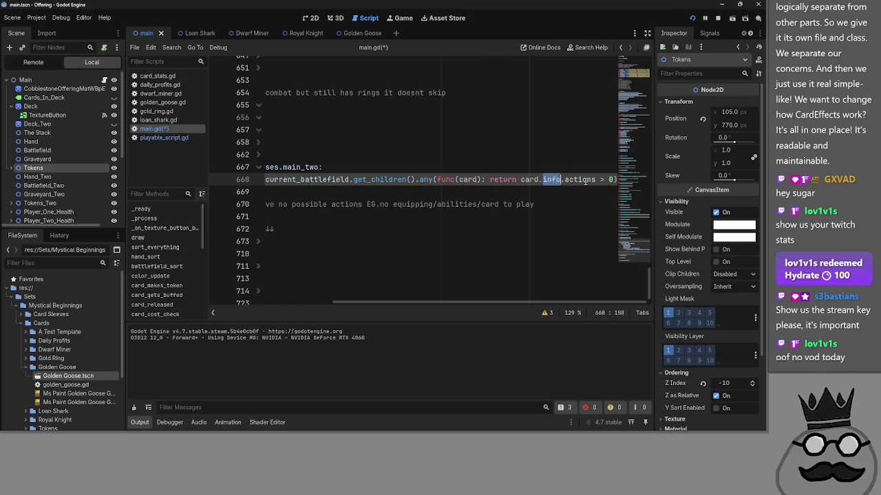
pyautogui.doubleClick(587, 179)
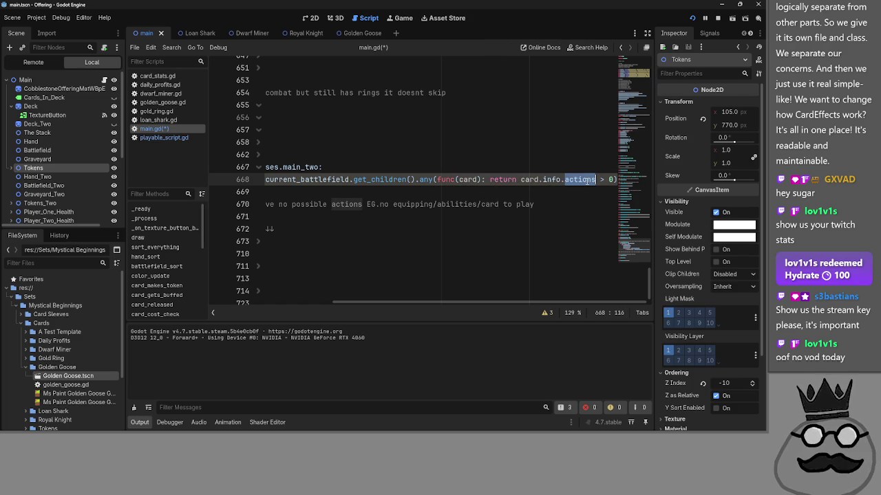
pyautogui.click(577, 180)
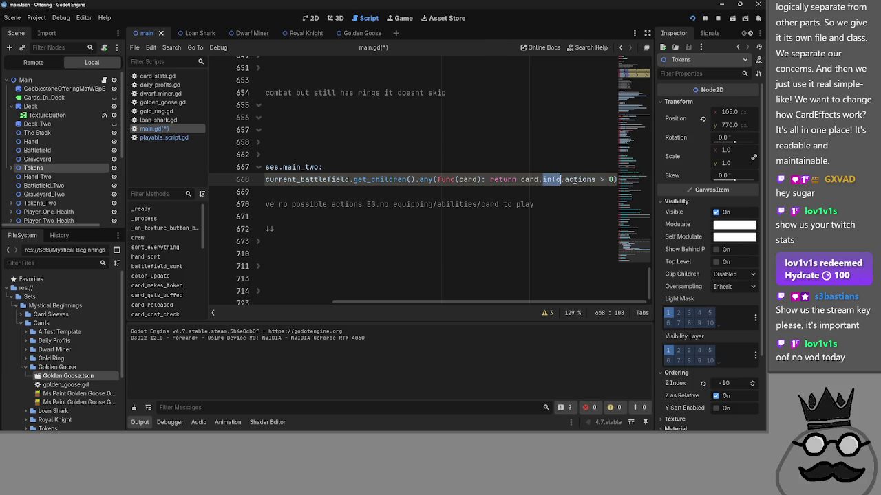
pyautogui.doubleClick(577, 179)
pyautogui.click(616, 179)
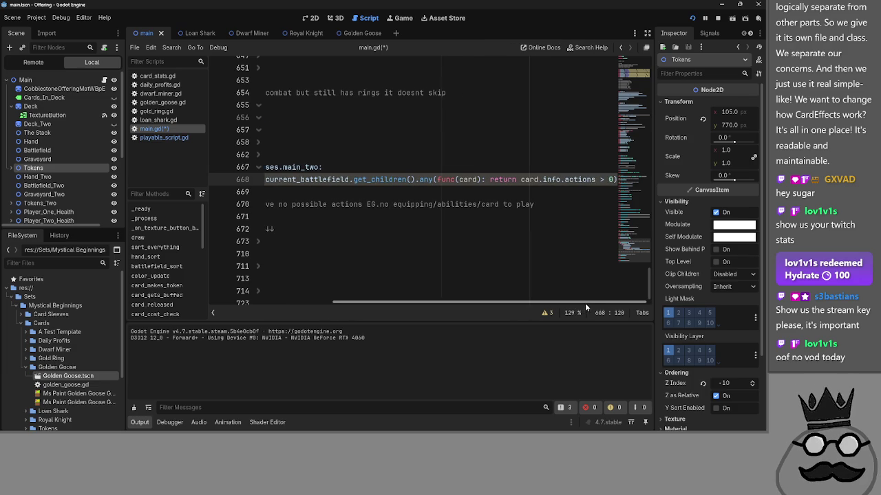
pyautogui.moveTo(592, 307); pyautogui.dragTo(367, 291)
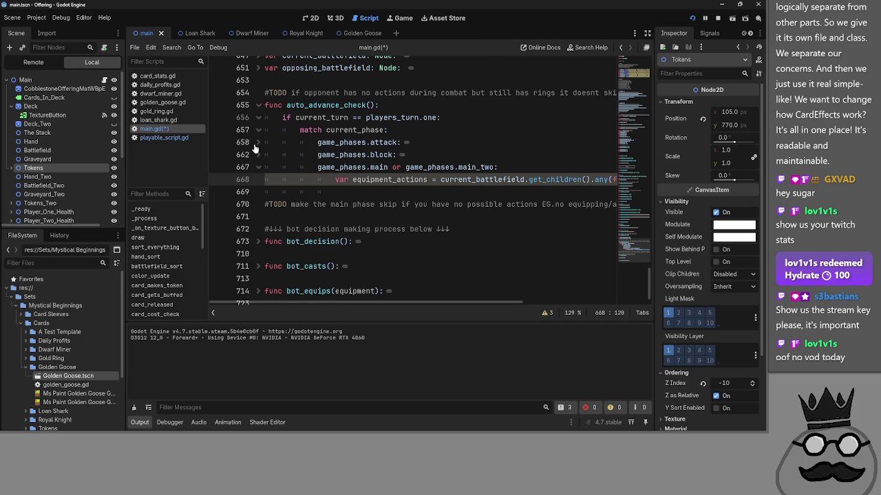
pyautogui.click(258, 142)
pyautogui.click(253, 192)
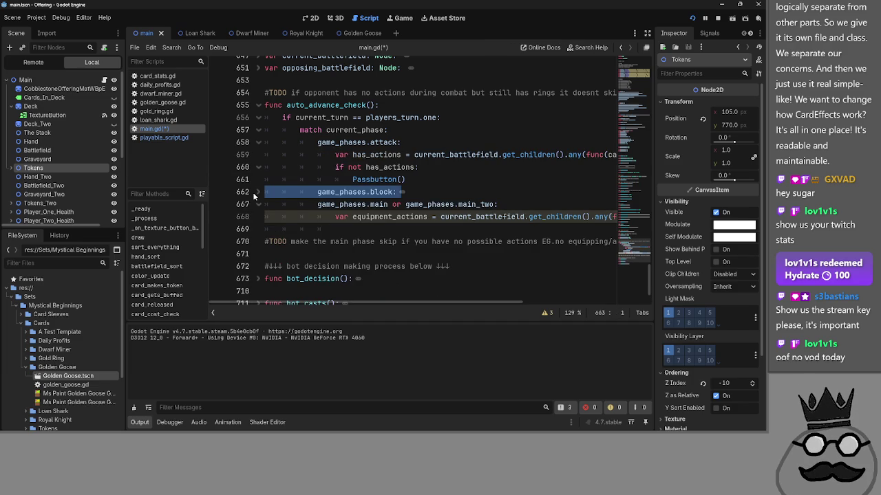
pyautogui.click(258, 192)
pyautogui.scroll(-1, 261, 145)
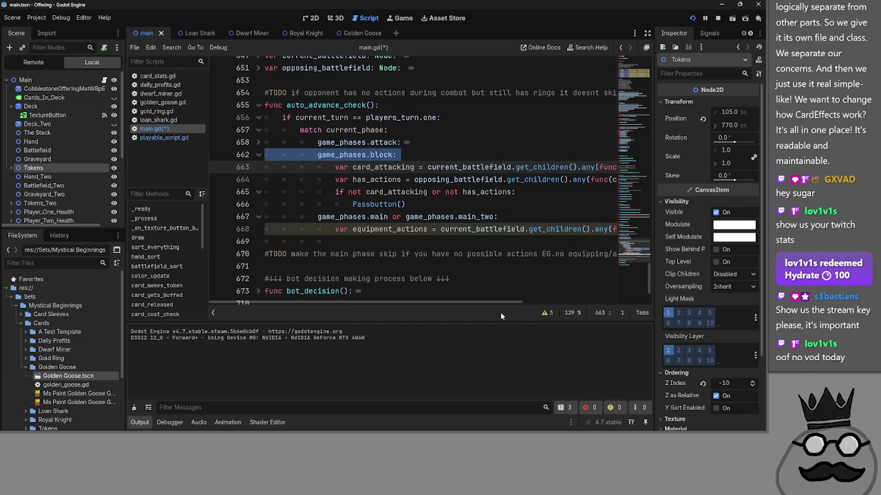
pyautogui.moveTo(492, 307)
pyautogui.mouseDown()
pyautogui.moveTo(618, 311)
pyautogui.moveTo(441, 307)
pyautogui.mouseUp()
pyautogui.click(259, 157)
pyautogui.click(467, 167)
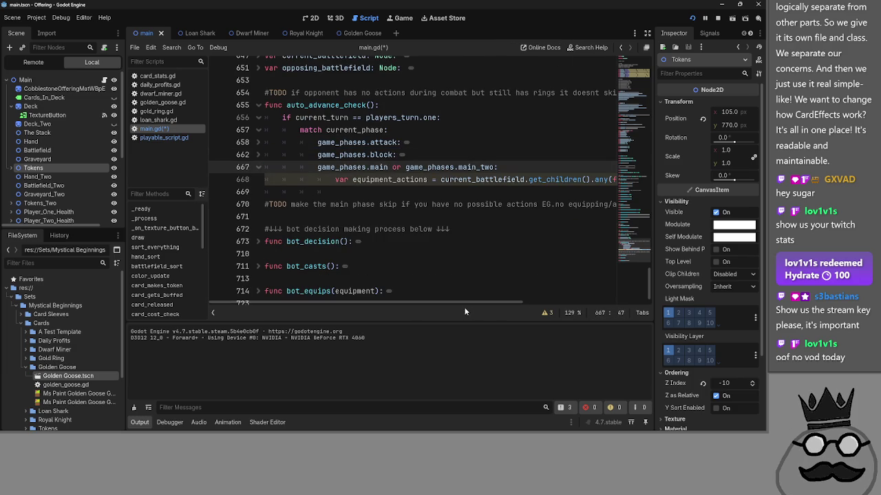
pyautogui.moveTo(501, 301); pyautogui.dragTo(641, 313)
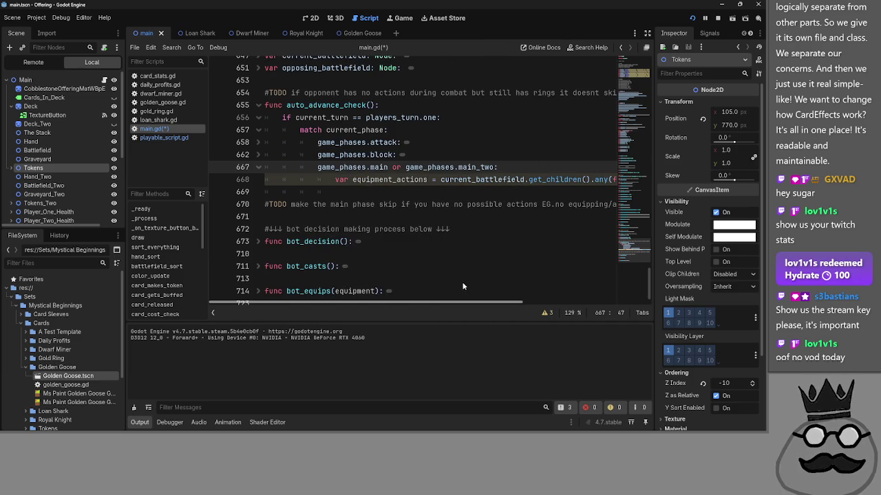
pyautogui.moveTo(647, 301); pyautogui.dragTo(522, 302)
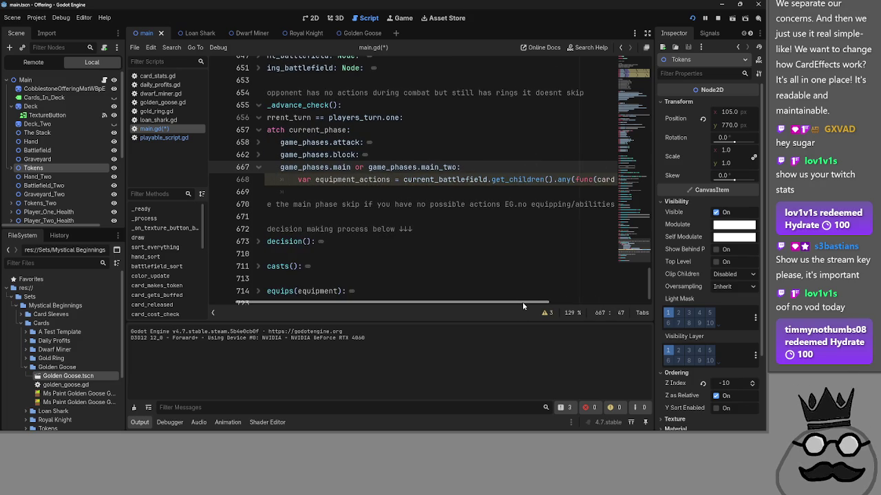
pyautogui.moveTo(523, 302); pyautogui.dragTo(394, 299)
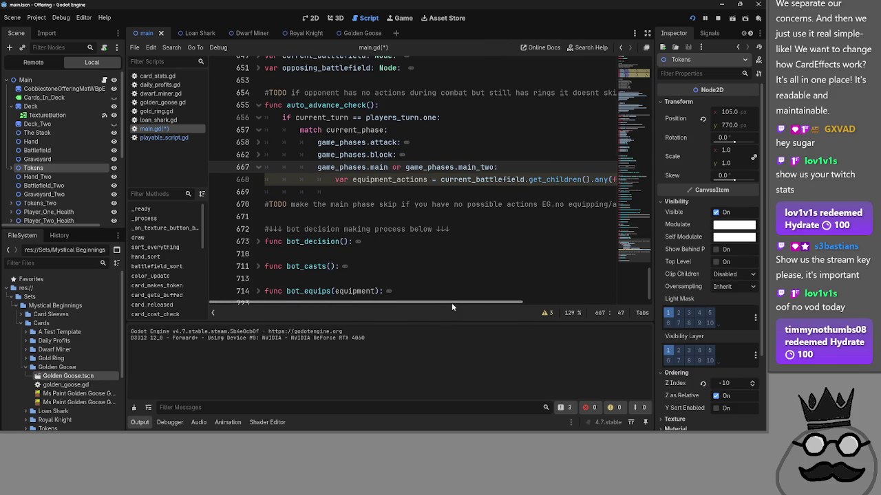
# Step: Start a new var declaration on empty line 669
pyautogui.click(397, 194)
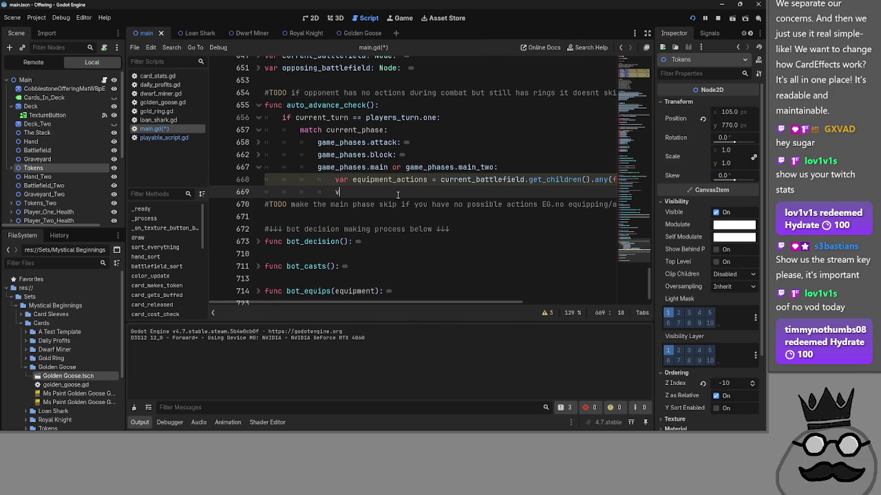
pyautogui.write('ar')
pyautogui.moveTo(406, 301)
pyautogui.mouseDown()
pyautogui.moveTo(542, 311)
pyautogui.moveTo(362, 309)
pyautogui.mouseUp()
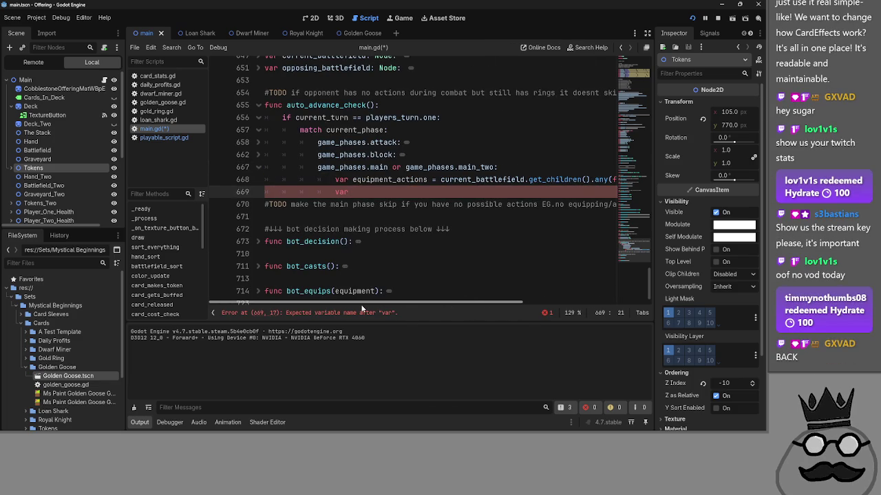
pyautogui.click(379, 194)
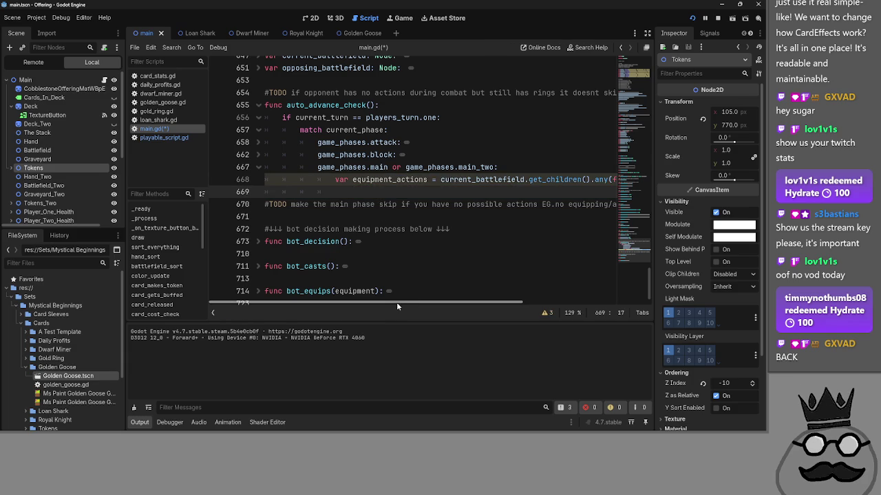
pyautogui.moveTo(397, 304)
pyautogui.mouseDown()
pyautogui.moveTo(519, 321)
pyautogui.moveTo(284, 316)
pyautogui.mouseUp()
pyautogui.moveTo(397, 324)
pyautogui.mouseDown()
pyautogui.moveTo(634, 329)
pyautogui.moveTo(340, 315)
pyautogui.moveTo(590, 333)
pyautogui.mouseUp()
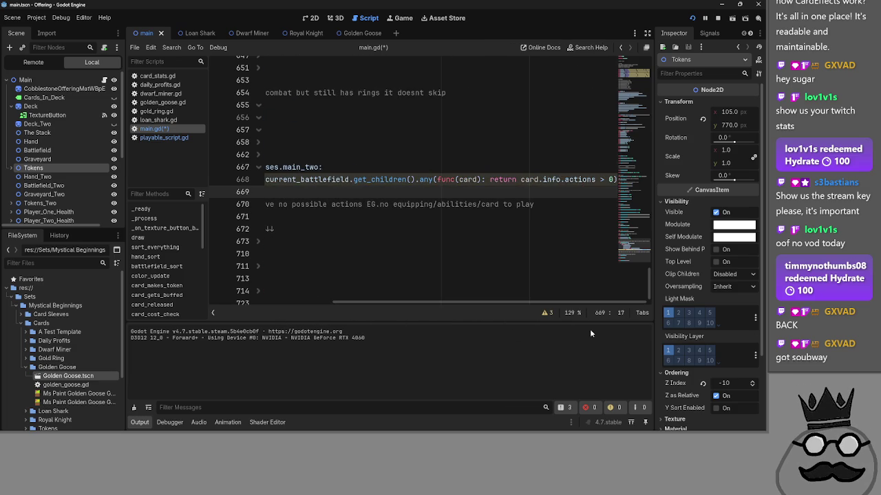
pyautogui.moveTo(576, 303)
pyautogui.mouseDown()
pyautogui.moveTo(293, 311)
pyautogui.moveTo(602, 315)
pyautogui.moveTo(294, 313)
pyautogui.moveTo(607, 306)
pyautogui.moveTo(335, 300)
pyautogui.moveTo(596, 301)
pyautogui.moveTo(351, 295)
pyautogui.mouseUp()
pyautogui.moveTo(412, 297)
pyautogui.mouseDown()
pyautogui.moveTo(600, 299)
pyautogui.moveTo(447, 300)
pyautogui.moveTo(566, 300)
pyautogui.mouseUp()
# Step: Copy line 668's any-card-has-actions battlefield expression onto line 669
pyautogui.click(502, 179)
pyautogui.click(507, 180)
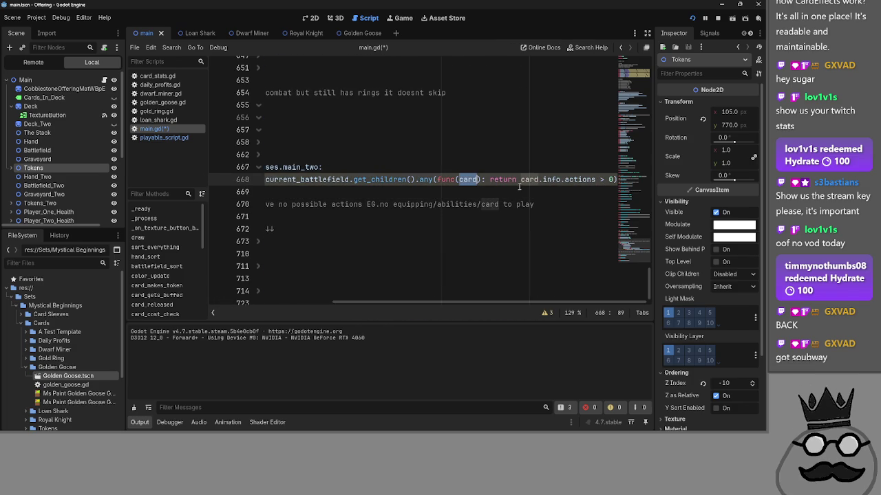
pyautogui.doubleClick(509, 180)
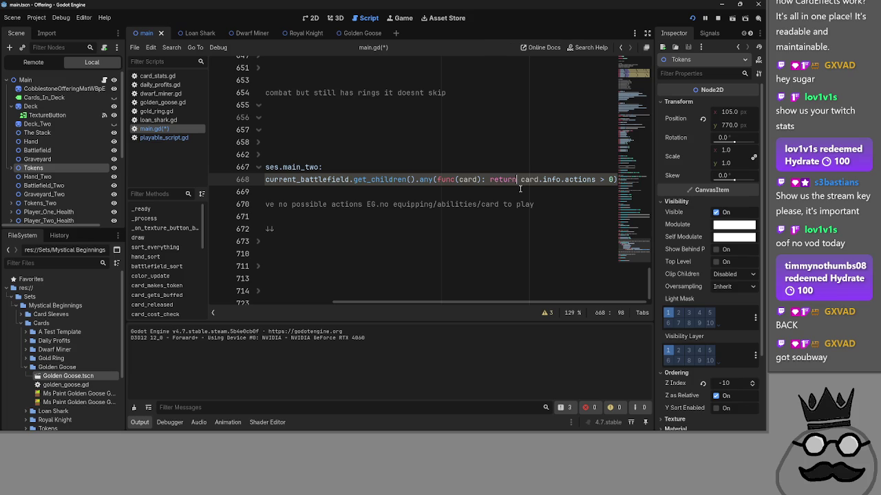
pyautogui.moveTo(414, 302); pyautogui.dragTo(319, 304)
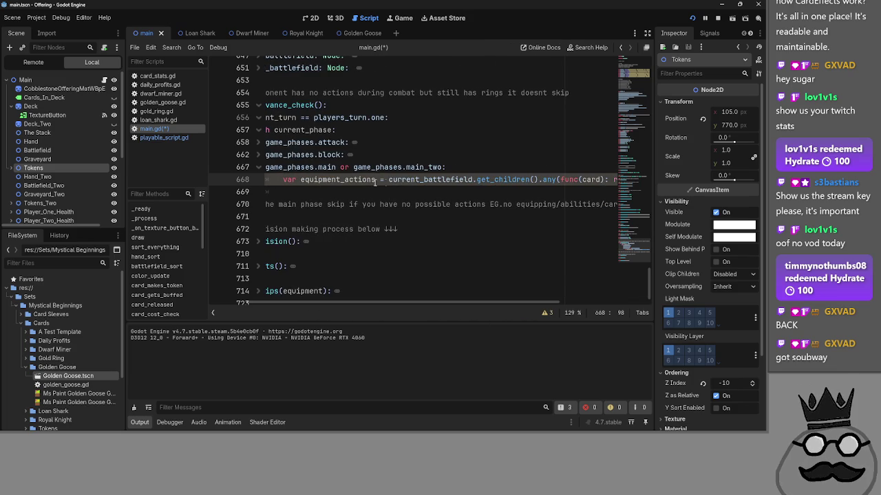
pyautogui.moveTo(389, 179)
pyautogui.mouseDown()
pyautogui.moveTo(649, 187)
pyautogui.moveTo(639, 180)
pyautogui.mouseUp()
pyautogui.hotkey('ctrl', 'c')
pyautogui.click(527, 192)
pyautogui.hotkey('ctrl', 'v')
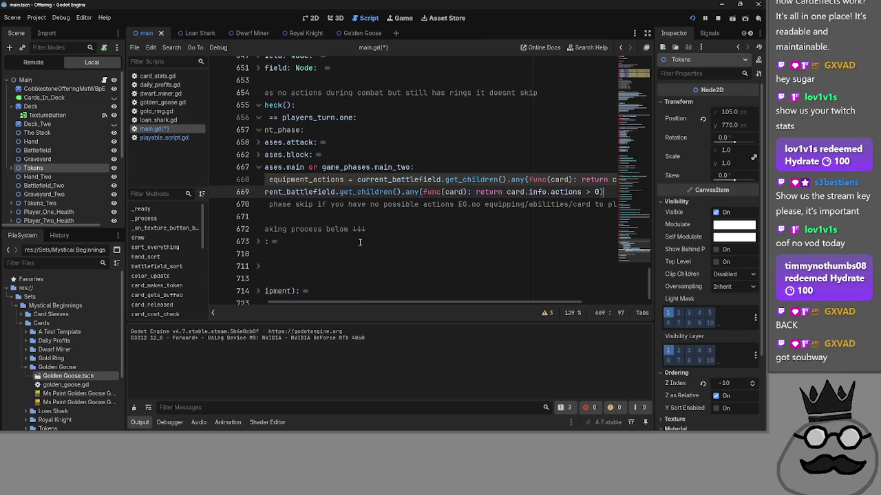
# Step: Review the pasted get_children().any(func(card) ...) expression on line 669
pyautogui.moveTo(359, 301)
pyautogui.mouseDown()
pyautogui.moveTo(287, 298)
pyautogui.moveTo(328, 300)
pyautogui.mouseUp()
pyautogui.click(343, 192)
pyautogui.click(410, 192)
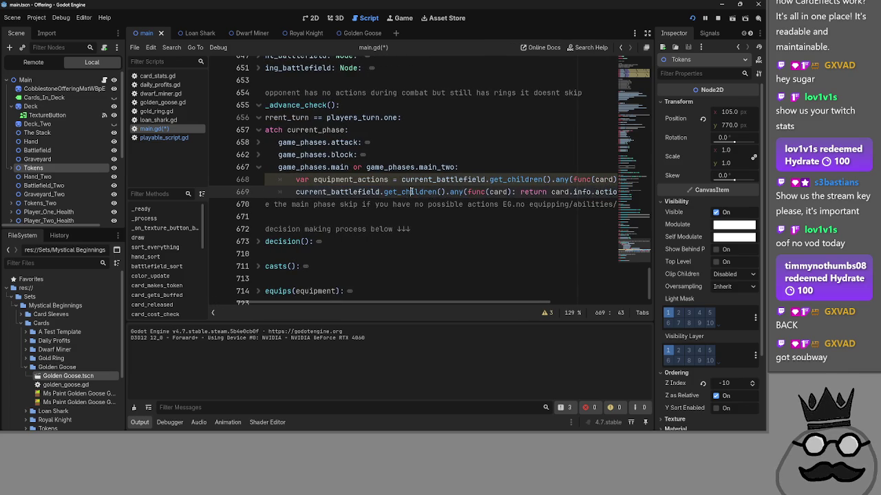
pyautogui.doubleClick(411, 192)
pyautogui.moveTo(471, 302); pyautogui.dragTo(526, 303)
pyautogui.click(392, 192)
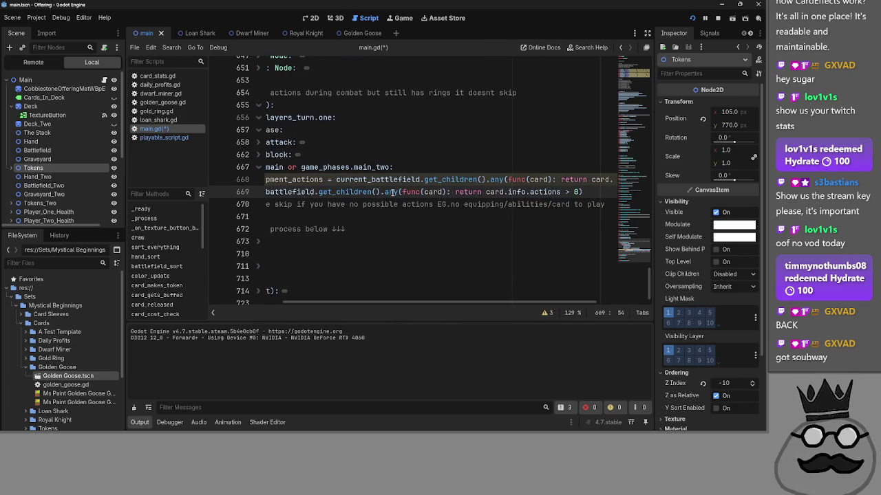
pyautogui.moveTo(392, 192)
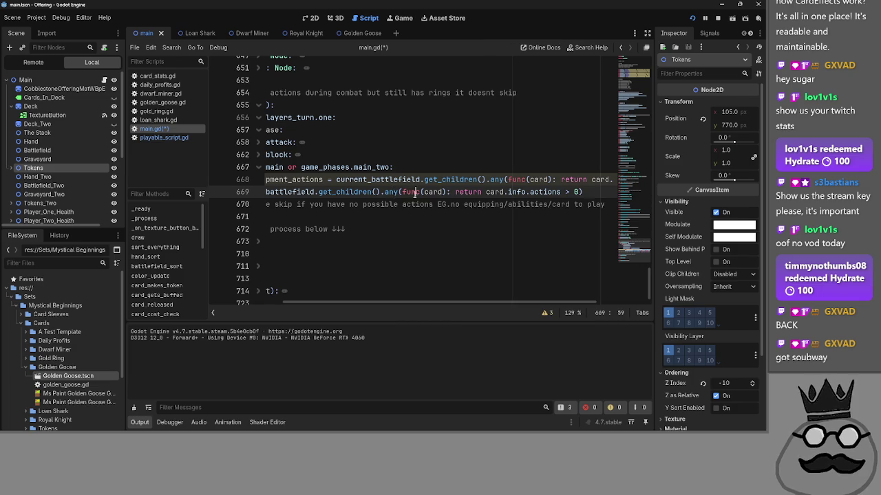
pyautogui.moveTo(402, 192); pyautogui.dragTo(491, 192)
pyautogui.doubleClick(417, 192)
pyautogui.doubleClick(434, 192)
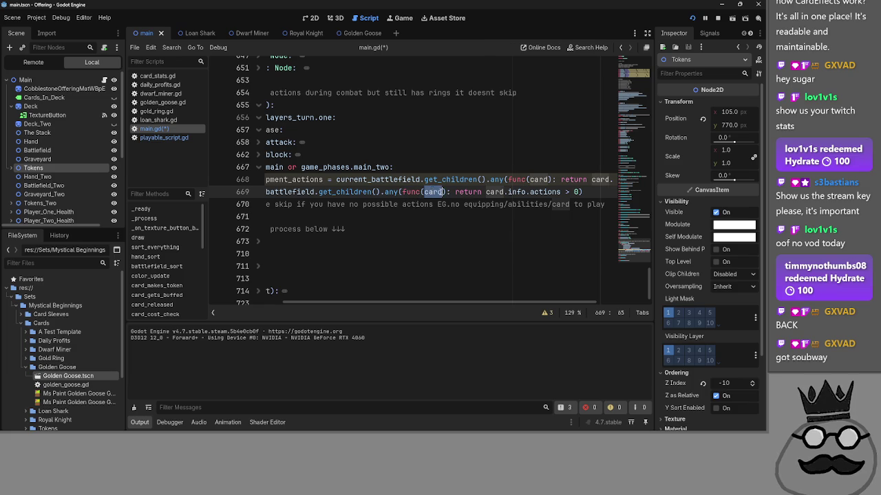
pyautogui.doubleClick(495, 192)
# Step: Add the missing dot to form card.info.actions and begin 'if act' at the line end
pyautogui.click(528, 192)
pyautogui.write('.')
pyautogui.doubleClick(543, 192)
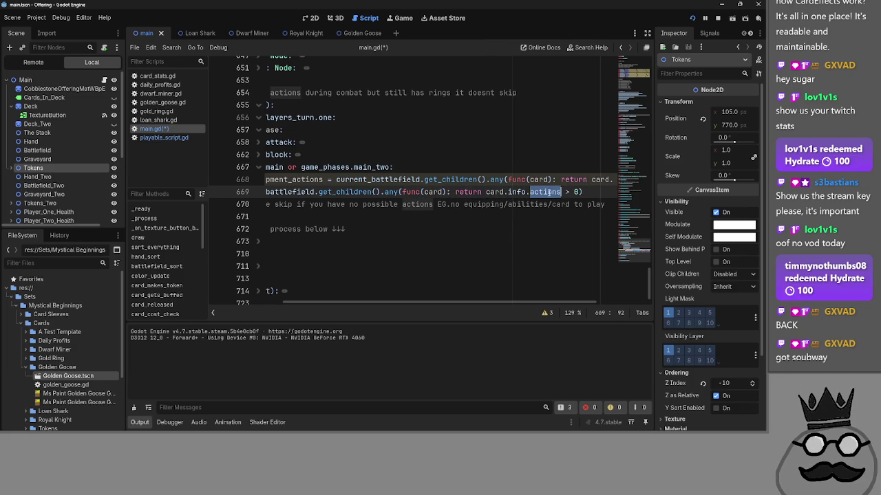
pyautogui.click(579, 192)
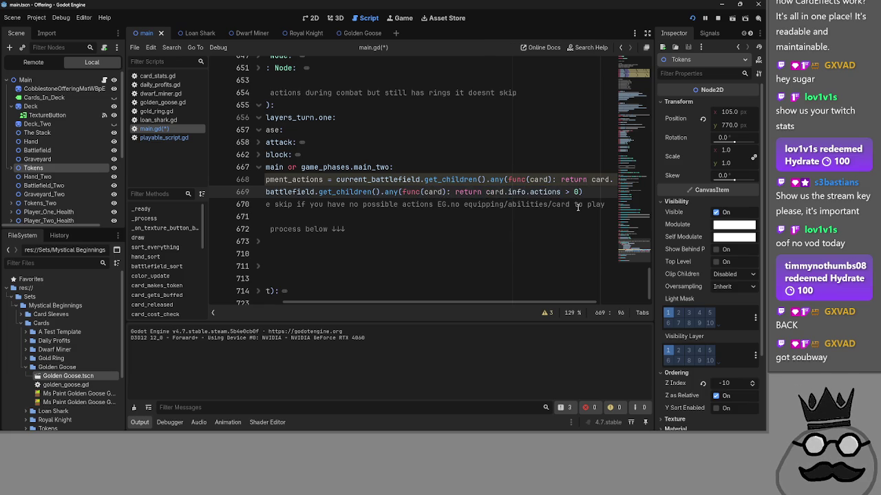
pyautogui.write('if')
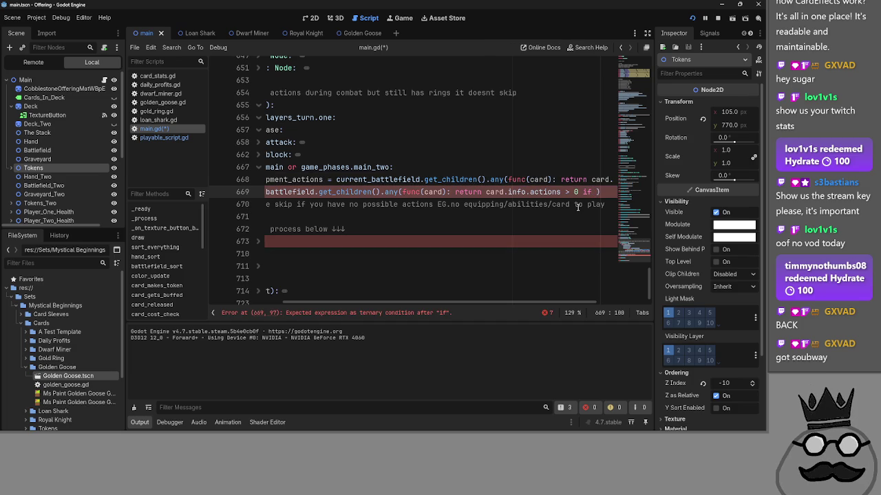
pyautogui.write(' actions')
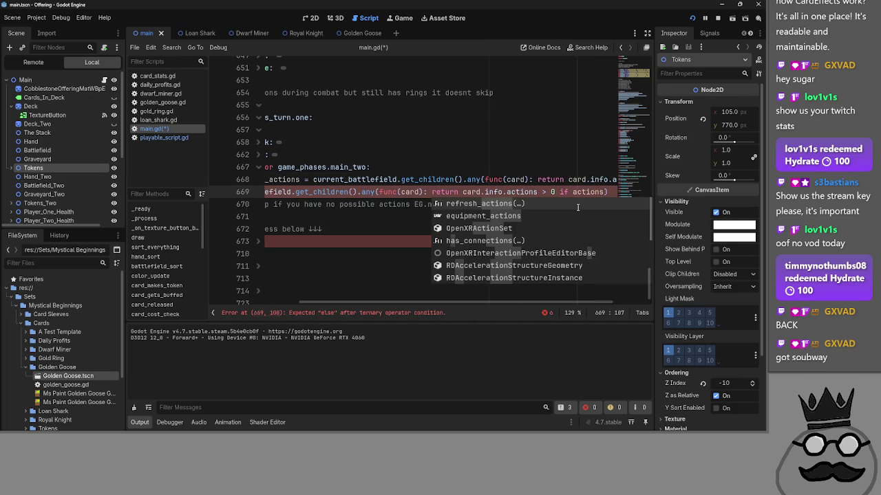
# Step: Delete the trailing unfinished if so line 669 ends at card.info.actions > 0
pyautogui.press('BackSpace')
pyautogui.press('BackSpace')
pyautogui.press('BackSpace')
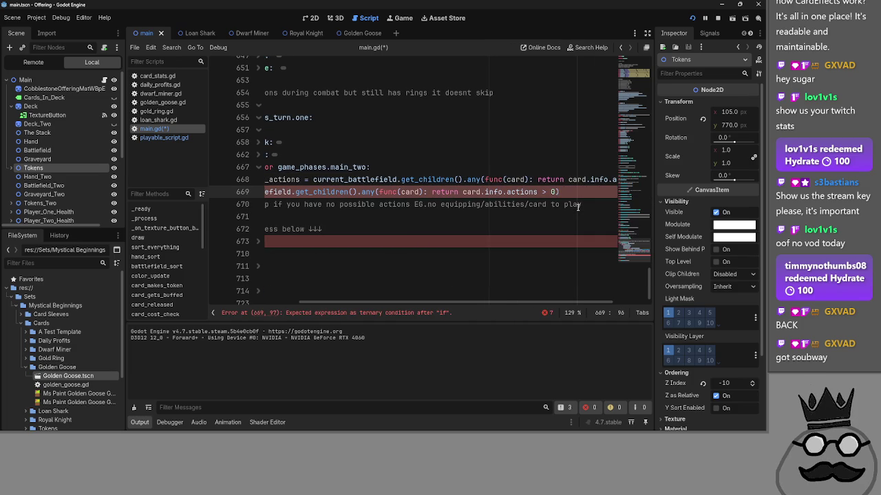
pyautogui.moveTo(460, 192); pyautogui.dragTo(483, 193)
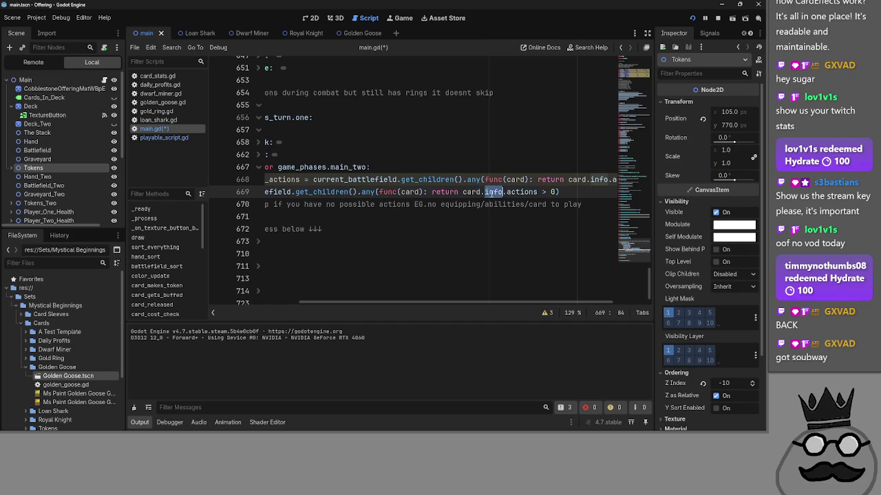
pyautogui.doubleClick(521, 192)
pyautogui.click(554, 192)
pyautogui.doubleClick(474, 192)
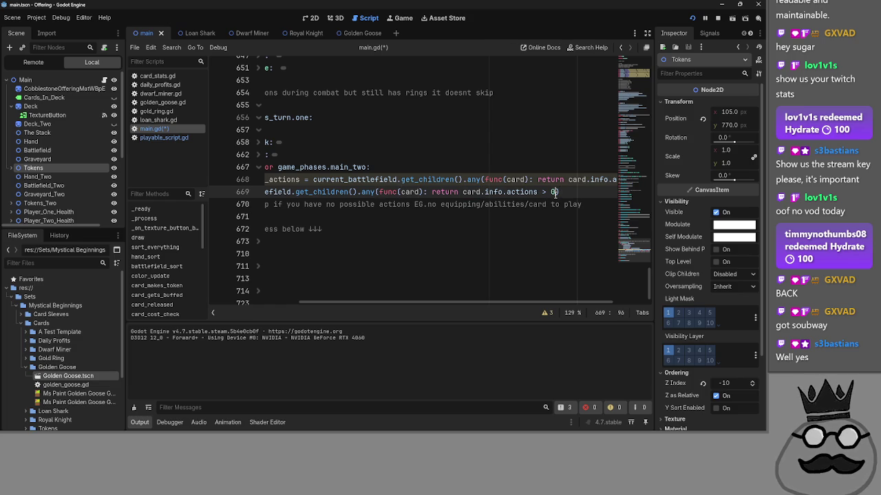
pyautogui.moveTo(556, 193)
pyautogui.mouseDown()
pyautogui.moveTo(460, 193)
pyautogui.moveTo(554, 200)
pyautogui.mouseUp()
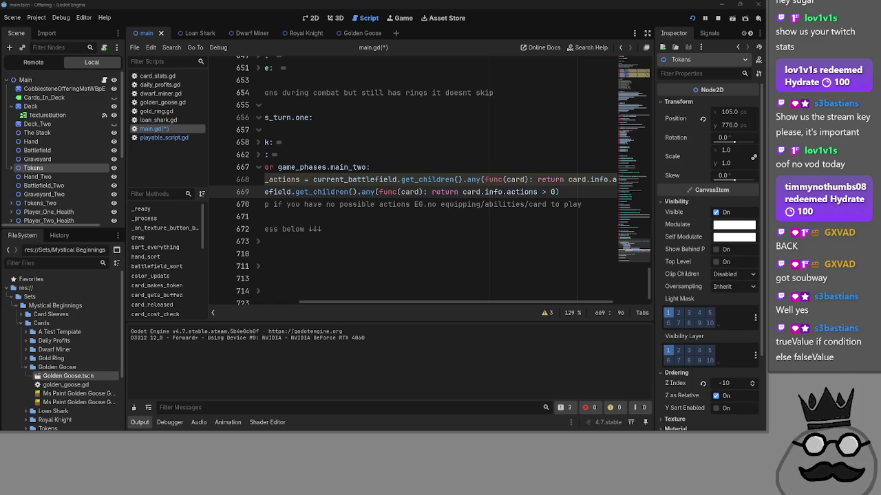
# Step: Append ' if card.is_type' before the closing parenthesis, then remove it again
pyautogui.moveTo(556, 192); pyautogui.dragTo(438, 192)
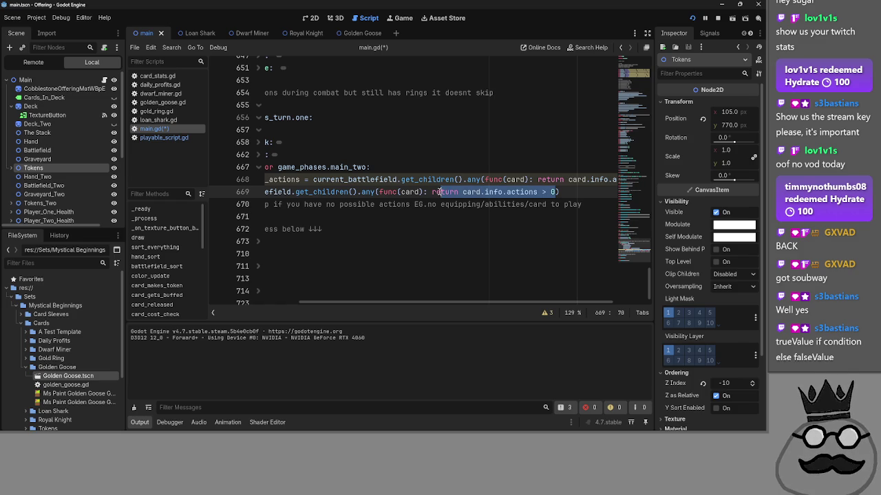
pyautogui.click(435, 192)
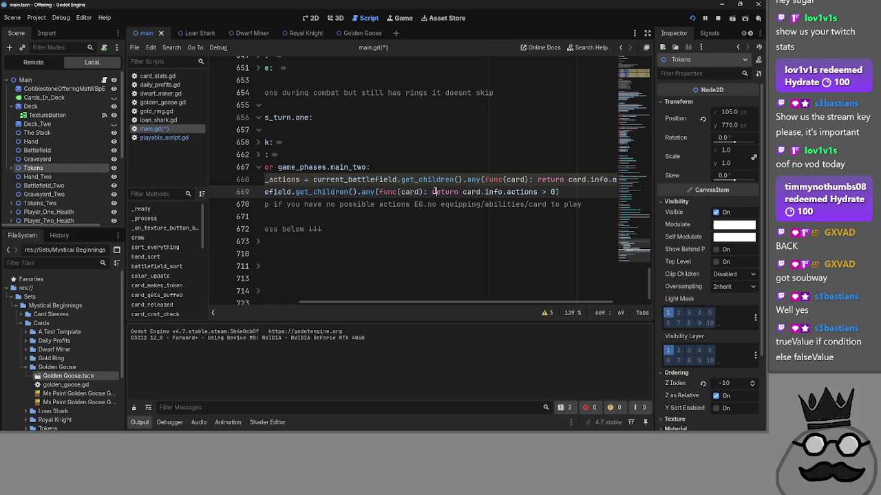
pyautogui.click(555, 192)
pyautogui.write('if ')
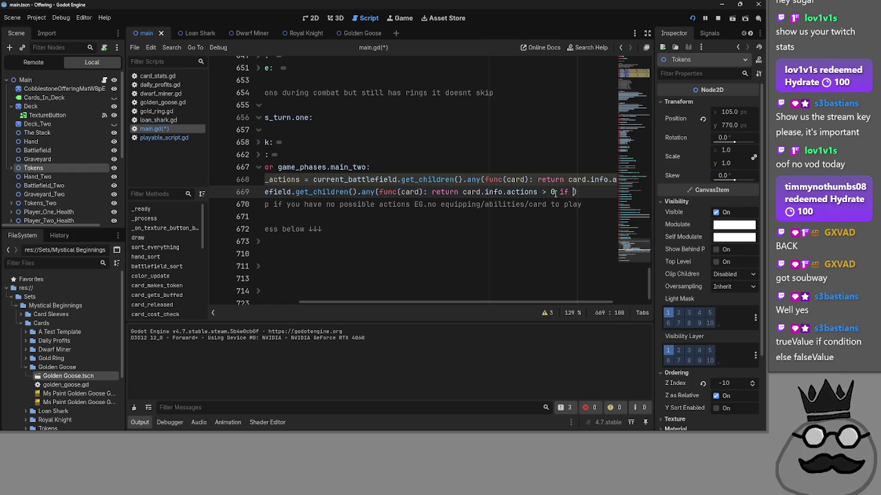
pyautogui.write('card.is')
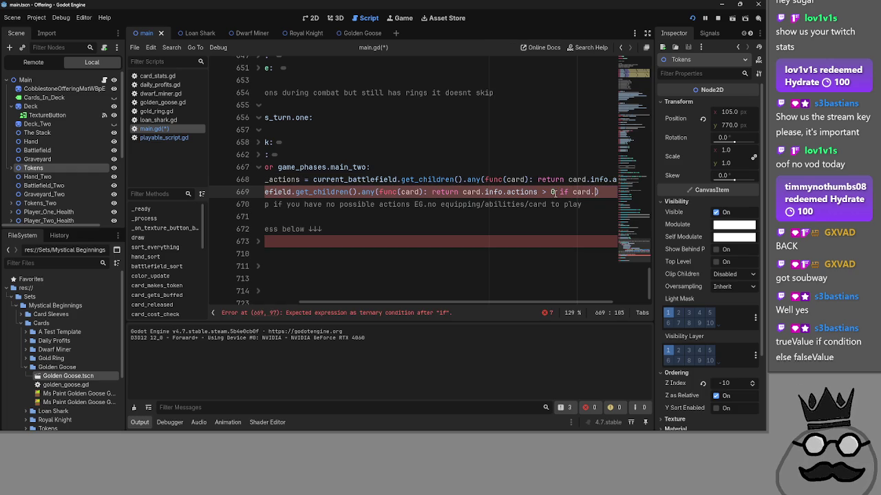
pyautogui.write('_type')
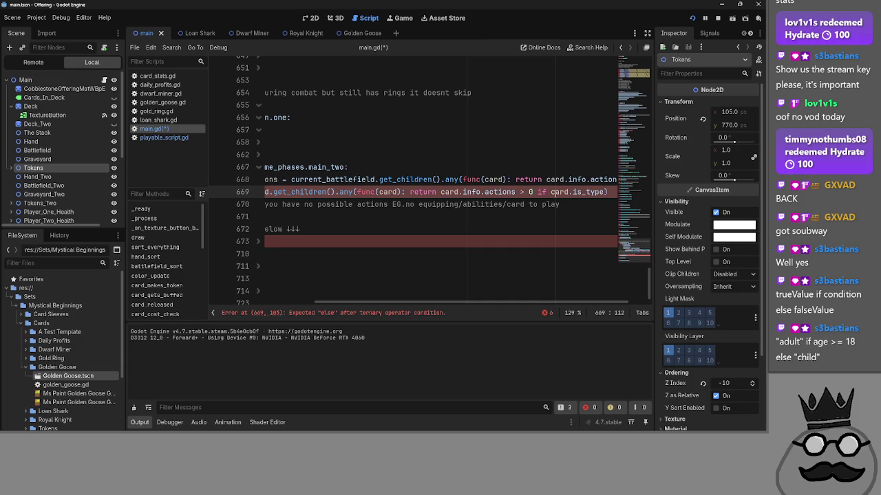
pyautogui.press('BackSpace')
pyautogui.press('BackSpace')
pyautogui.press('BackSpace')
pyautogui.press('BackSpace')
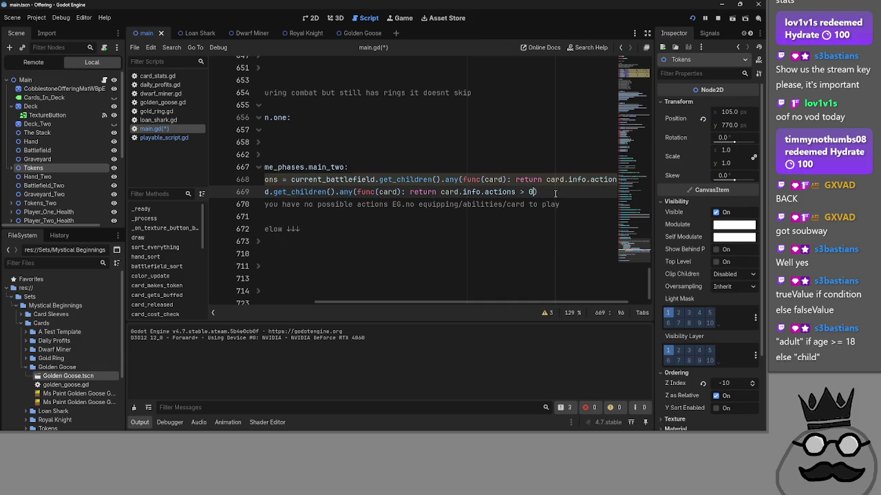
# Step: Restore 'if card.is_type("equipment")' and move return card.info.actions > 0 after it
pyautogui.hotkey('ctrl', 'z')
pyautogui.write('(')
pyautogui.write('"e')
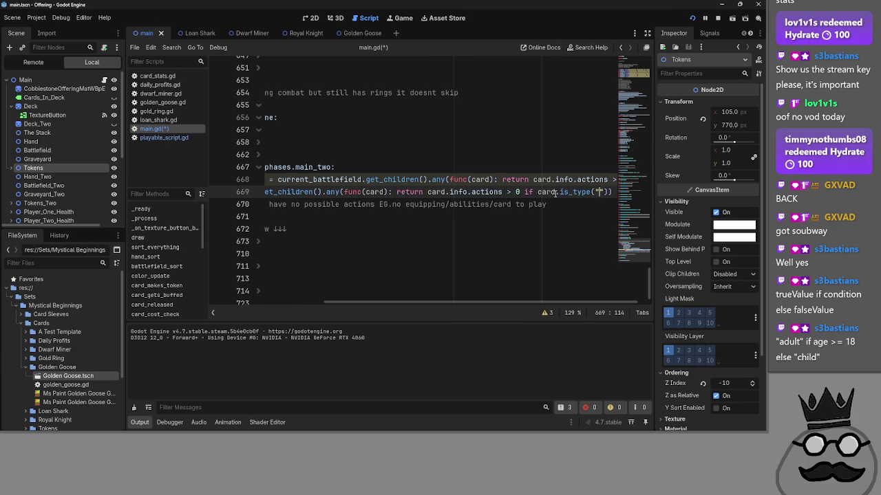
pyautogui.write('quipment')
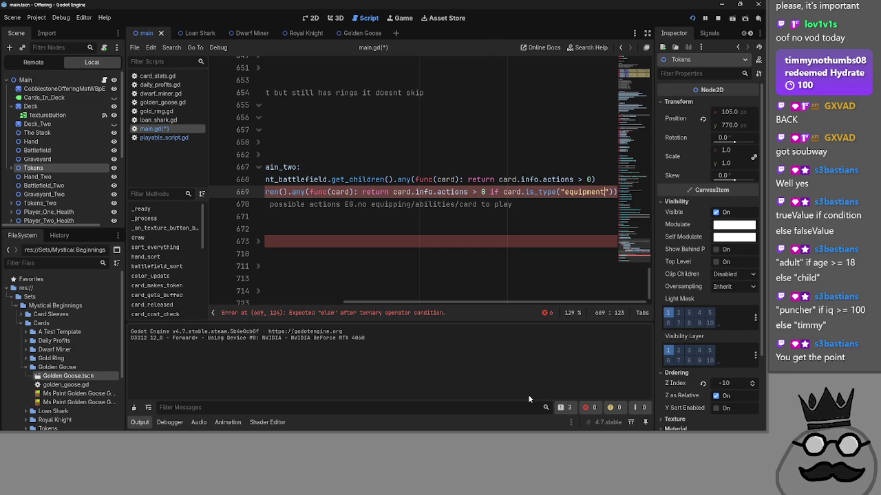
pyautogui.moveTo(474, 303)
pyautogui.mouseDown()
pyautogui.moveTo(395, 303)
pyautogui.moveTo(525, 309)
pyautogui.moveTo(447, 306)
pyautogui.moveTo(511, 309)
pyautogui.moveTo(608, 193)
pyautogui.mouseUp()
pyautogui.click(614, 194)
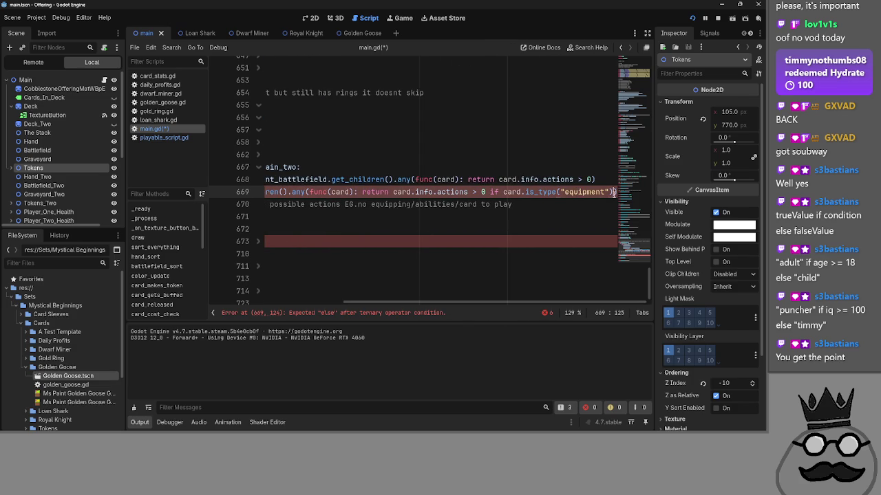
pyautogui.moveTo(491, 192); pyautogui.dragTo(362, 193)
pyautogui.moveTo(596, 194); pyautogui.dragTo(610, 194)
# Step: Add a colon after the equipment condition and delete the stray space before ')'
pyautogui.click(485, 193)
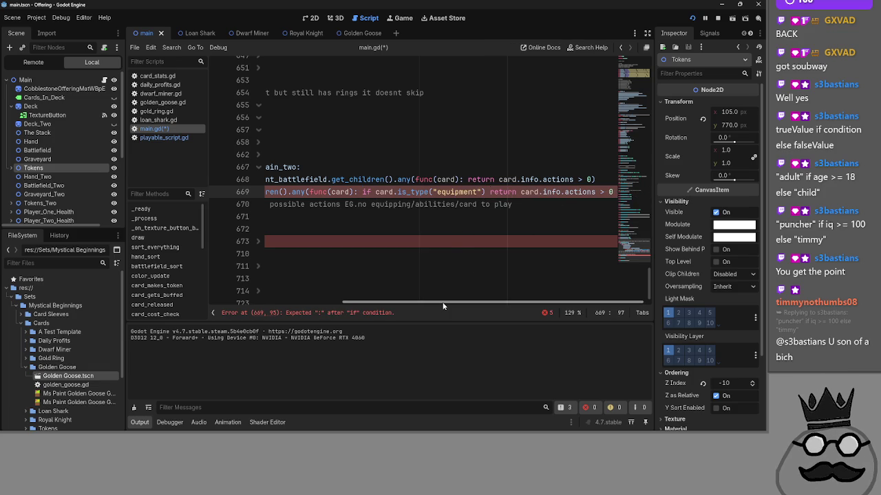
pyautogui.moveTo(444, 307); pyautogui.dragTo(446, 306)
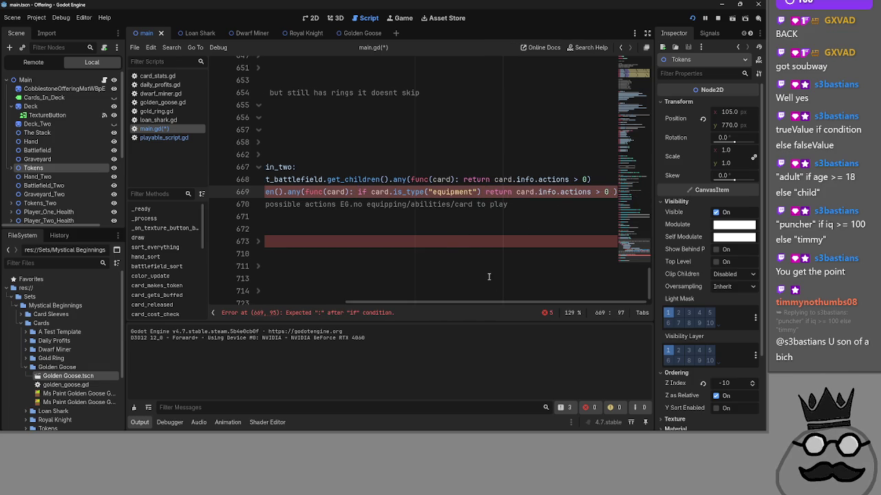
pyautogui.click(482, 192)
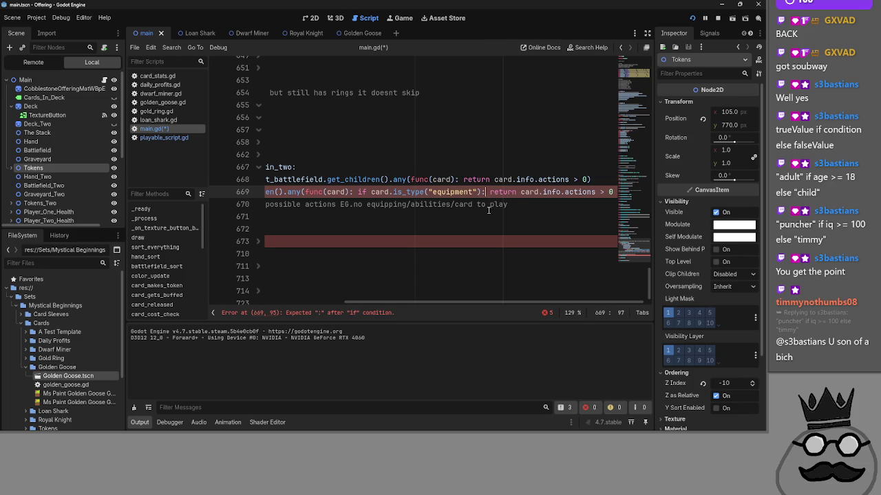
pyautogui.write(':')
pyautogui.press('End')
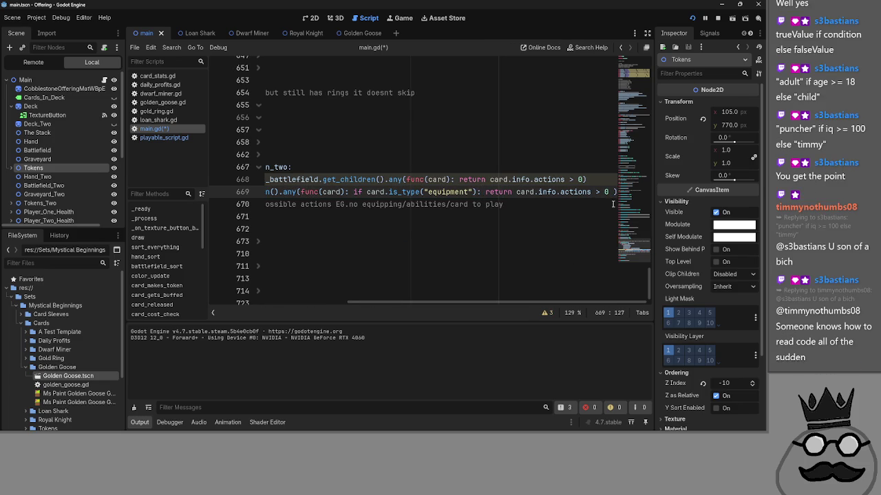
pyautogui.press('BackSpace')
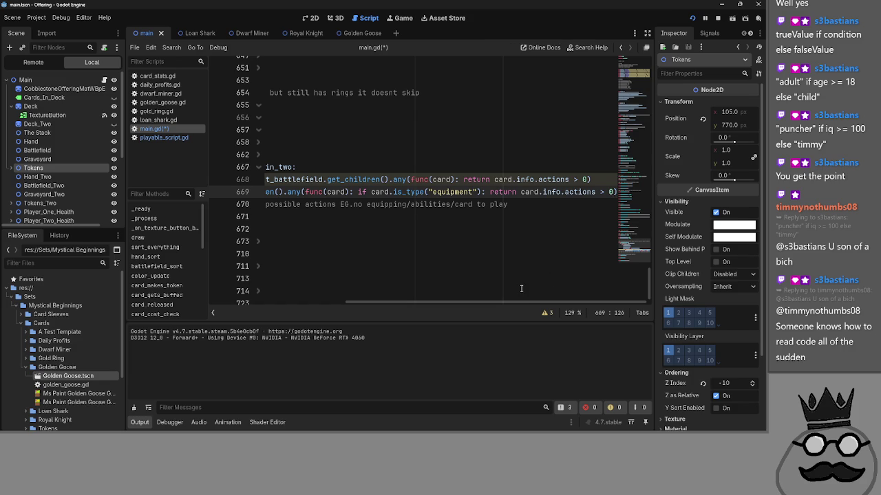
pyautogui.click(401, 192)
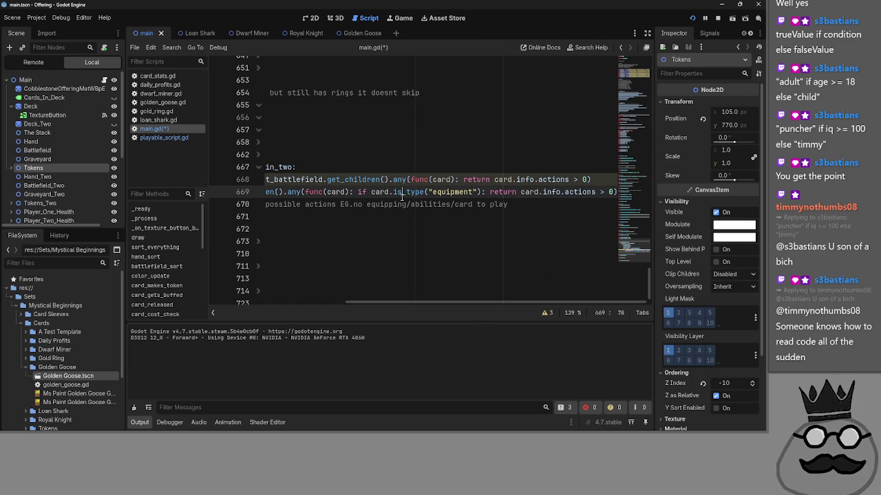
pyautogui.click(502, 192)
pyautogui.click(586, 193)
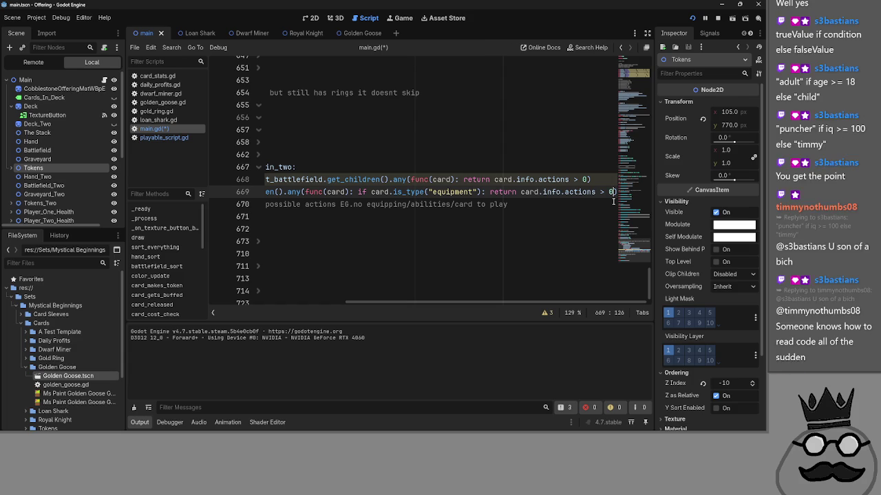
pyautogui.click(612, 197)
pyautogui.moveTo(471, 303)
pyautogui.mouseDown()
pyautogui.moveTo(430, 303)
pyautogui.moveTo(464, 304)
pyautogui.mouseUp()
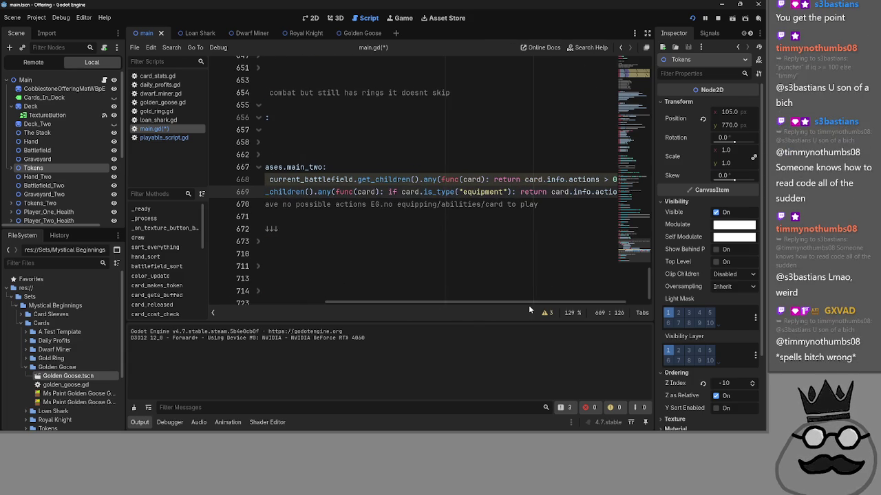
pyautogui.moveTo(567, 306); pyautogui.dragTo(600, 304)
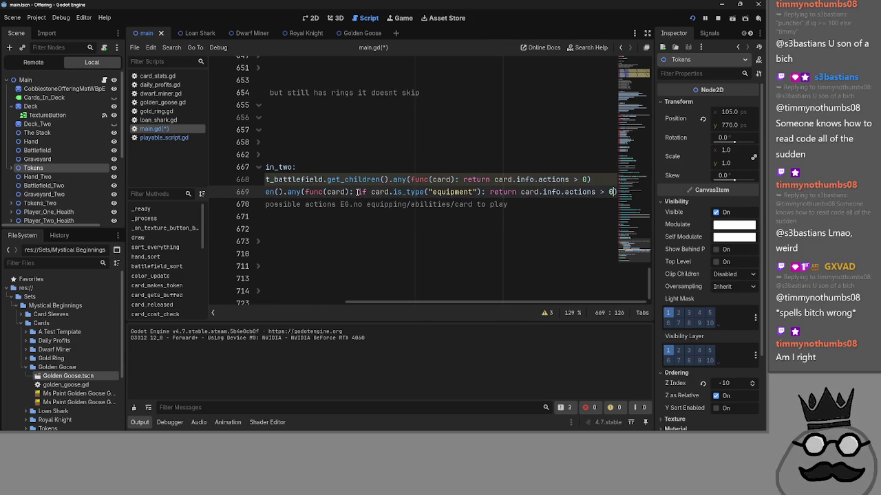
pyautogui.moveTo(358, 192); pyautogui.dragTo(430, 193)
# Step: Put the equipment check into line 668's lambda, delete duplicate line 669, and run the game
pyautogui.moveTo(505, 193)
pyautogui.mouseDown()
pyautogui.moveTo(611, 192)
pyautogui.moveTo(465, 181)
pyautogui.mouseUp()
pyautogui.write('if card.is_type("equipment"): return card.info.actions > 0')
pyautogui.moveTo(614, 192); pyautogui.dragTo(209, 196)
pyautogui.press('BackSpace')
pyautogui.press('BackSpace')
pyautogui.moveTo(461, 303)
pyautogui.mouseDown()
pyautogui.moveTo(310, 303)
pyautogui.moveTo(496, 308)
pyautogui.mouseUp()
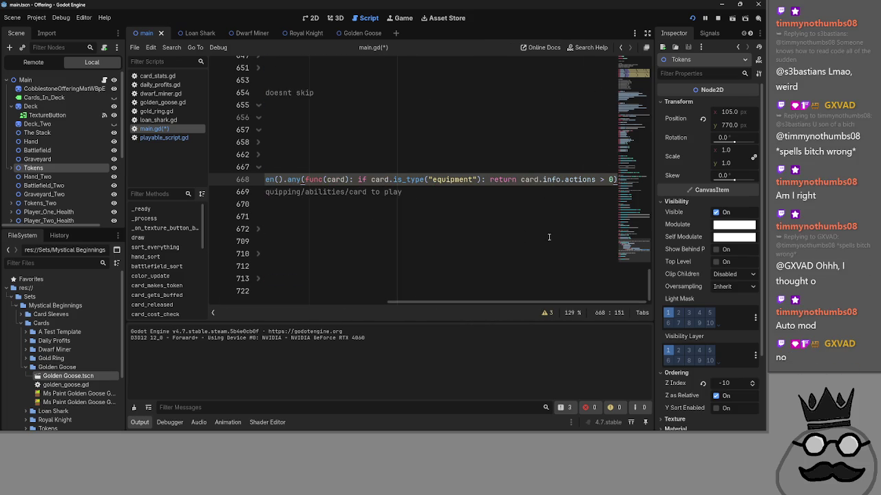
pyautogui.press('Return')
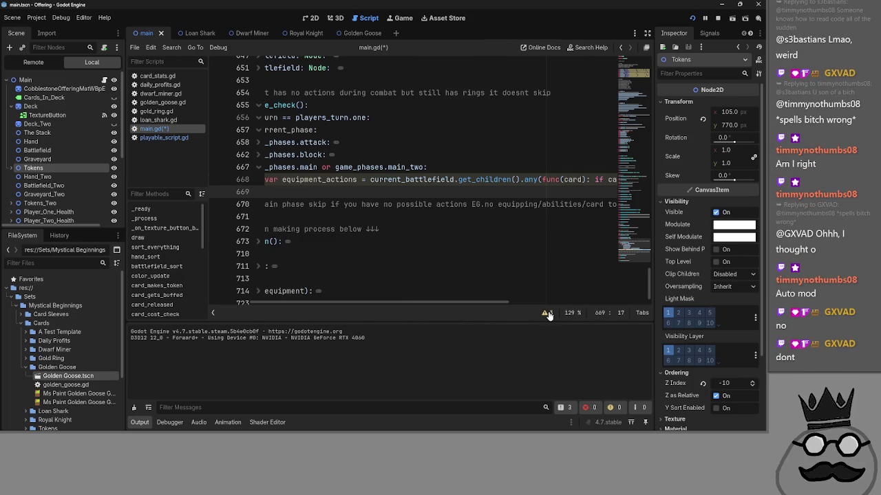
pyautogui.moveTo(323, 303); pyautogui.dragTo(240, 306)
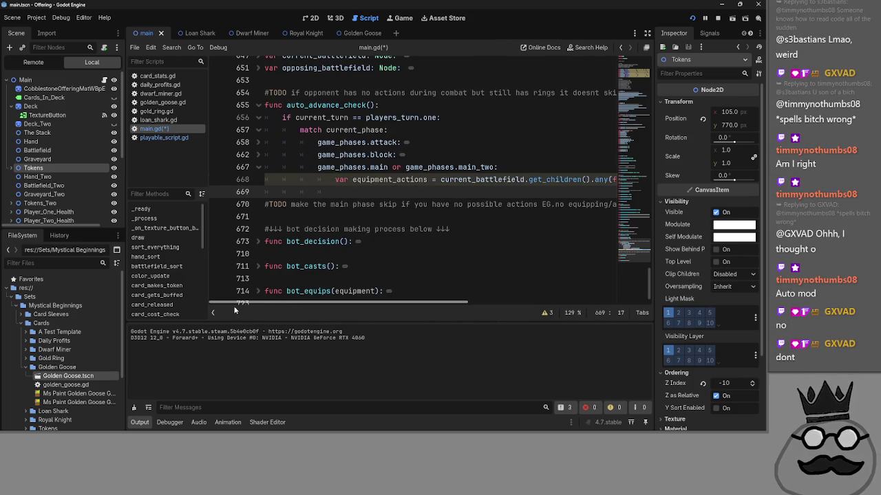
pyautogui.click(693, 19)
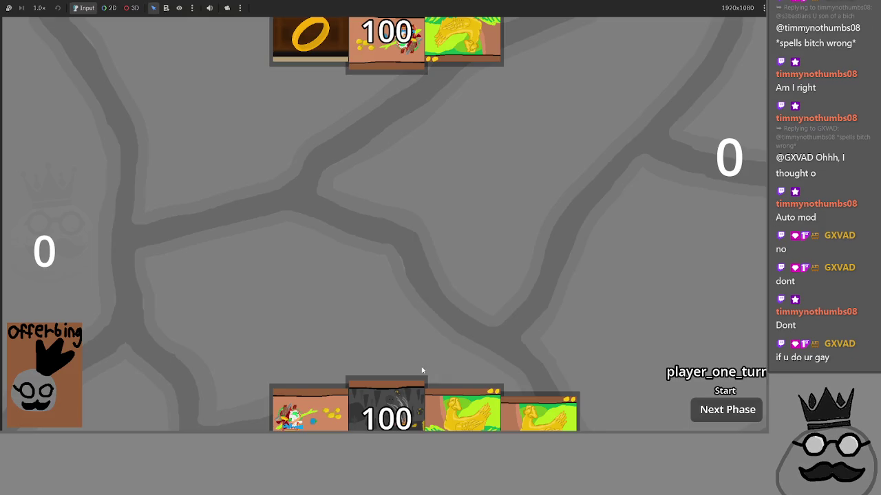
# Step: Play the dark, knight, chicken and ring cards, then pass phases to the next turn
pyautogui.click(422, 371)
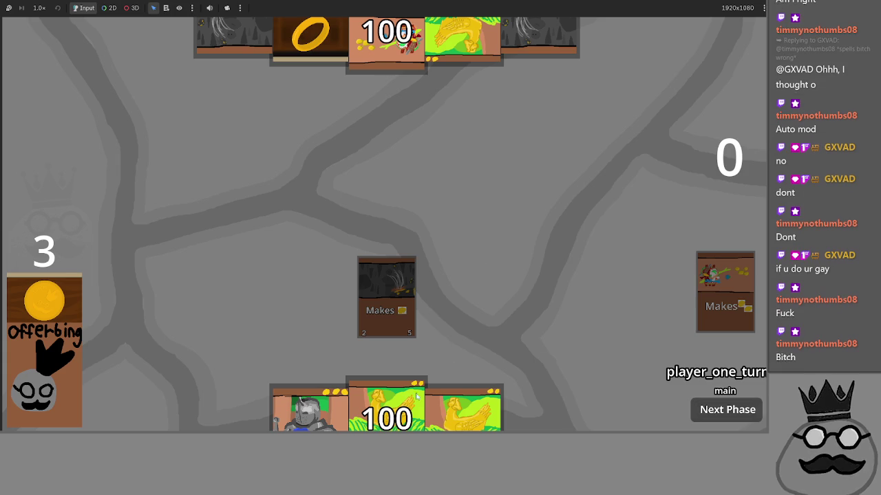
pyautogui.click(307, 409)
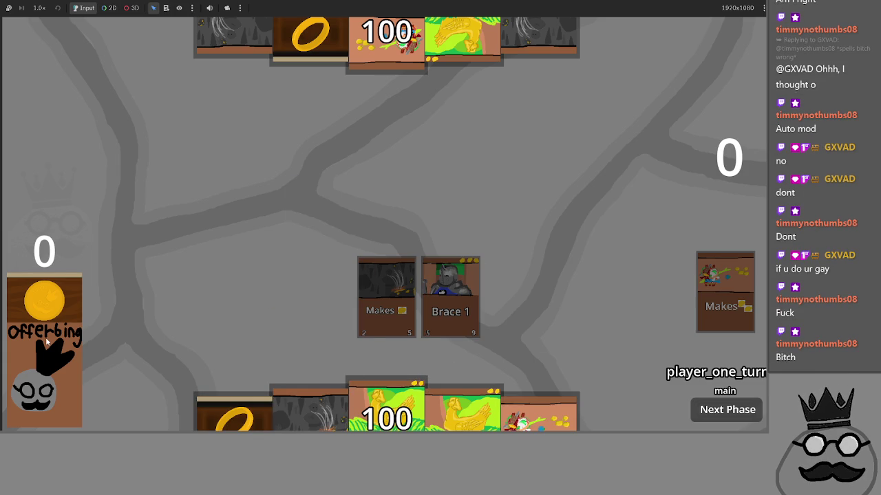
pyautogui.click(309, 375)
pyautogui.click(308, 377)
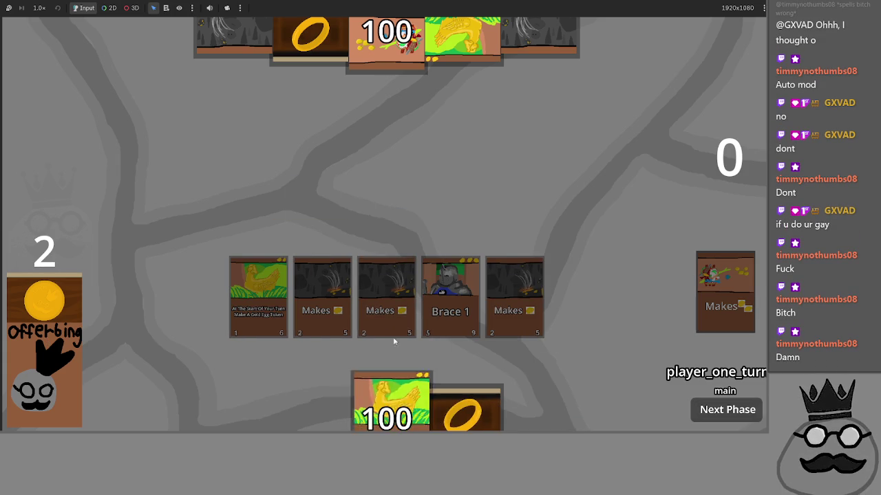
pyautogui.moveTo(384, 412); pyautogui.dragTo(391, 263)
pyautogui.moveTo(462, 412); pyautogui.dragTo(416, 238)
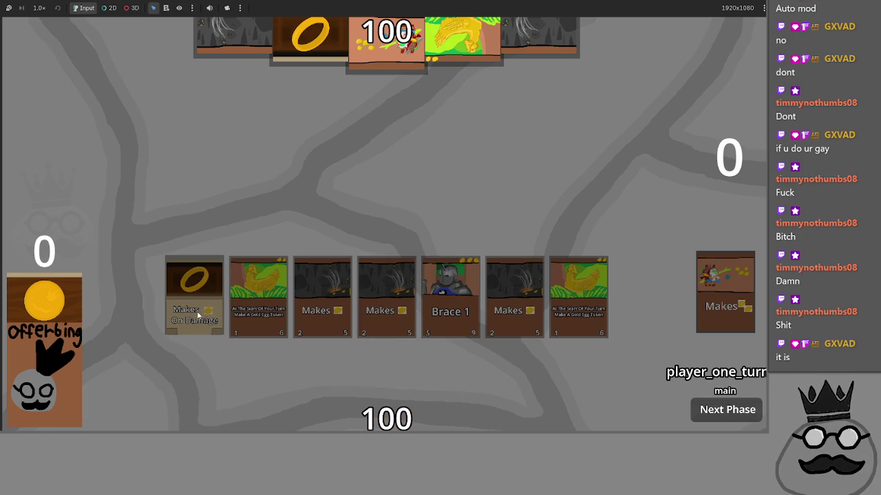
pyautogui.click(728, 417)
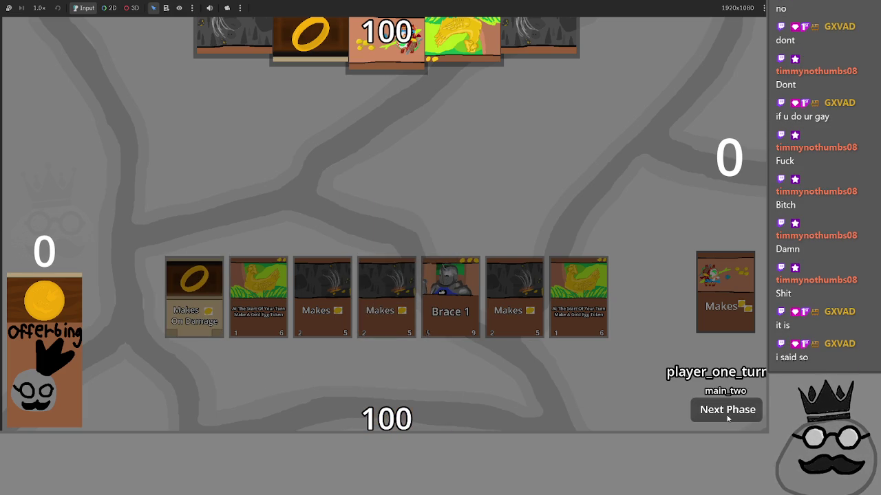
pyautogui.click(728, 410)
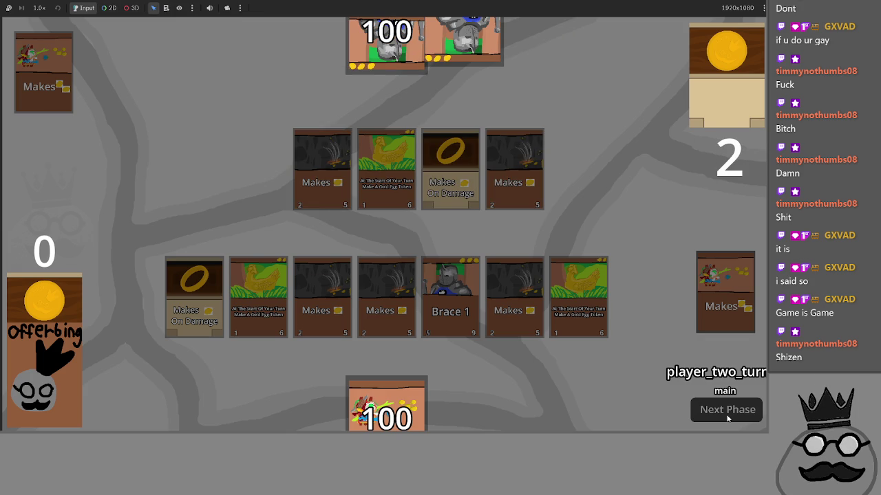
pyautogui.click(728, 410)
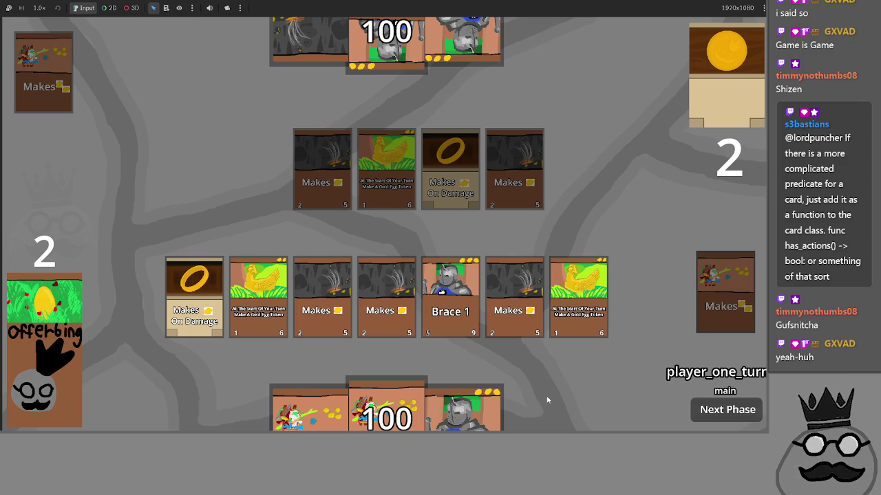
# Step: Offer two cards, play Brace 1, attack, attach Makes On Damage, then return to main.gd
pyautogui.moveTo(379, 374); pyautogui.dragTo(396, 240)
pyautogui.moveTo(468, 406); pyautogui.dragTo(449, 314)
pyautogui.moveTo(387, 403); pyautogui.dragTo(460, 237)
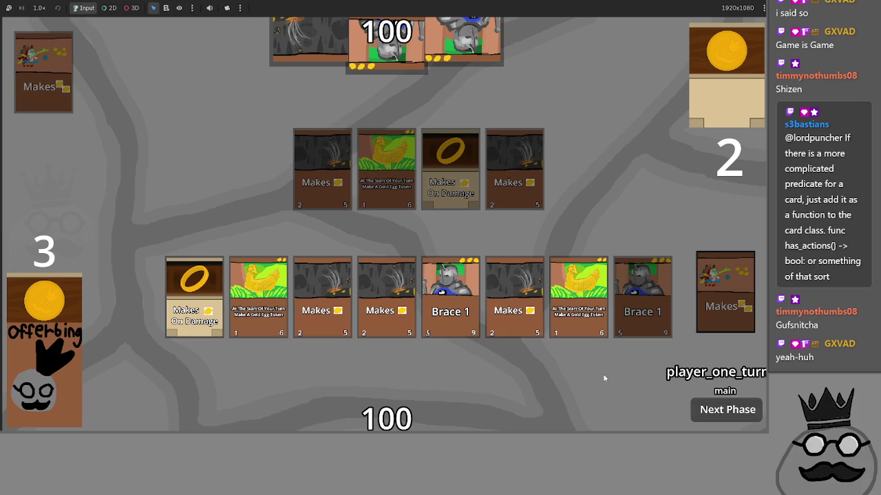
pyautogui.press('space')
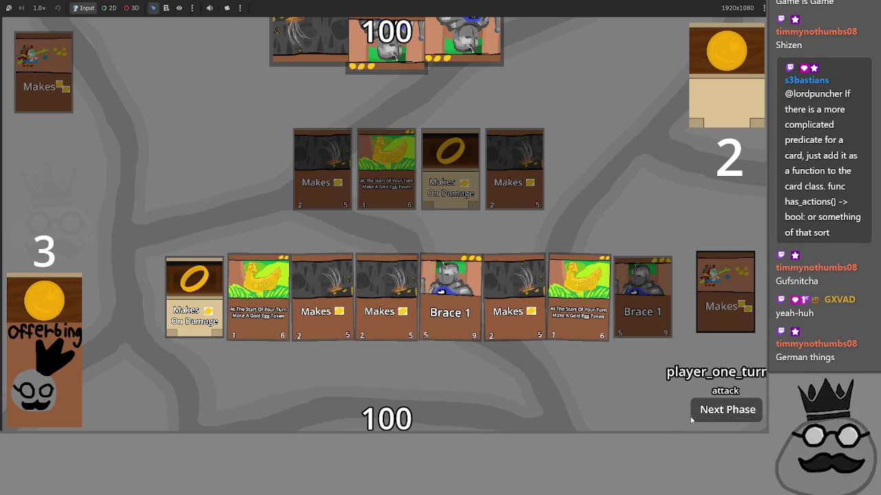
pyautogui.press('space')
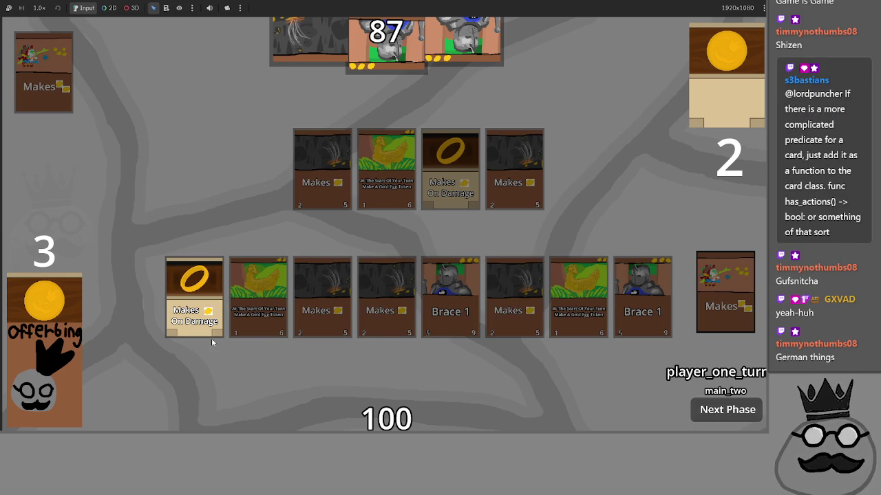
pyautogui.moveTo(204, 289)
pyautogui.mouseDown()
pyautogui.moveTo(322, 320)
pyautogui.moveTo(311, 282)
pyautogui.moveTo(323, 360)
pyautogui.mouseUp()
pyautogui.click(728, 410)
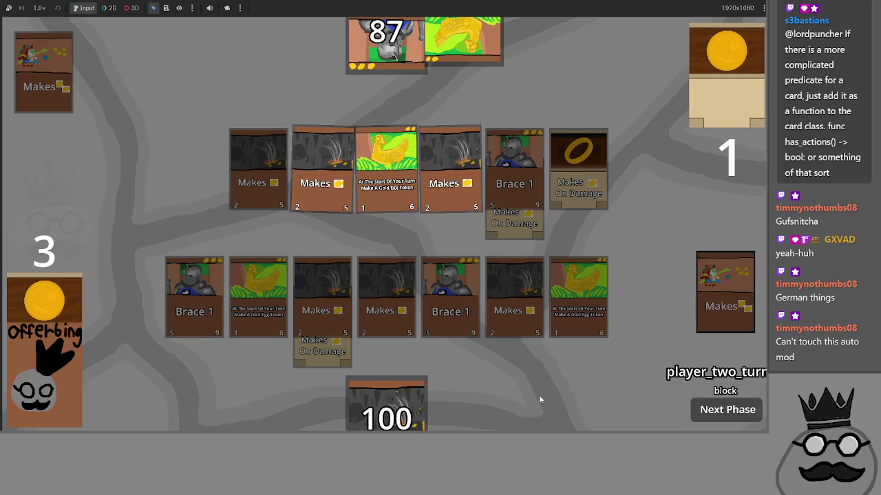
pyautogui.click(729, 411)
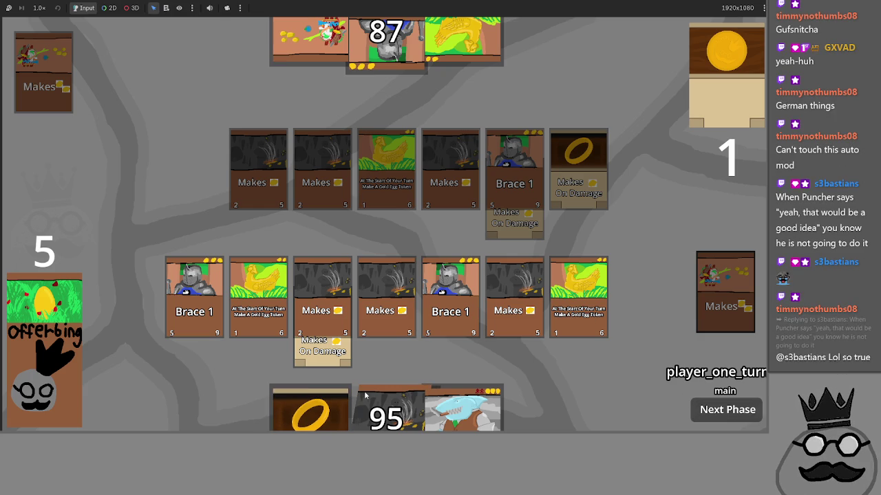
pyautogui.hotkey('alt', 'Tab')
pyautogui.moveTo(446, 303); pyautogui.dragTo(636, 313)
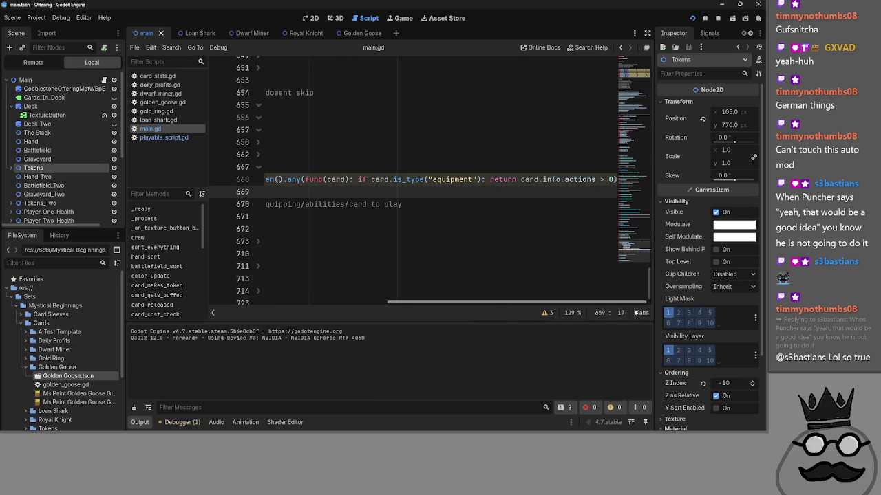
# Step: Select the card.info.actions > 0 condition on line 668, then switch back to the game
pyautogui.click(543, 180)
pyautogui.doubleClick(580, 179)
pyautogui.moveTo(616, 180); pyautogui.dragTo(521, 180)
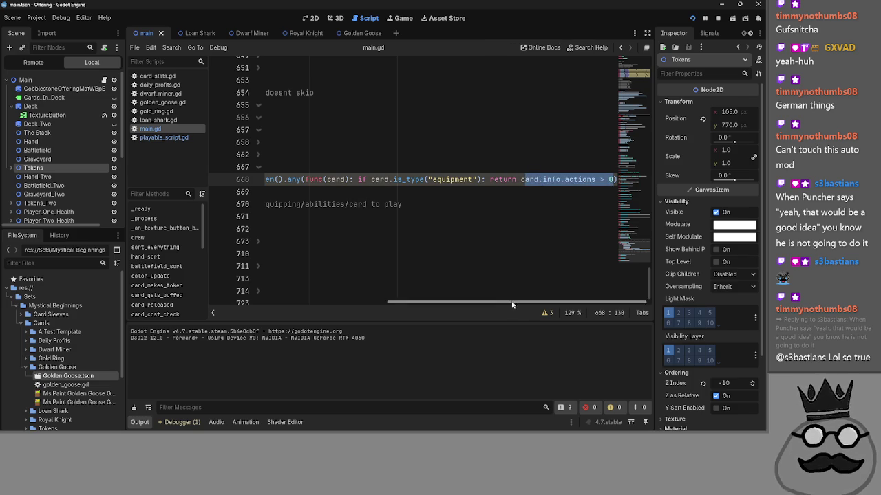
pyautogui.hscroll(-5, 523, 302)
pyautogui.hscroll(5, 536, 297)
pyautogui.moveTo(536, 294)
pyautogui.mouseDown()
pyautogui.moveTo(364, 287)
pyautogui.moveTo(527, 285)
pyautogui.mouseUp()
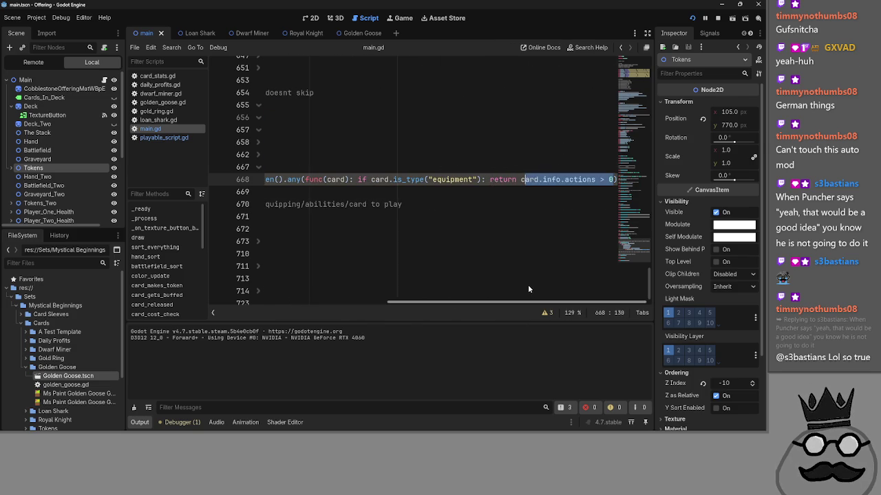
pyautogui.click(491, 199)
pyautogui.hscroll(5, 485, 305)
pyautogui.hscroll(-5, 471, 302)
pyautogui.hotkey('alt', 'Tab')
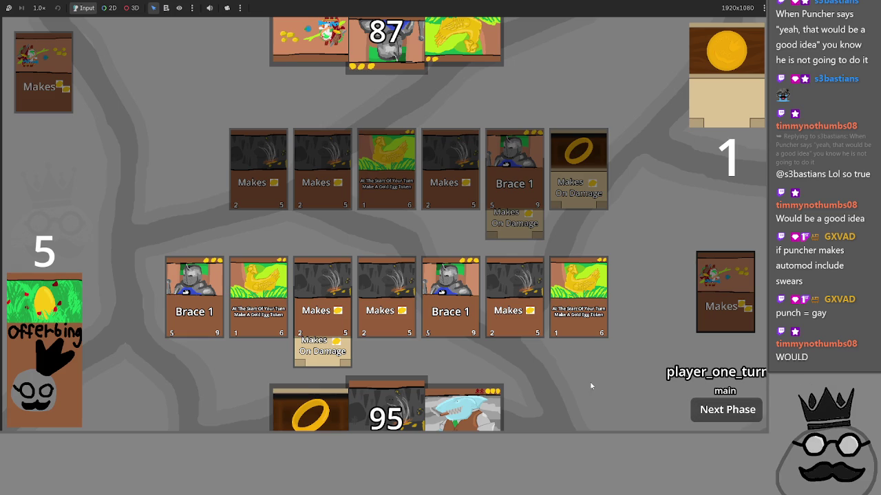
# Step: Move Makes On Damage onto the second Brace 1 and play the Makes and ring cards
pyautogui.moveTo(318, 348)
pyautogui.mouseDown()
pyautogui.moveTo(316, 303)
pyautogui.moveTo(461, 289)
pyautogui.mouseUp()
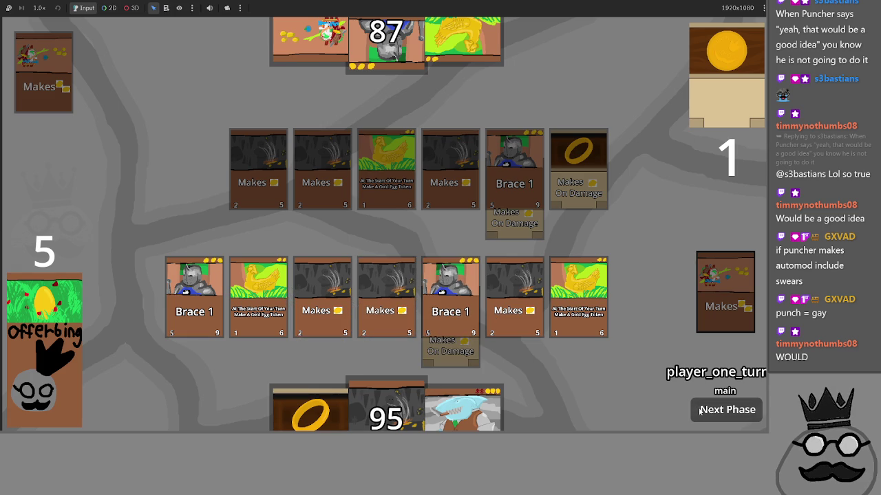
pyautogui.moveTo(405, 417)
pyautogui.mouseDown()
pyautogui.moveTo(633, 227)
pyautogui.moveTo(637, 289)
pyautogui.mouseUp()
pyautogui.moveTo(465, 413)
pyautogui.mouseDown()
pyautogui.moveTo(581, 227)
pyautogui.moveTo(581, 238)
pyautogui.mouseUp()
# Step: Summon the shark by sacrificing two Makes cards, attack, then return to main.gd
pyautogui.moveTo(413, 421); pyautogui.dragTo(386, 285)
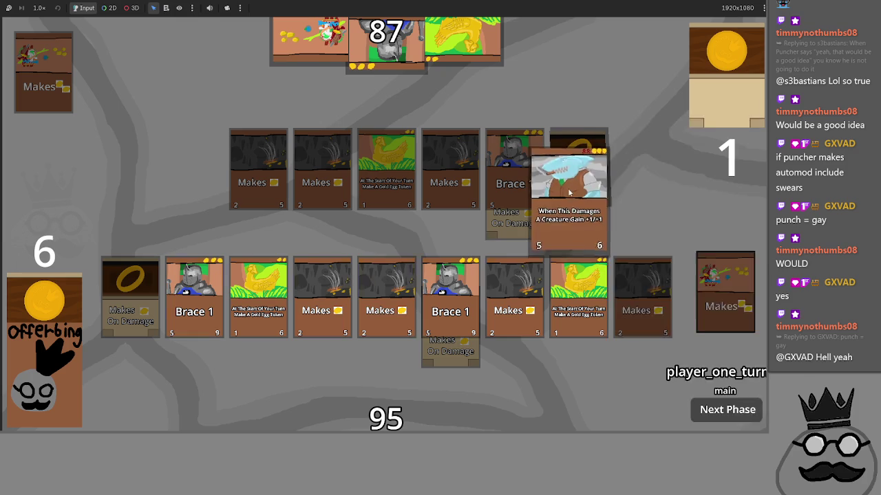
pyautogui.click(386, 285)
pyautogui.click(328, 291)
pyautogui.click(674, 360)
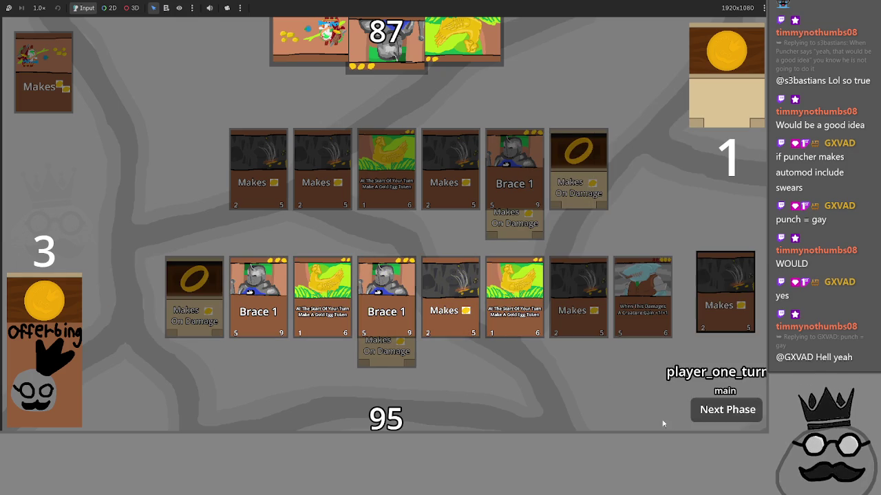
pyautogui.click(714, 416)
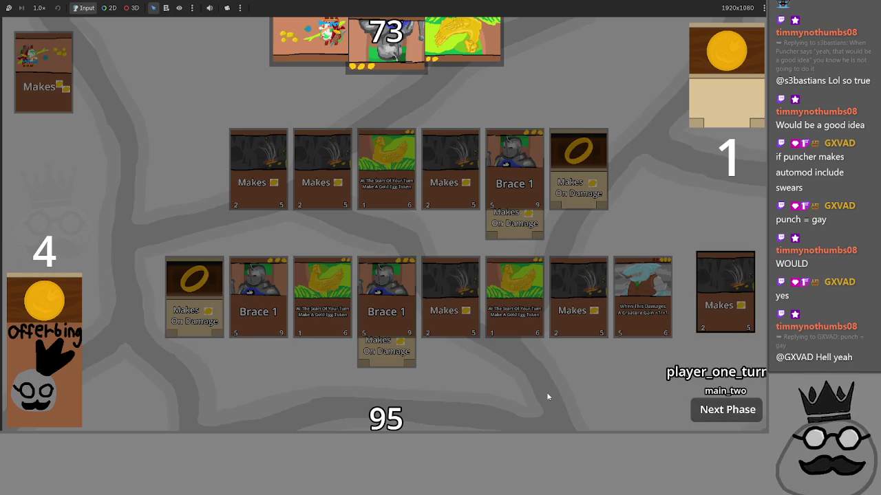
pyautogui.hotkey('alt', 'Tab')
pyautogui.scroll(5, 342, 251)
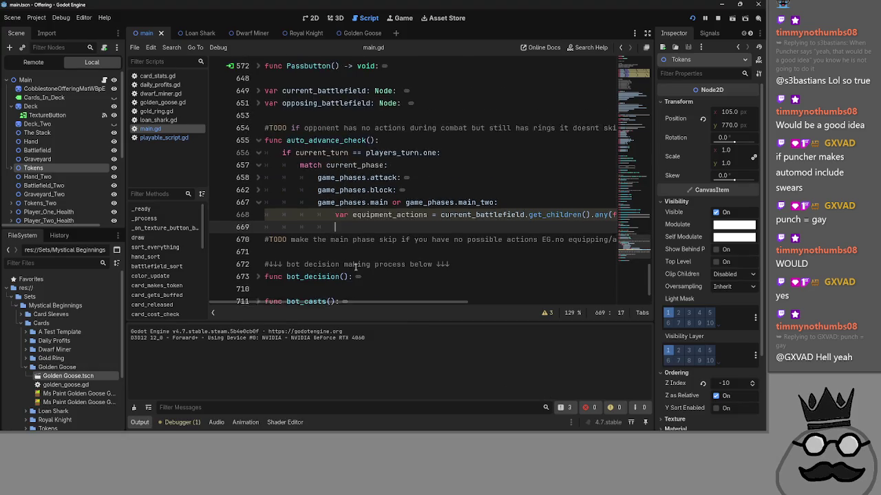
# Step: Inspect the Passbutton function and the auto_advance_check() call on line 605
pyautogui.click(256, 180)
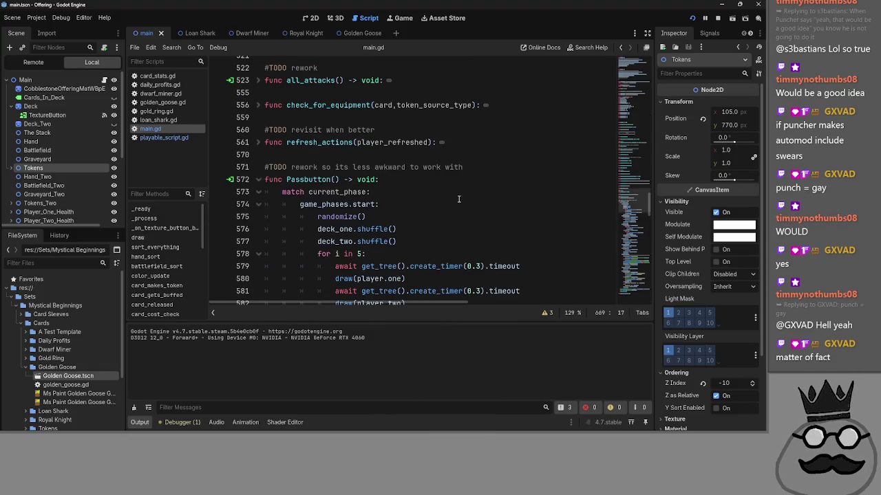
pyautogui.scroll(-9, 477, 229)
pyautogui.scroll(-3, 477, 229)
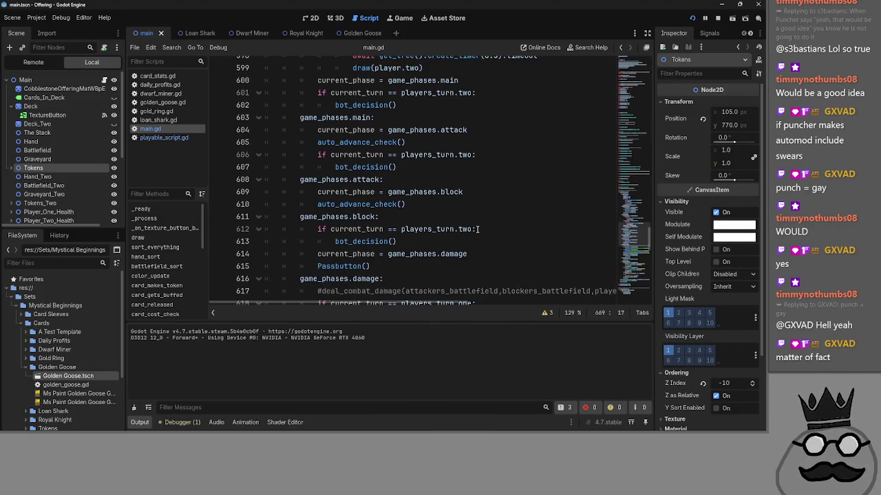
pyautogui.click(407, 143)
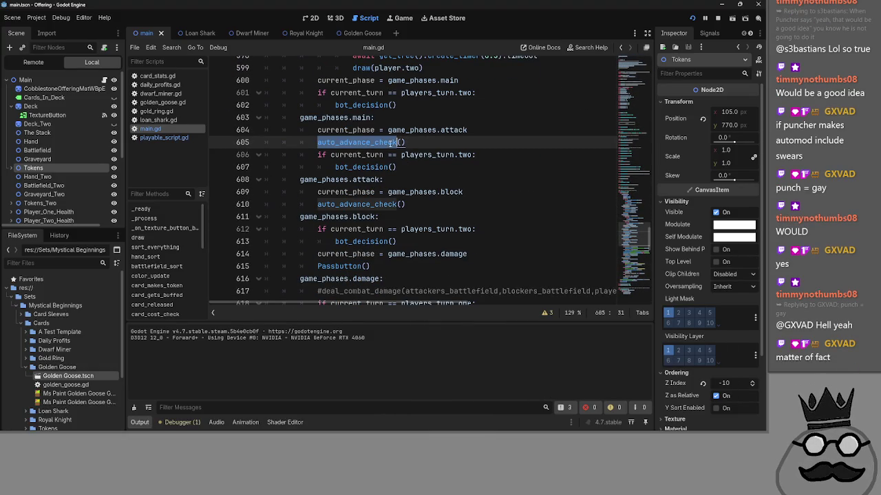
pyautogui.click(353, 266)
pyautogui.scroll(-3, 352, 262)
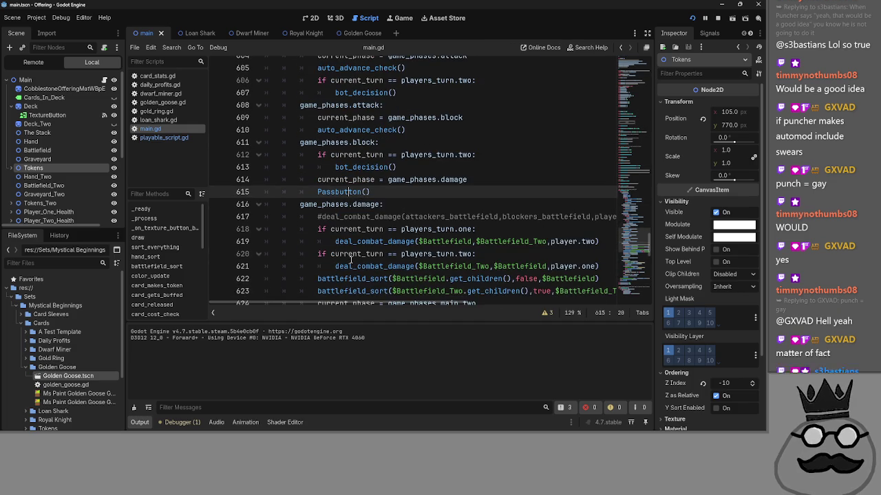
pyautogui.scroll(-3, 351, 260)
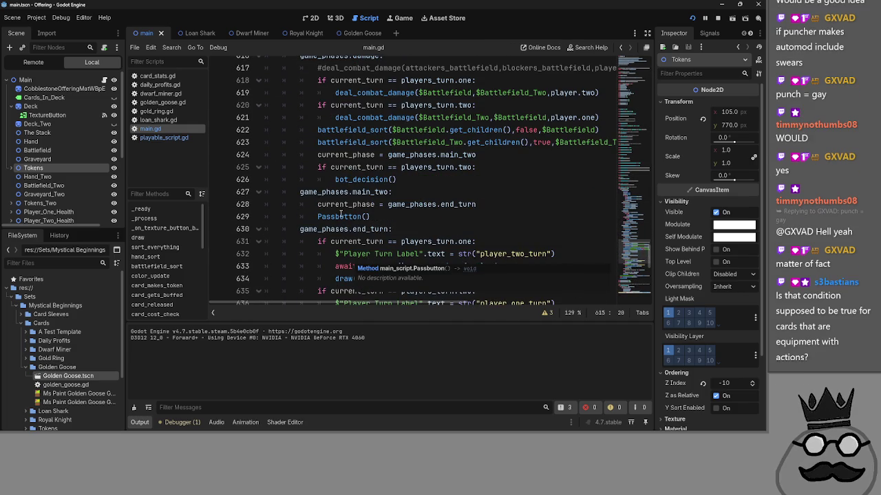
pyautogui.click(508, 205)
pyautogui.scroll(1, 508, 228)
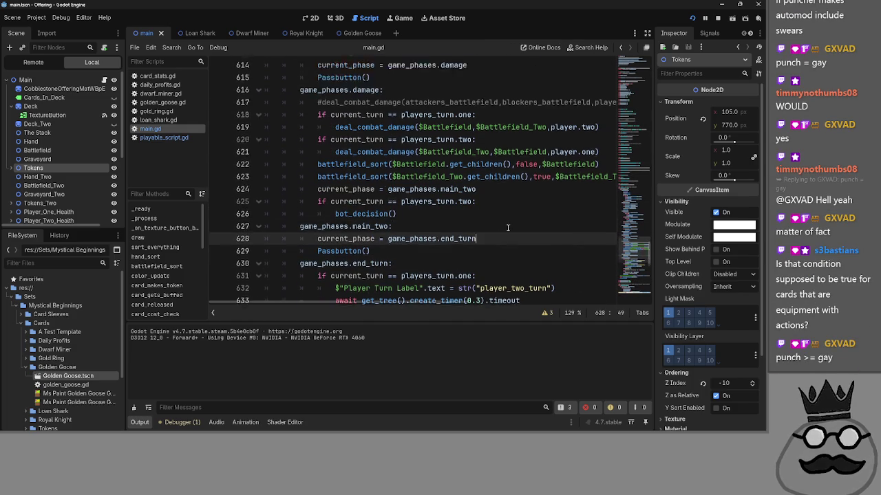
pyautogui.scroll(7, 508, 228)
pyautogui.click(421, 180)
# Step: Add an auto_advance_check() call in main_two after the end_turn assignment
pyautogui.moveTo(420, 181); pyautogui.dragTo(316, 179)
pyautogui.scroll(-8, 485, 233)
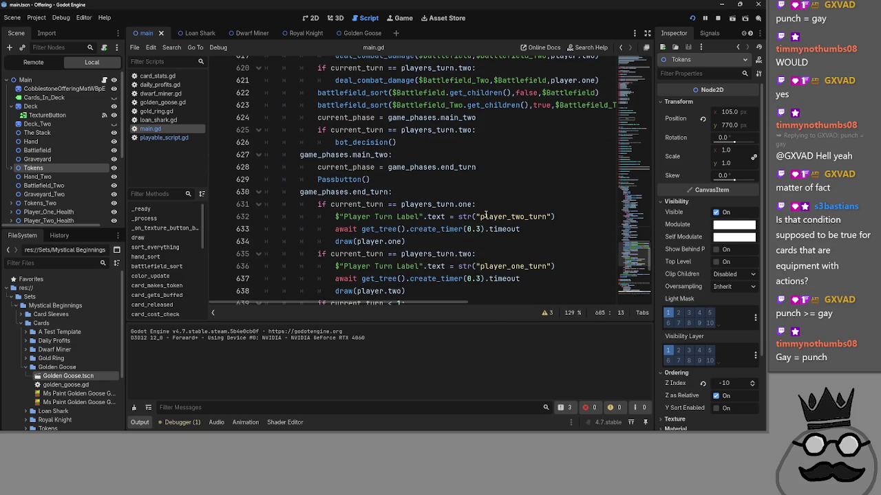
pyautogui.click(521, 167)
pyautogui.press('Return')
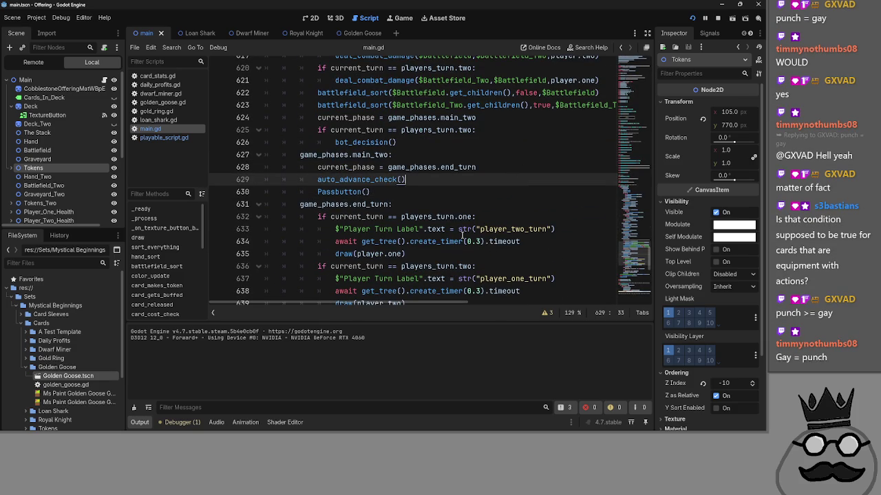
pyautogui.scroll(16, 465, 230)
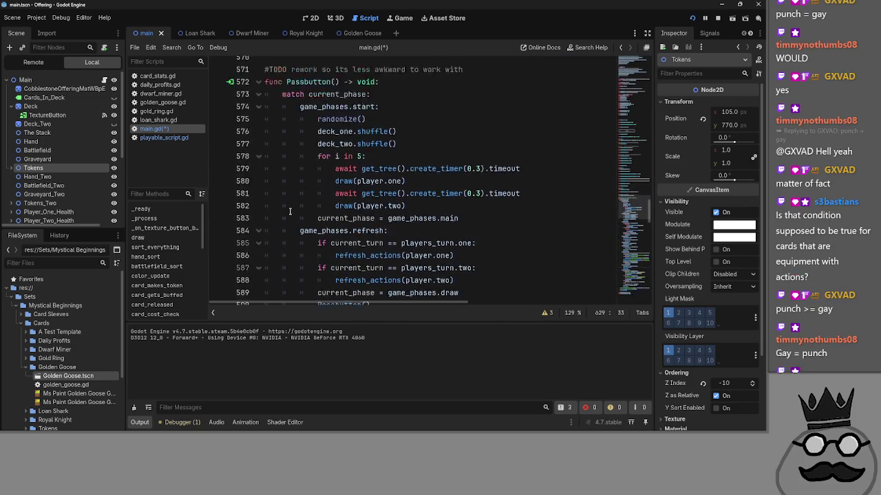
pyautogui.scroll(2, 290, 211)
pyautogui.click(259, 143)
pyautogui.click(511, 169)
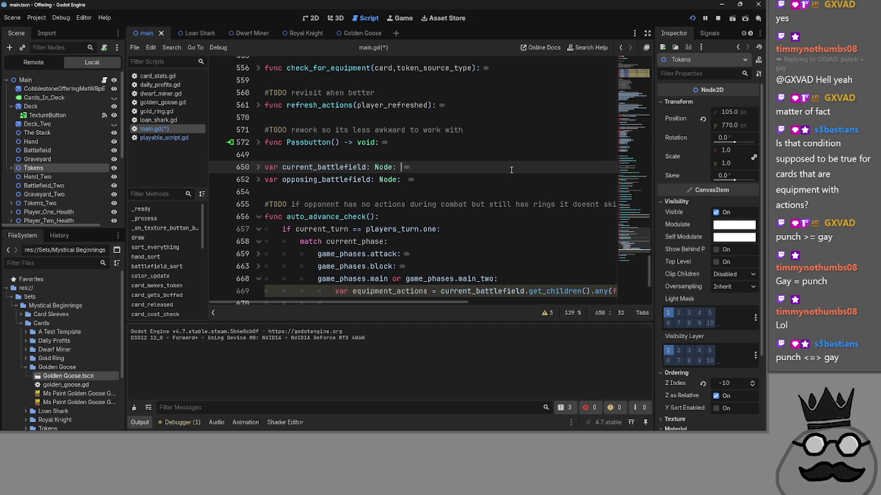
pyautogui.scroll(-2, 511, 169)
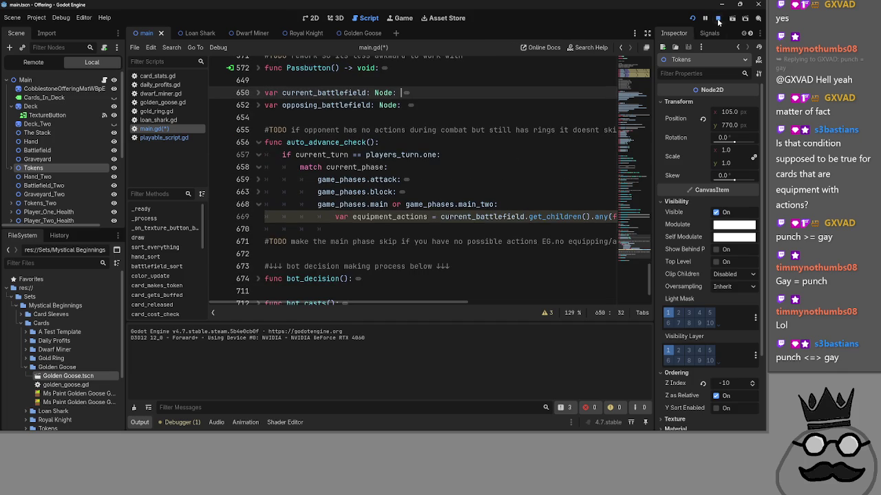
# Step: Stop and relaunch the game to test, then return to the main.gd script
pyautogui.click(718, 18)
pyautogui.click(692, 18)
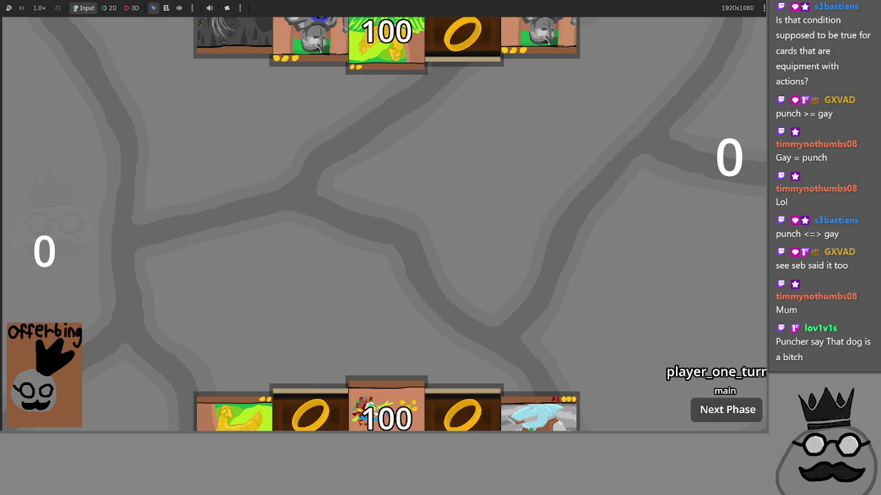
pyautogui.hotkey('ctrl', 'F3')
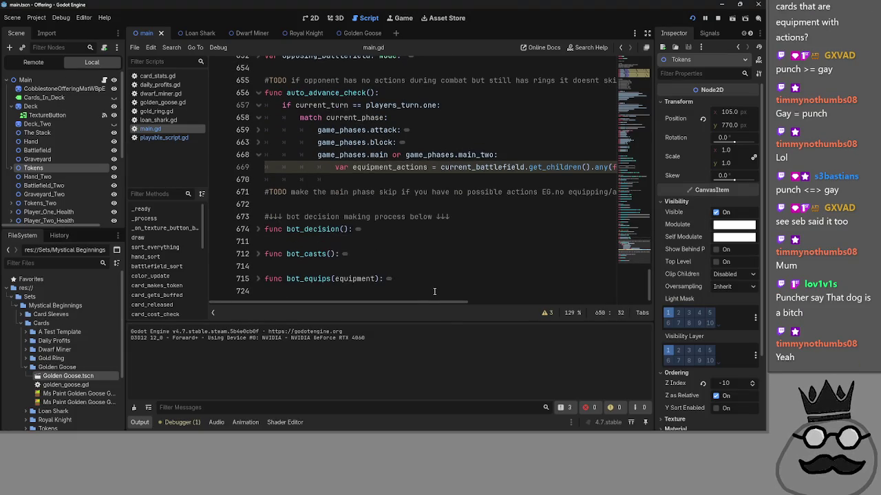
# Step: Copy the 'if not has_actions: Passbutton()' lines from the expanded attack case
pyautogui.moveTo(419, 303)
pyautogui.mouseDown()
pyautogui.moveTo(639, 300)
pyautogui.moveTo(461, 300)
pyautogui.moveTo(580, 284)
pyautogui.moveTo(650, 289)
pyautogui.mouseUp()
pyautogui.moveTo(616, 205)
pyautogui.mouseDown()
pyautogui.moveTo(262, 205)
pyautogui.moveTo(342, 204)
pyautogui.mouseUp()
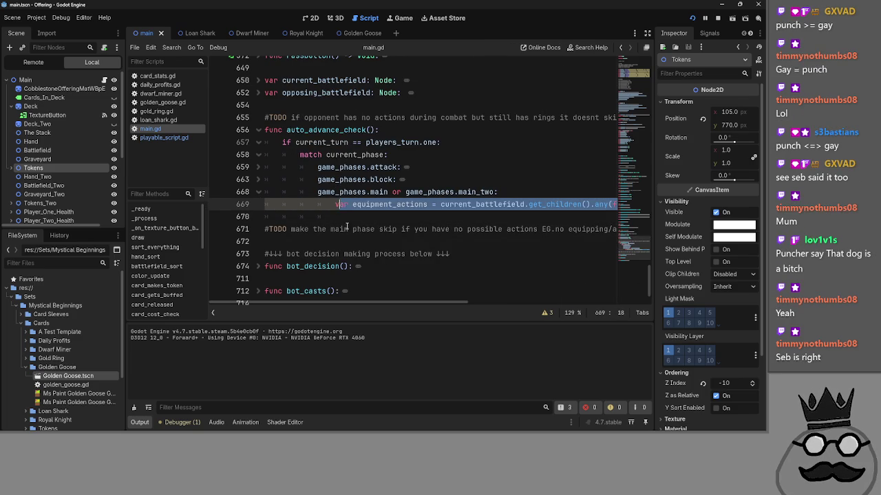
pyautogui.click(252, 165)
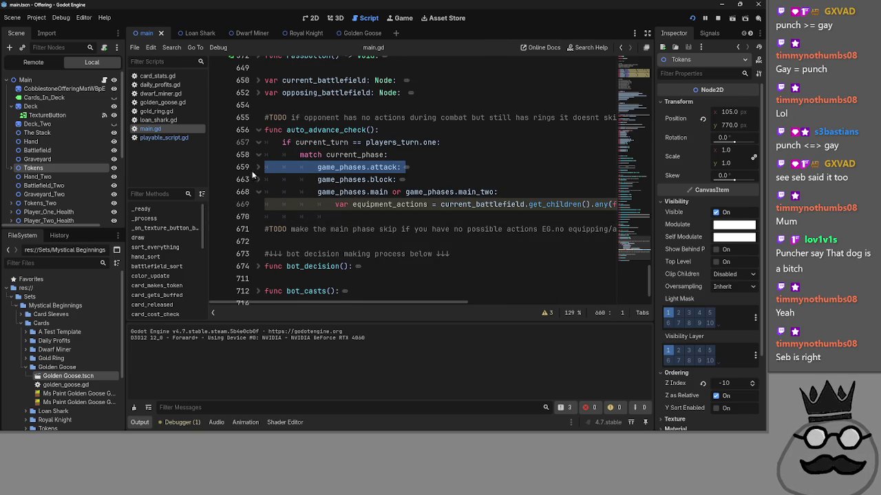
pyautogui.click(257, 168)
pyautogui.click(424, 203)
pyautogui.moveTo(429, 207); pyautogui.dragTo(333, 194)
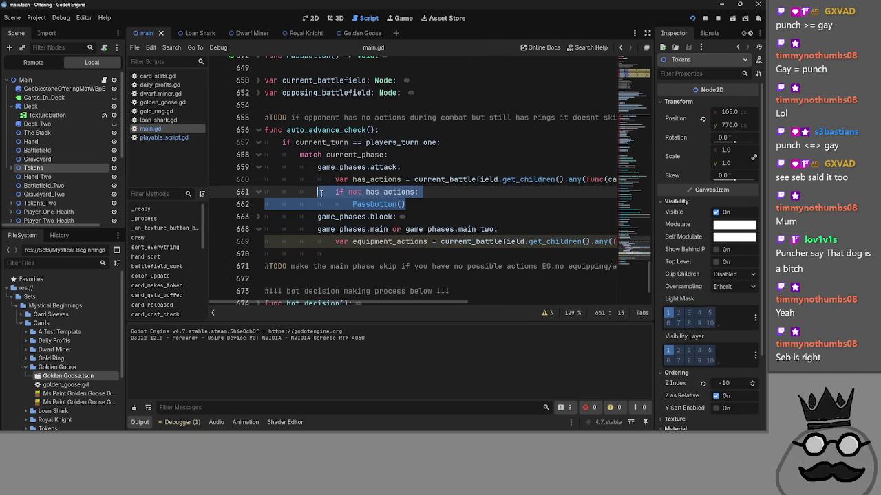
pyautogui.hotkey('ctrl', 'c')
# Step: Paste the skip check below line 669 and change its condition to 'if not equipment_actions:'
pyautogui.click(257, 168)
pyautogui.click(344, 217)
pyautogui.hotkey('ctrl', 'v')
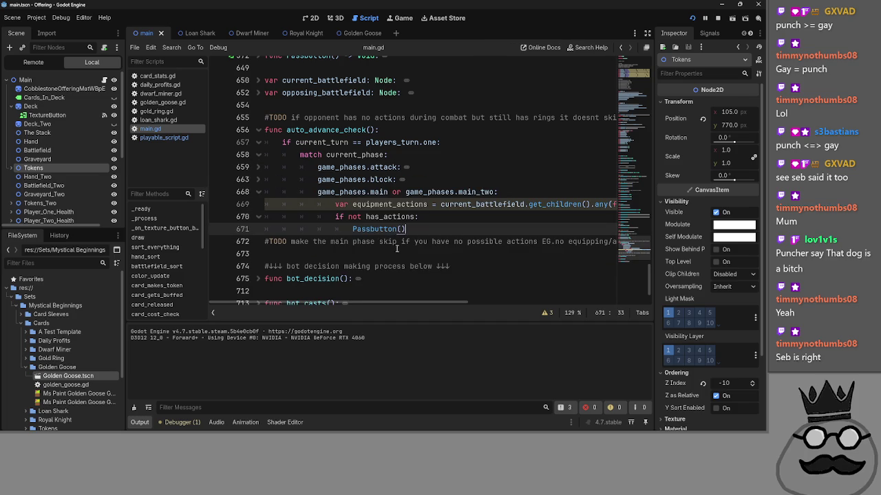
pyautogui.click(357, 217)
pyautogui.doubleClick(390, 204)
pyautogui.click(382, 216)
pyautogui.write(':')
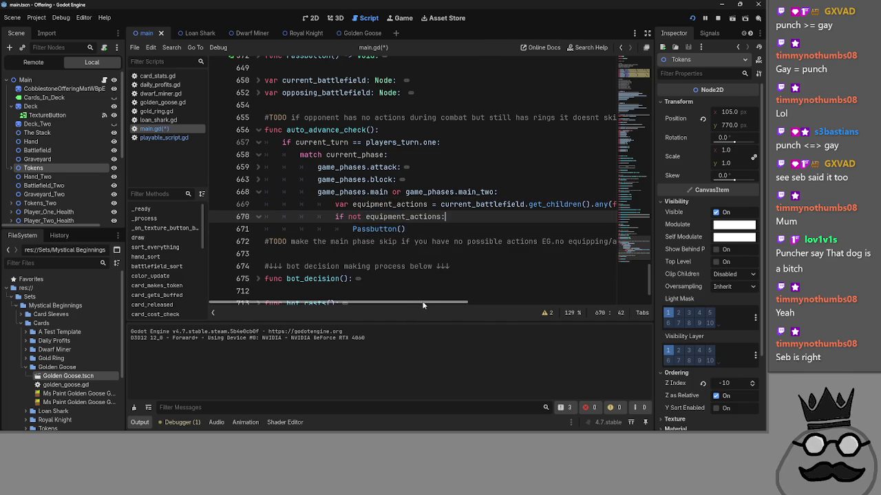
pyautogui.moveTo(415, 306)
pyautogui.mouseDown()
pyautogui.moveTo(563, 306)
pyautogui.moveTo(304, 293)
pyautogui.mouseUp()
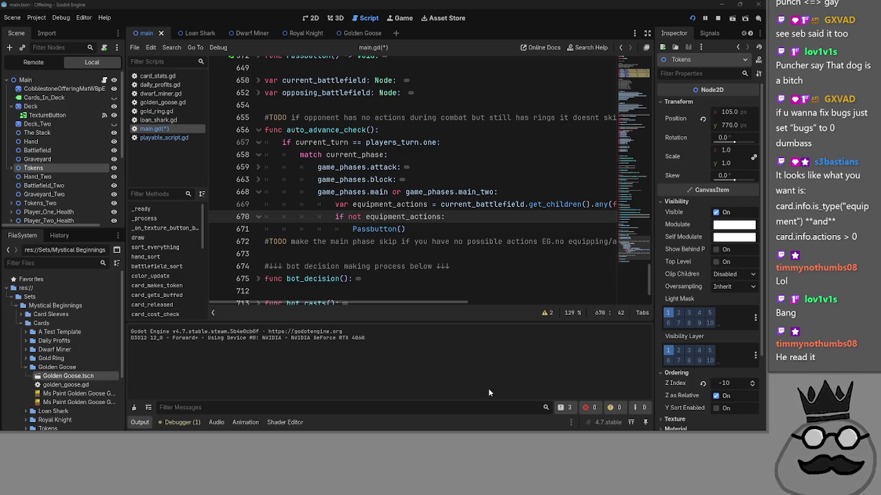
pyautogui.moveTo(397, 305); pyautogui.dragTo(584, 301)
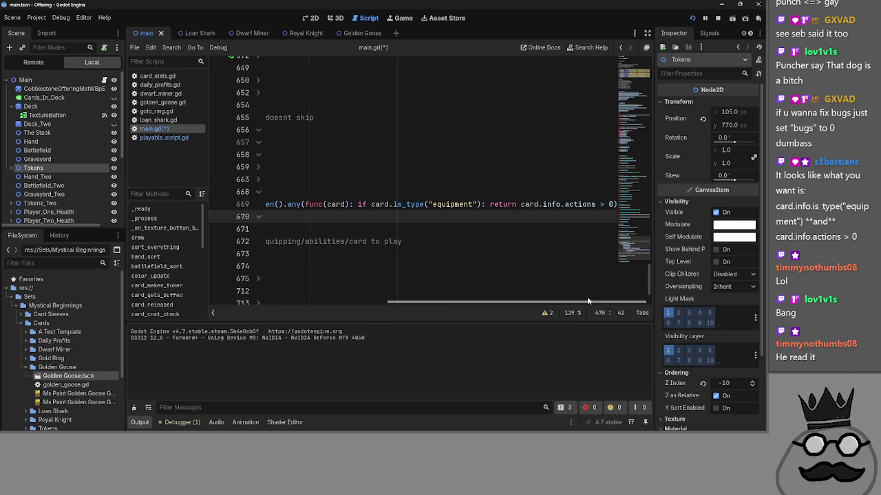
# Step: On line 669's lambda, drop 'if' and replace the colon after the equipment type check with 'and'
pyautogui.press('BackSpace')
pyautogui.press('BackSpace')
pyautogui.press('BackSpace')
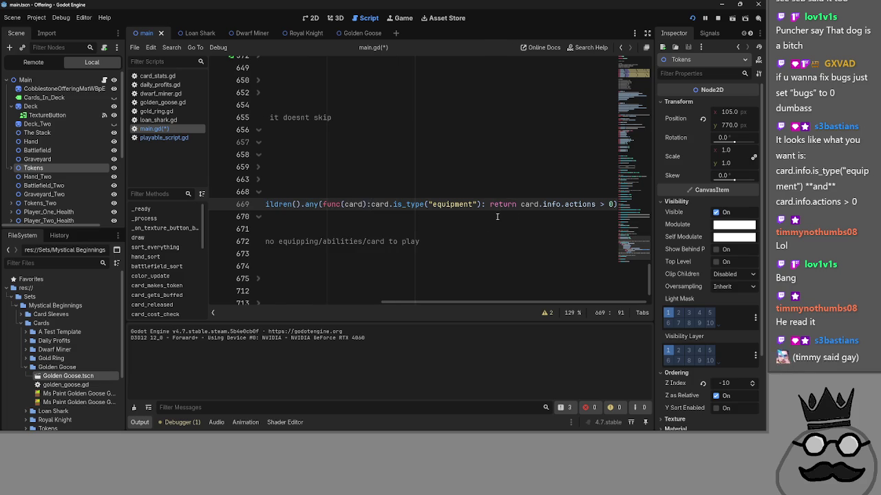
pyautogui.click(485, 205)
pyautogui.press('Delete')
pyautogui.write('and')
pyautogui.press('BackSpace')
pyautogui.press('BackSpace')
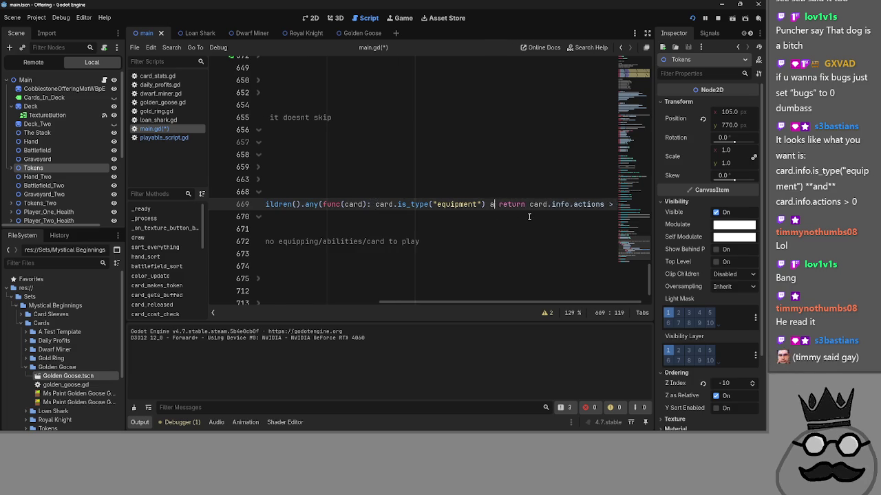
pyautogui.write('nd')
pyautogui.press('Delete')
pyautogui.press('Delete')
pyautogui.press('Delete')
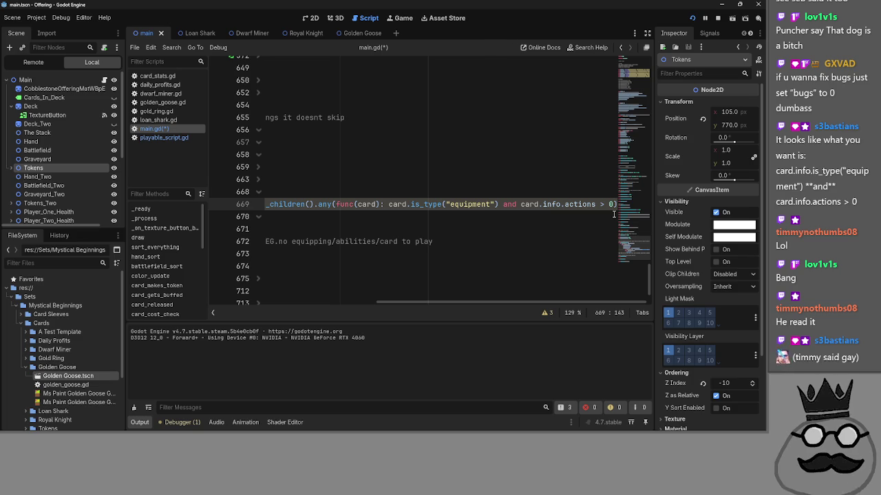
pyautogui.write(':')
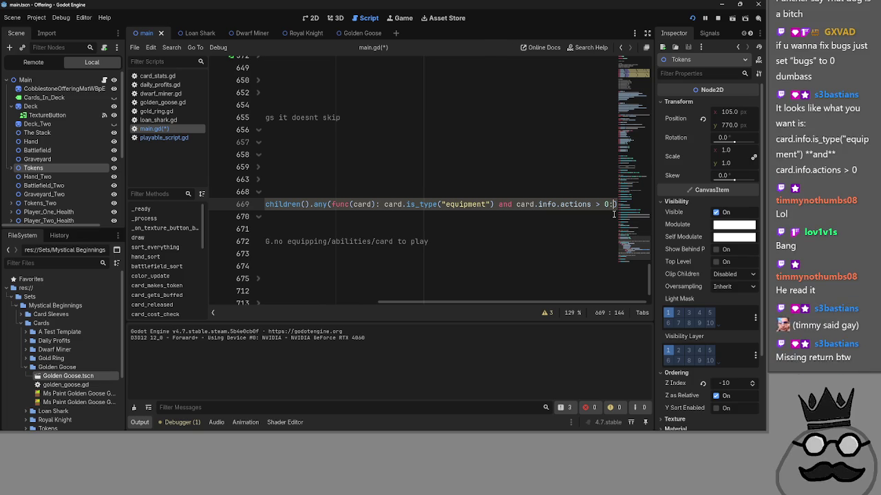
pyautogui.write(' return')
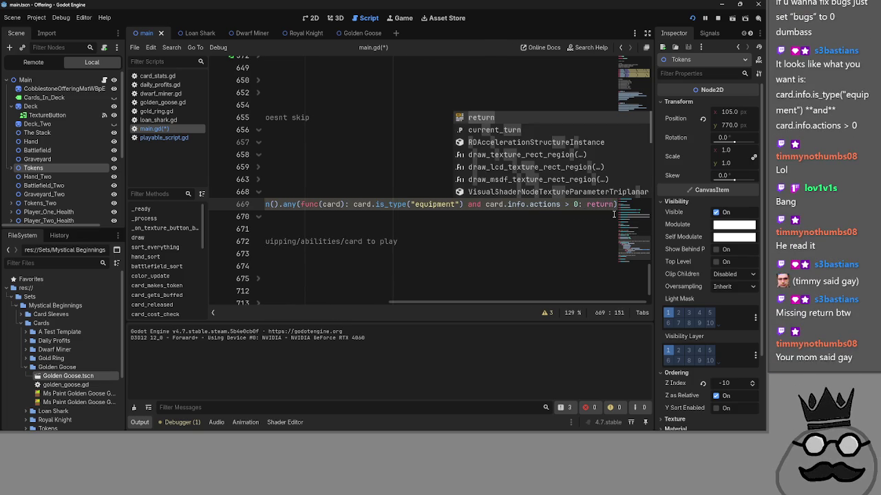
pyautogui.click(614, 216)
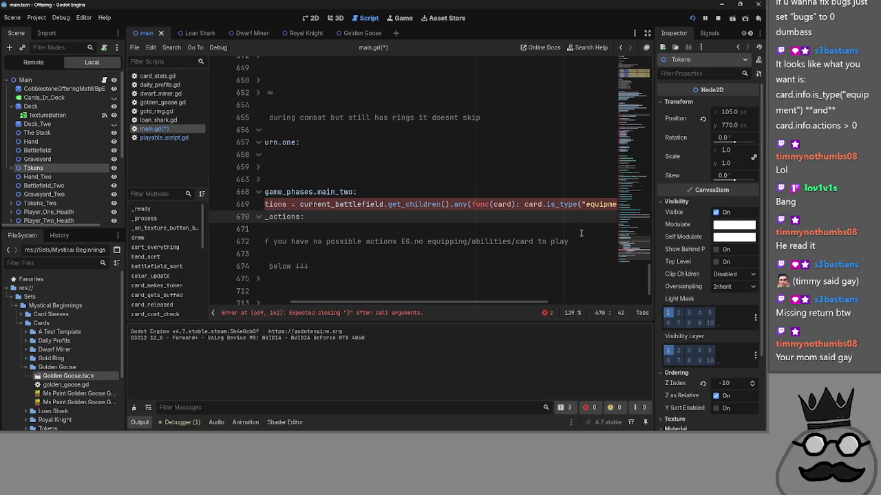
# Step: Move 'return' from the line end to directly after 'func(card):' in the lambda
pyautogui.moveTo(482, 302); pyautogui.dragTo(580, 301)
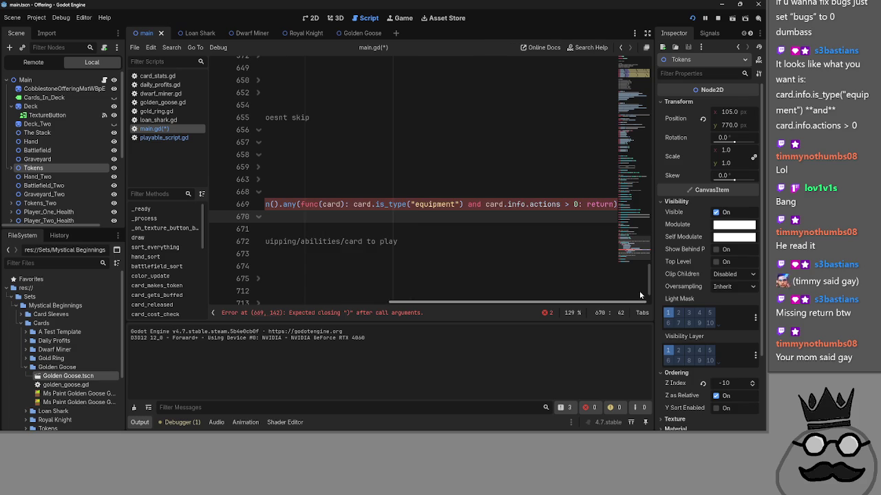
pyautogui.hscroll(-3, 570, 258)
pyautogui.moveTo(539, 303); pyautogui.dragTo(614, 304)
pyautogui.click(584, 205)
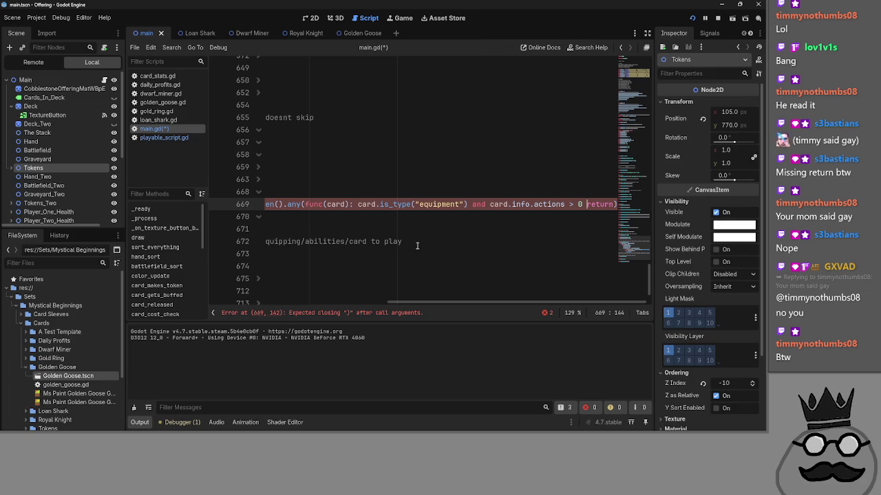
pyautogui.moveTo(616, 204)
pyautogui.mouseDown()
pyautogui.moveTo(448, 218)
pyautogui.moveTo(487, 214)
pyautogui.moveTo(490, 206)
pyautogui.mouseUp()
pyautogui.click(485, 254)
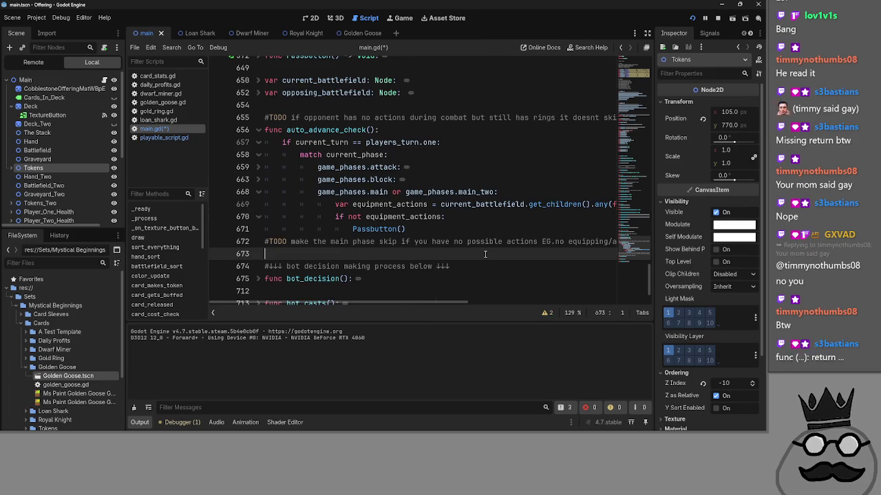
pyautogui.scroll(-1, 479, 296)
pyautogui.hscroll(3, 474, 303)
pyautogui.scroll(2, 516, 300)
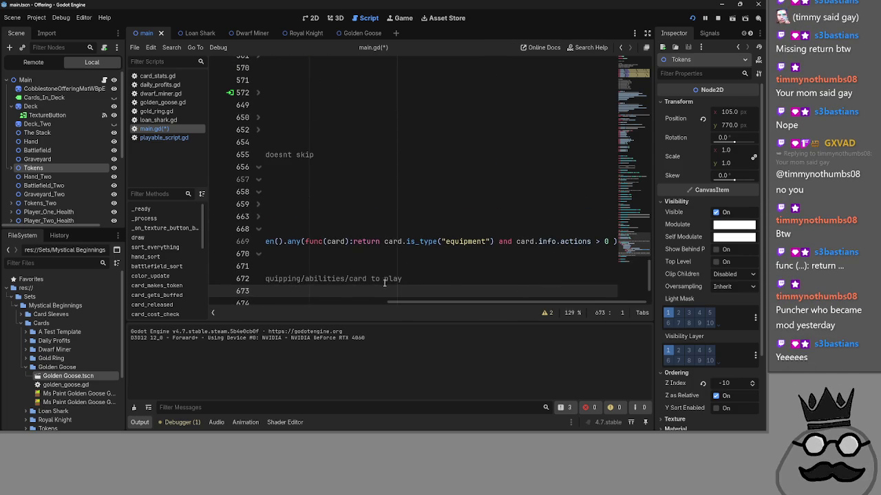
pyautogui.hscroll(-5, 386, 280)
pyautogui.scroll(-1, 383, 276)
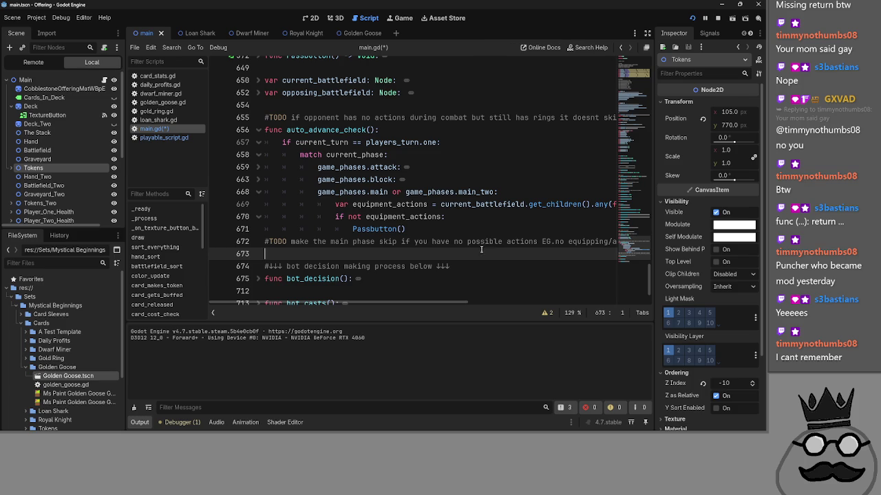
pyautogui.click(364, 217)
pyautogui.doubleClick(401, 217)
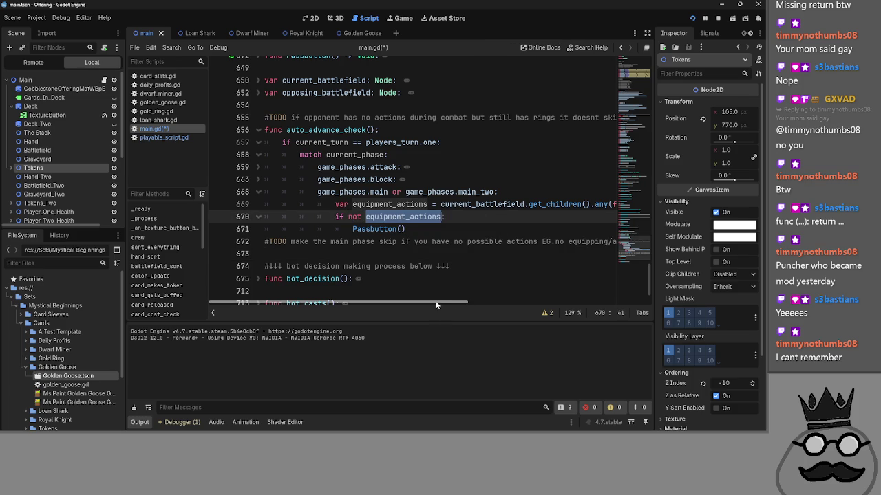
pyautogui.moveTo(436, 301)
pyautogui.mouseDown()
pyautogui.moveTo(591, 303)
pyautogui.moveTo(431, 292)
pyautogui.moveTo(622, 293)
pyautogui.moveTo(409, 288)
pyautogui.moveTo(626, 291)
pyautogui.moveTo(337, 279)
pyautogui.mouseUp()
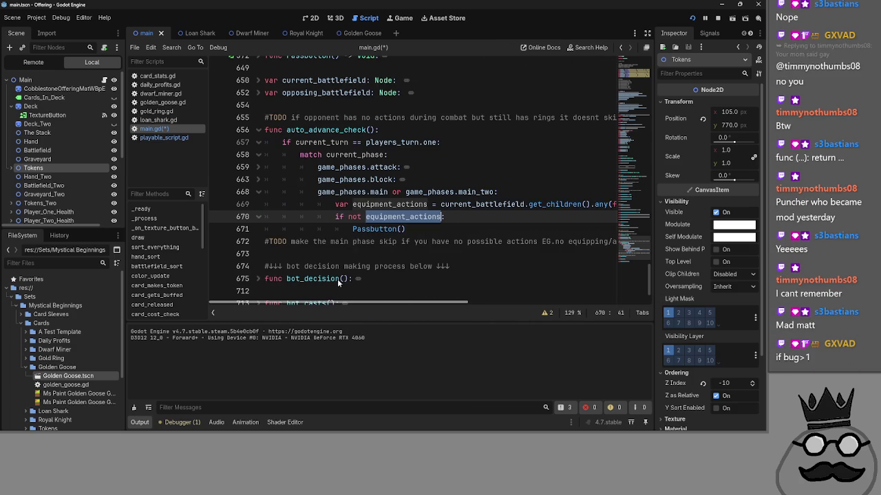
pyautogui.click(258, 167)
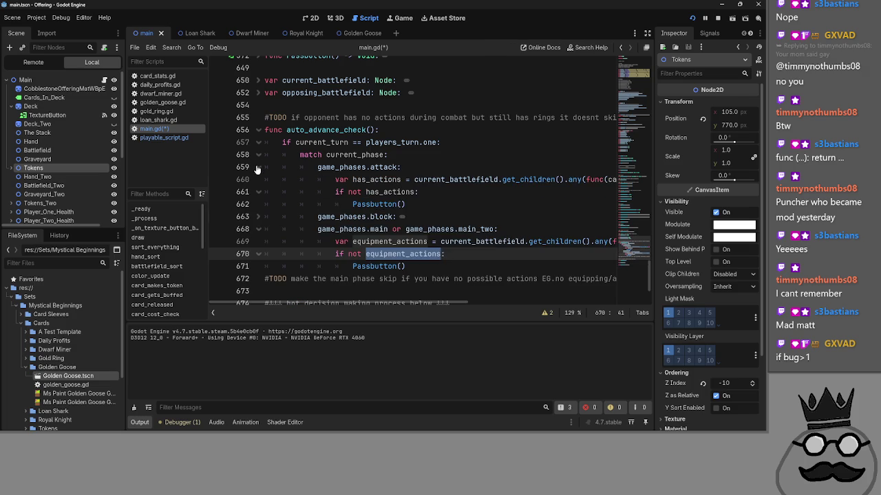
pyautogui.moveTo(434, 304)
pyautogui.mouseDown()
pyautogui.moveTo(497, 303)
pyautogui.moveTo(311, 289)
pyautogui.mouseUp()
pyautogui.moveTo(345, 172)
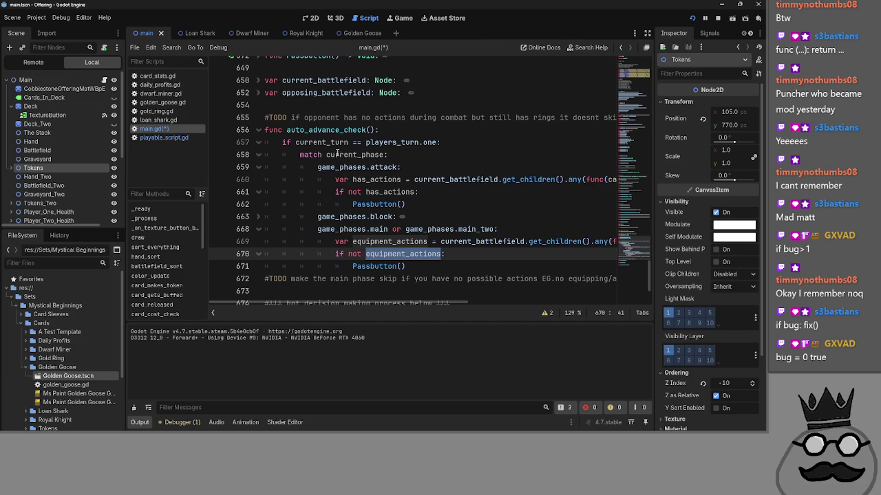
pyautogui.click(258, 168)
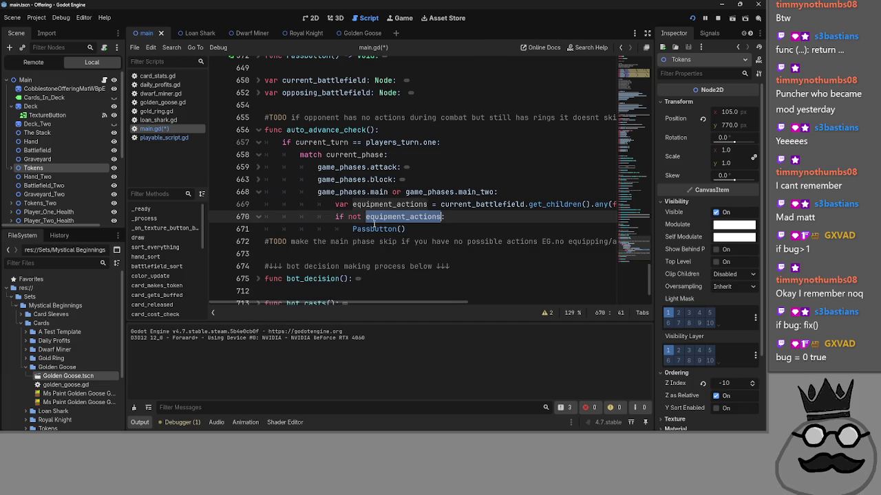
pyautogui.click(395, 256)
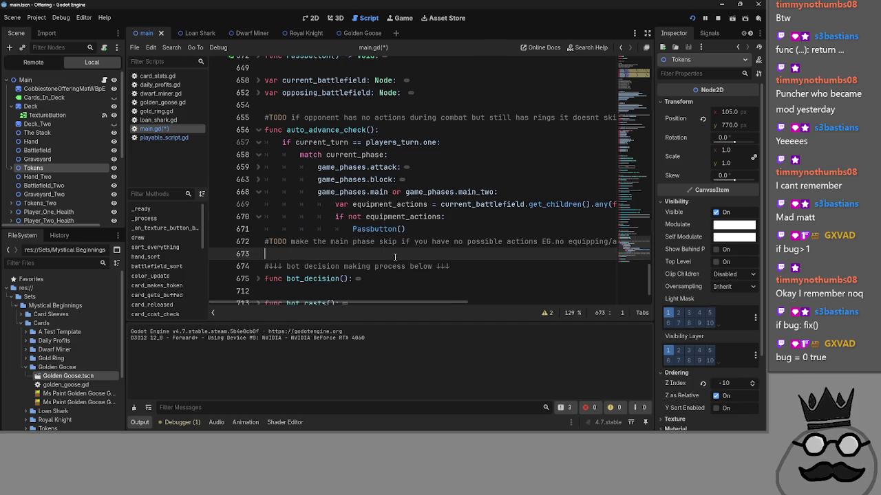
# Step: Add func bug_fixer() with an 'if bug > 0:' block that calls fix_all_bugs
pyautogui.scroll(2, 395, 256)
pyautogui.scroll(-3, 395, 257)
pyautogui.press('Return')
pyautogui.press('Return')
pyautogui.press('Up')
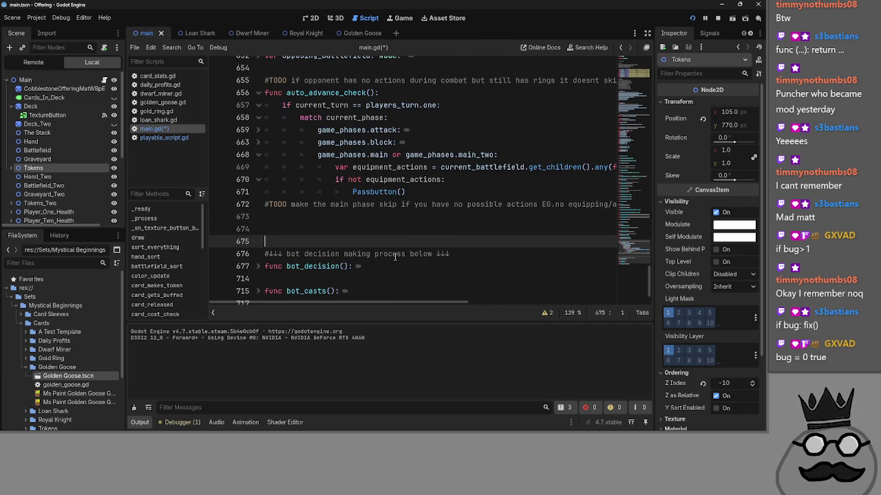
pyautogui.write('func bug')
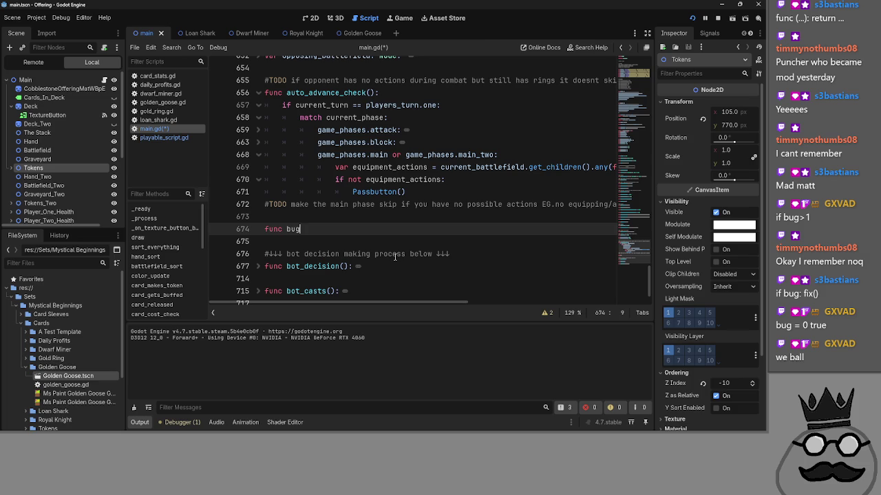
pyautogui.write('_fixer()')
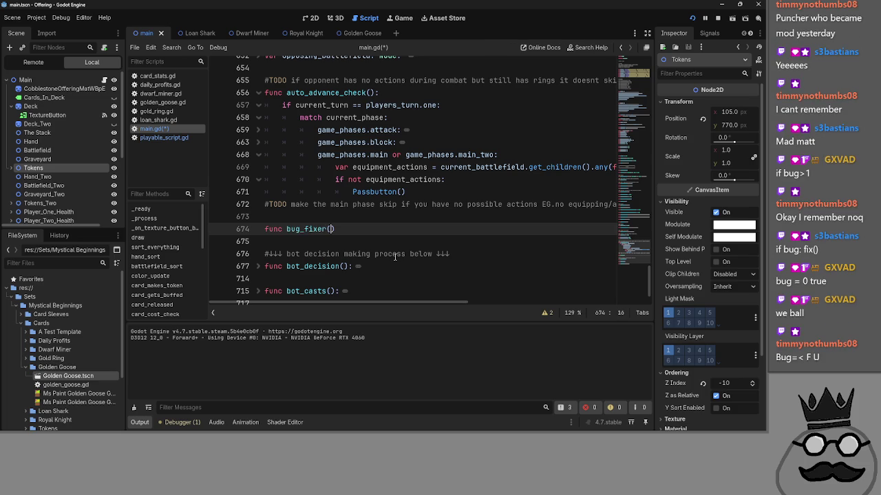
pyautogui.write(':')
pyautogui.press('Return')
pyautogui.write('if bu')
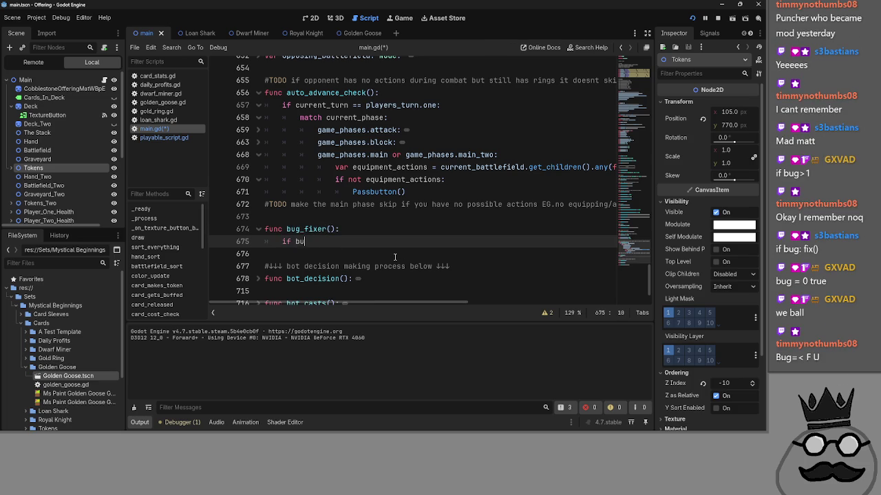
pyautogui.write('g >')
pyautogui.press('BackSpace')
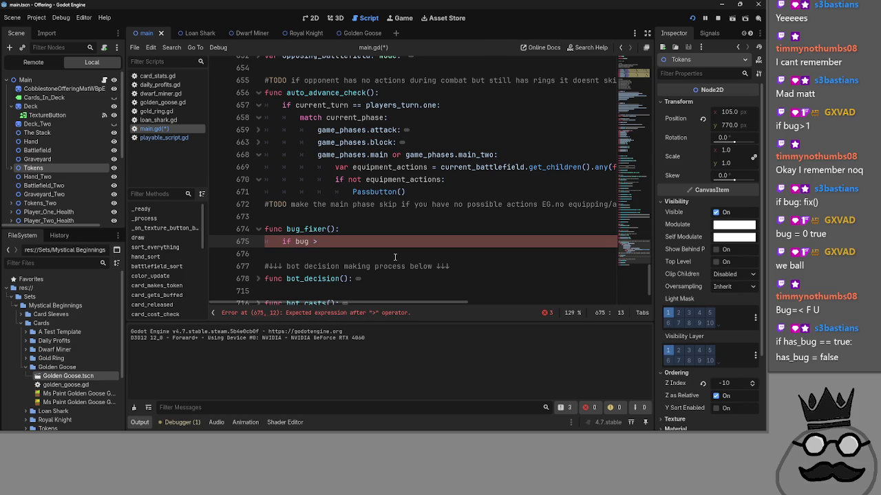
pyautogui.write('0')
pyautogui.press('BackSpace')
pyautogui.press('BackSpace')
pyautogui.write('> 0')
pyautogui.write(':')
pyautogui.press('Return')
pyautogui.write('fix_')
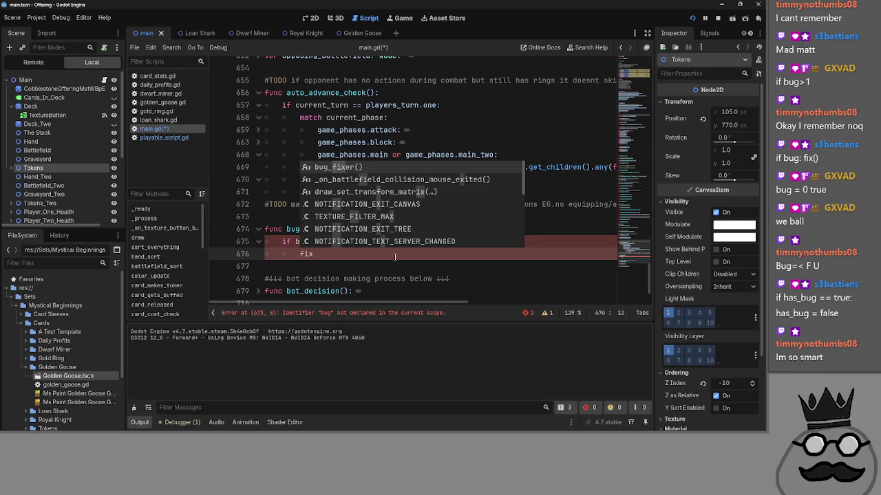
pyautogui.write('all_bugs(')
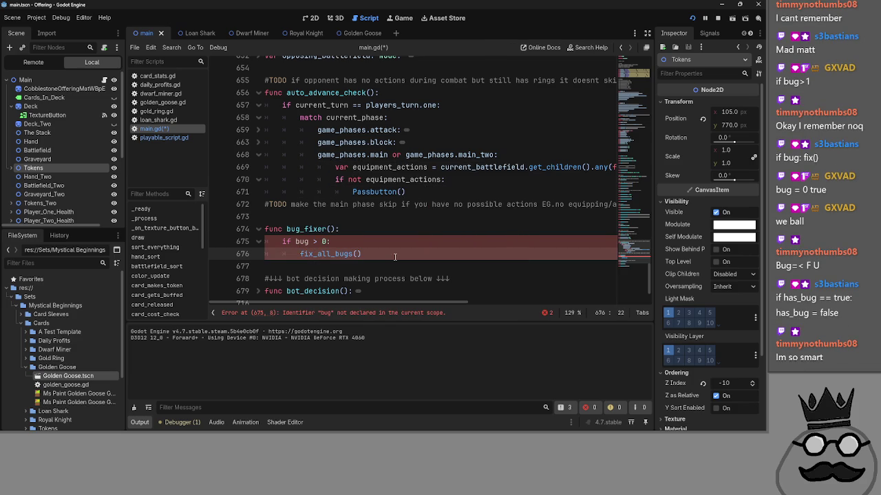
# Step: Insert 'var bug = 9999999' as the first line of bug_fixer
pyautogui.click(409, 241)
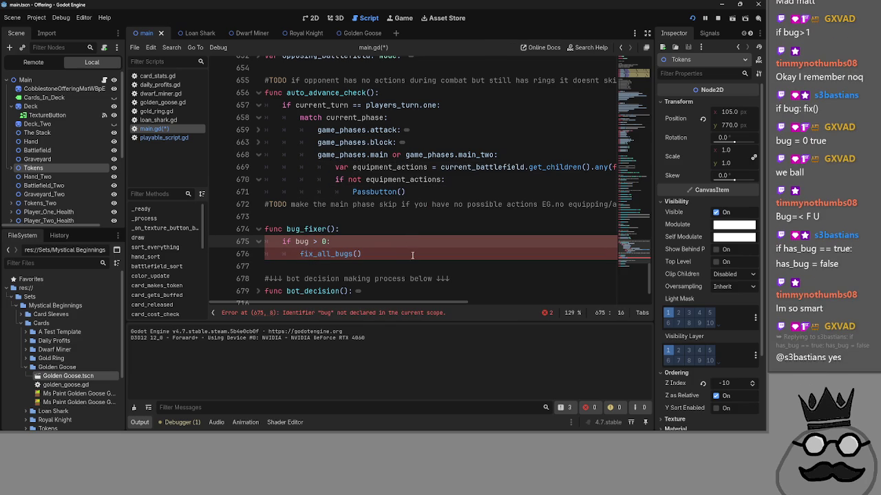
pyautogui.click(407, 229)
pyautogui.press('Return')
pyautogui.write('var b')
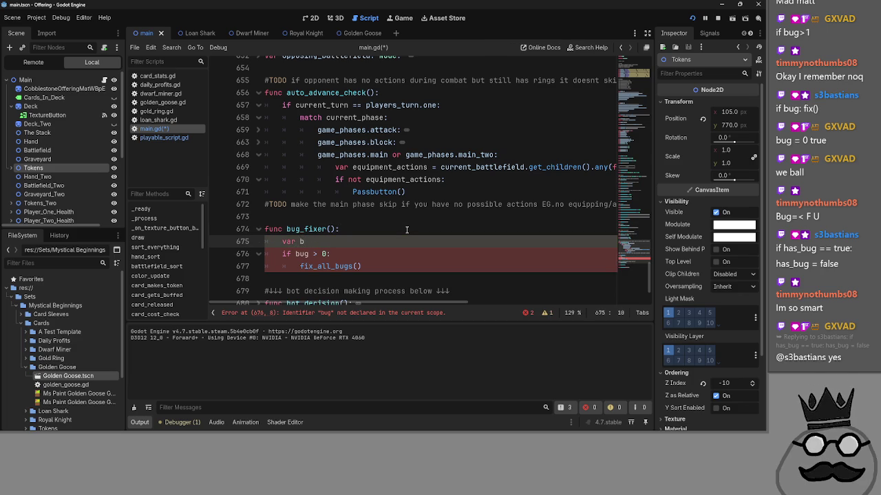
pyautogui.write('ug ==')
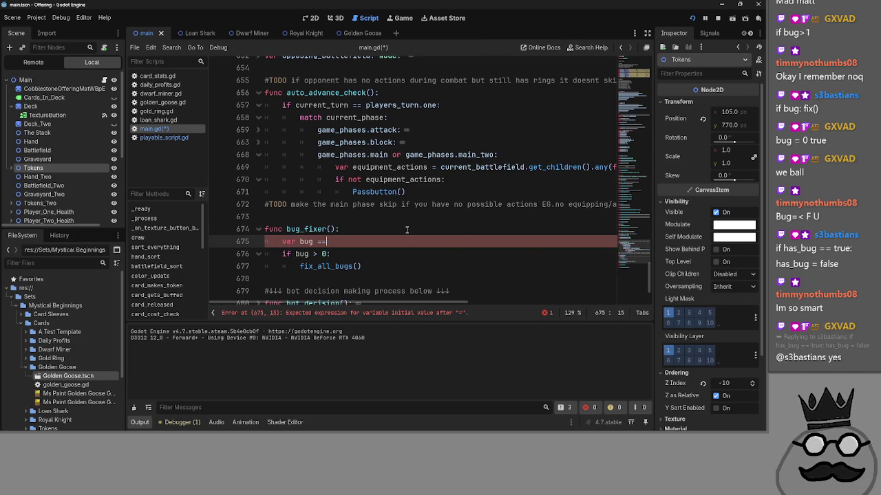
pyautogui.write('=99')
pyautogui.click(406, 229)
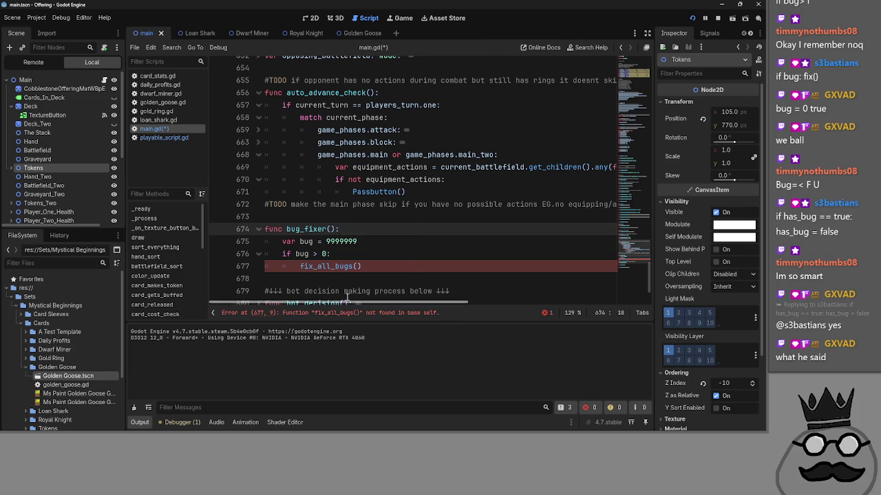
pyautogui.scroll(-1, 380, 276)
pyautogui.click(316, 245)
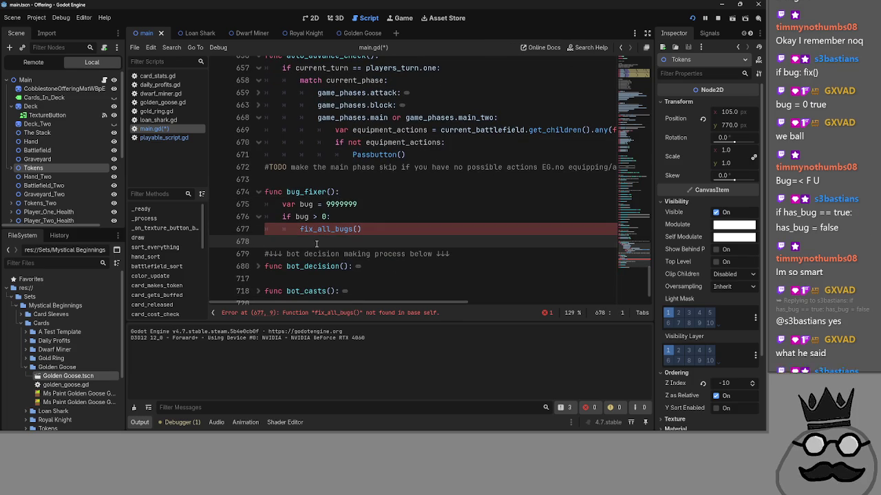
# Step: Add func fix_all_bugs() below bug_fixer with body 'bug = 0', passing bug into its call
pyautogui.press('Return')
pyautogui.press('Return')
pyautogui.press('Up')
pyautogui.write('func')
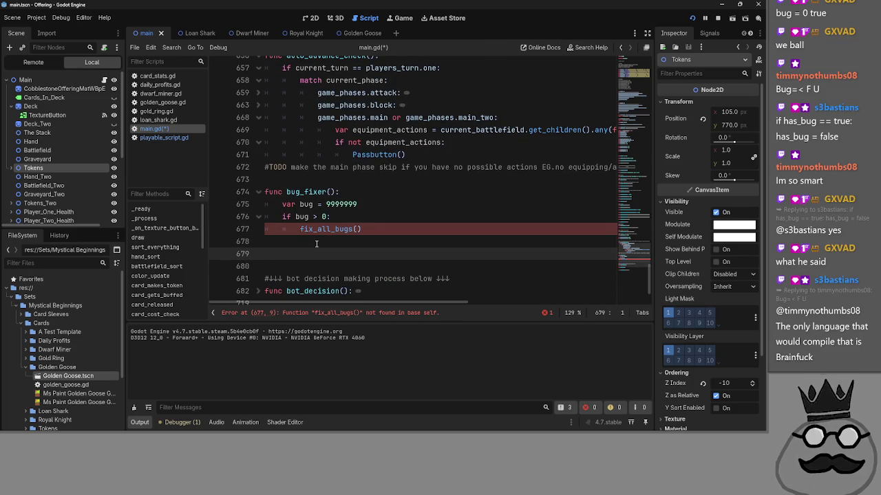
pyautogui.write(' fi')
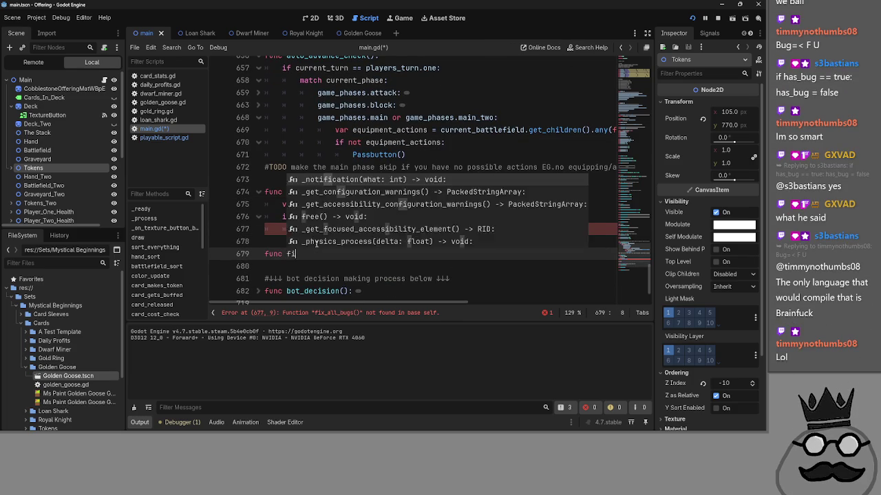
pyautogui.write('x_all_bugs')
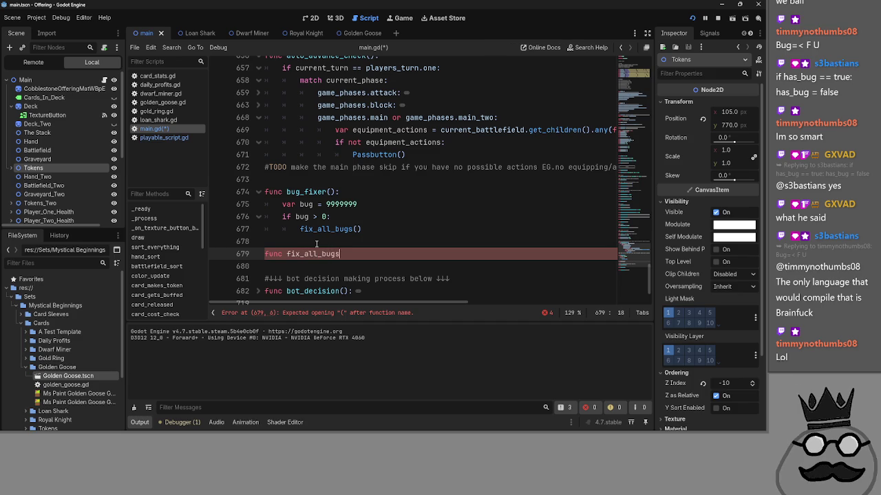
pyautogui.write('():')
pyautogui.press('Return')
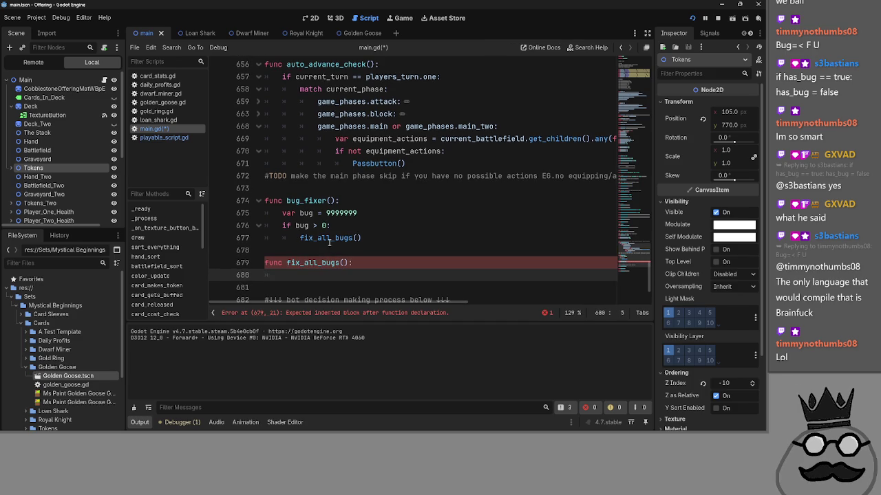
pyautogui.click(356, 240)
pyautogui.write('ug')
pyautogui.click(319, 276)
pyautogui.write('bug = 0')
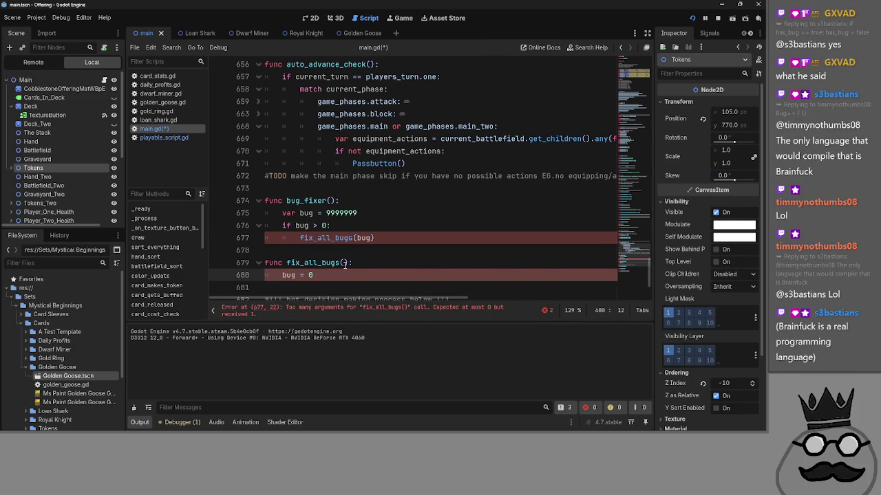
# Step: Rename the body assignment to 'bugs = 0' to match the bugs parameter, then save main.gd
pyautogui.click(343, 263)
pyautogui.click(456, 269)
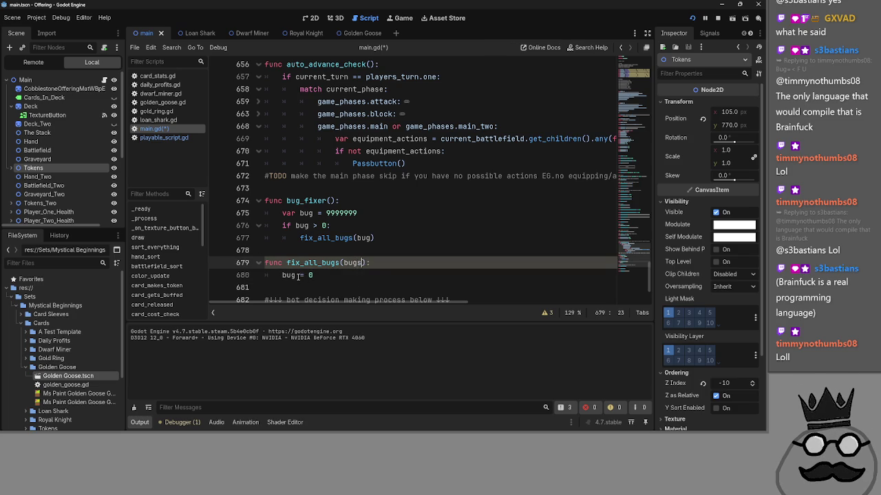
pyautogui.press('Left')
pyautogui.press('Left')
pyautogui.press('Left')
pyautogui.write('s')
pyautogui.click(372, 238)
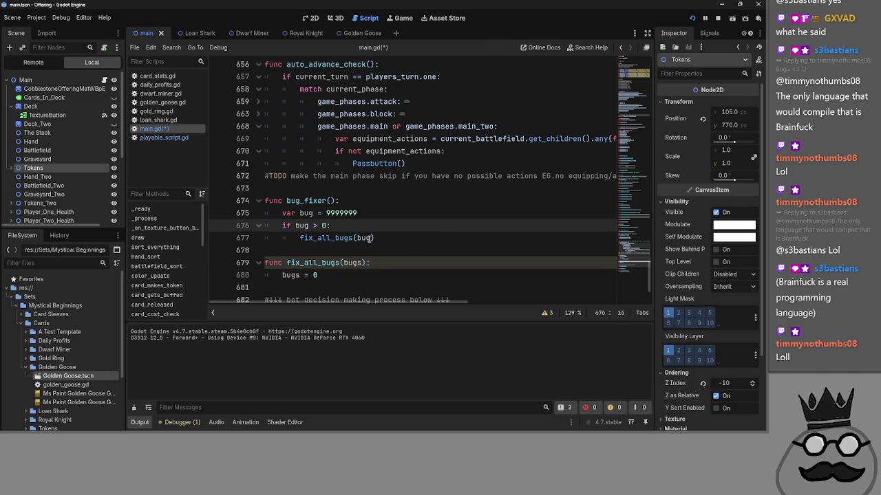
pyautogui.click(417, 272)
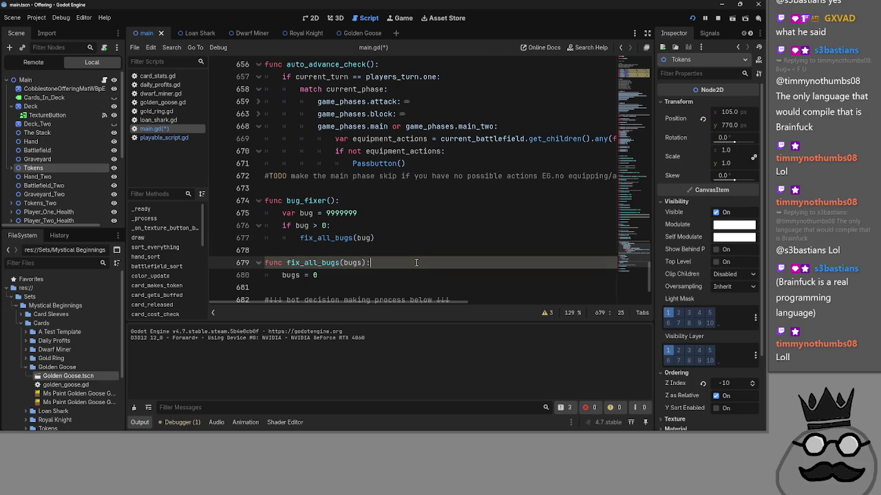
pyautogui.scroll(-1, 417, 272)
pyautogui.hotkey('ctrl', 's')
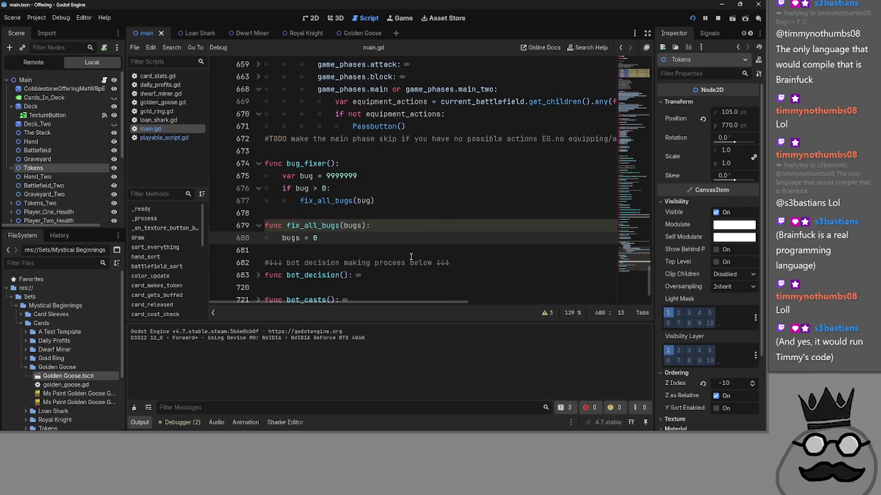
# Step: Delete the bug_fixer and fix_all_bugs functions on lines 673–680, plus the blank line above
pyautogui.moveTo(320, 238); pyautogui.dragTo(206, 159)
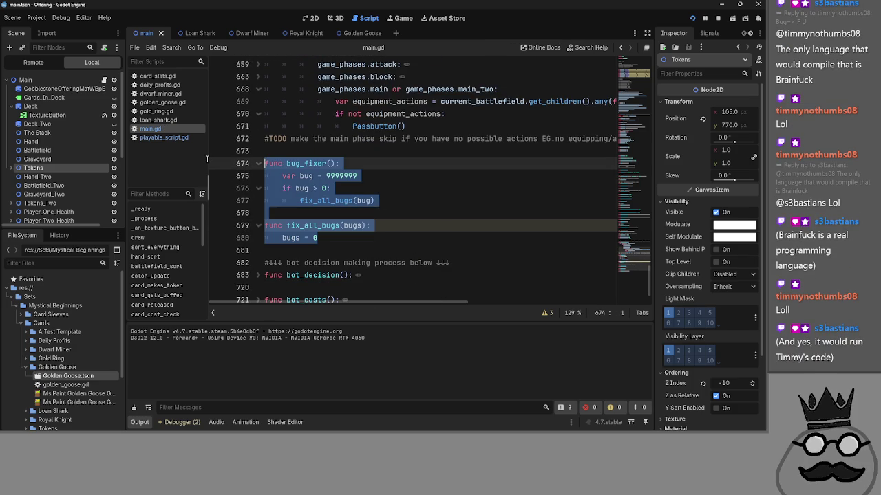
pyautogui.click(429, 235)
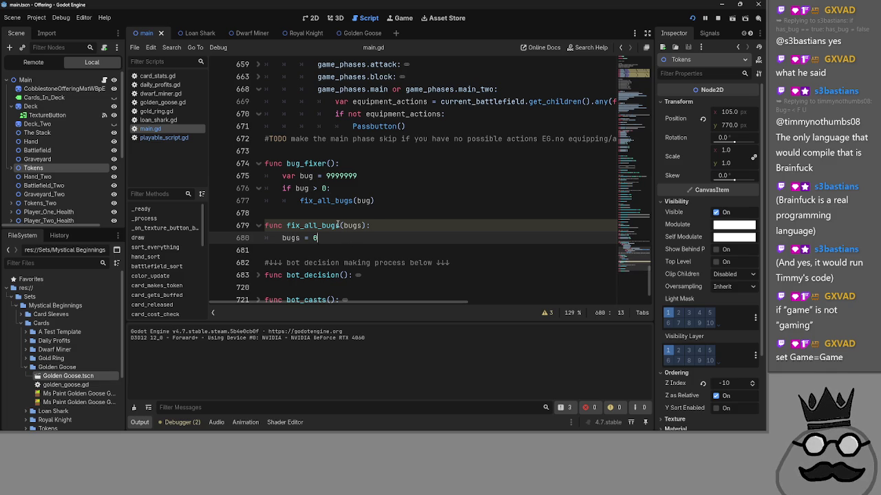
pyautogui.moveTo(348, 235); pyautogui.dragTo(256, 161)
pyautogui.scroll(2, 511, 258)
pyautogui.scroll(-1, 511, 258)
pyautogui.click(493, 251)
pyautogui.moveTo(362, 276)
pyautogui.mouseDown()
pyautogui.moveTo(215, 185)
pyautogui.moveTo(215, 200)
pyautogui.mouseUp()
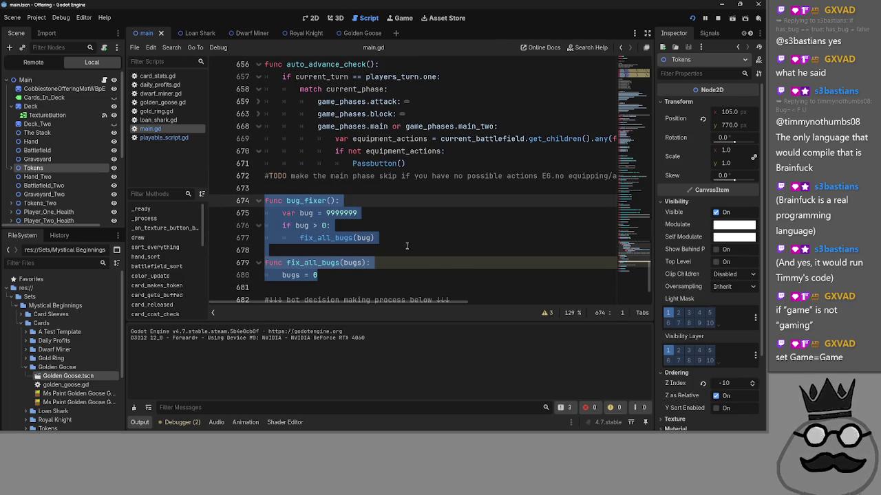
pyautogui.press('BackSpace')
pyautogui.press('BackSpace')
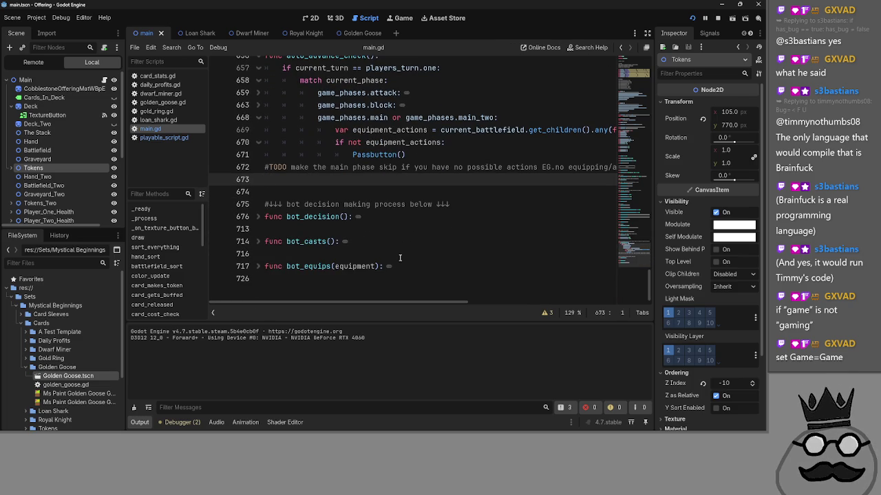